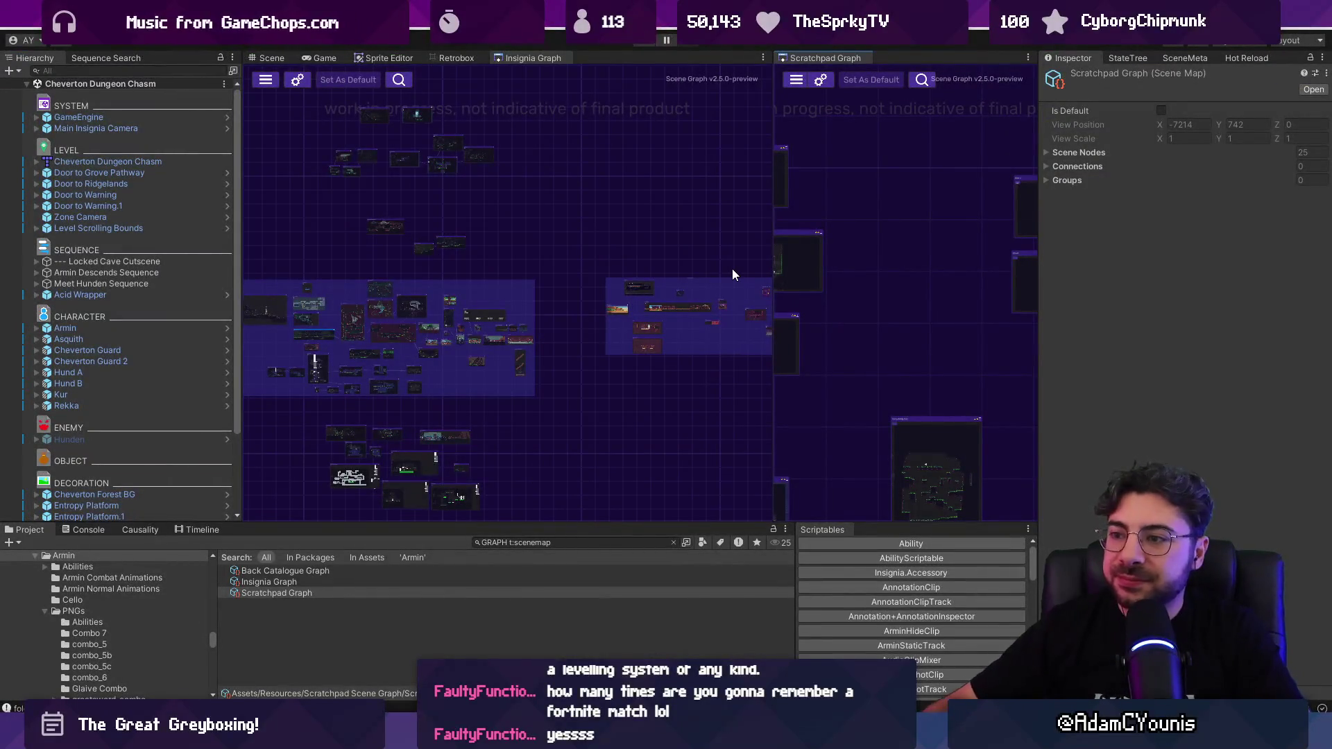
# Step: Pan the Insignia Graph, widen the Scratchpad Graph panel and give the graphs more height
pyautogui.moveTo(656, 214); pyautogui.dragTo(767, 140)
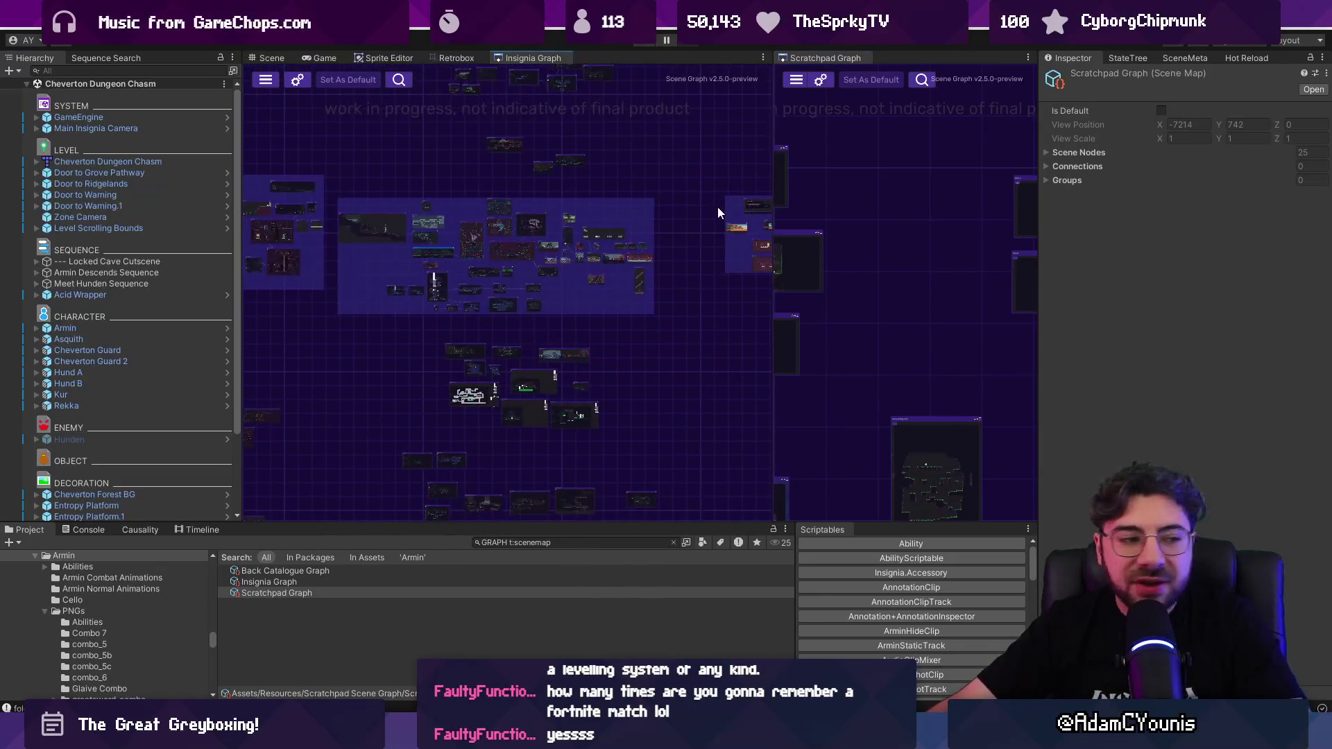
pyautogui.moveTo(669, 260); pyautogui.dragTo(653, 169)
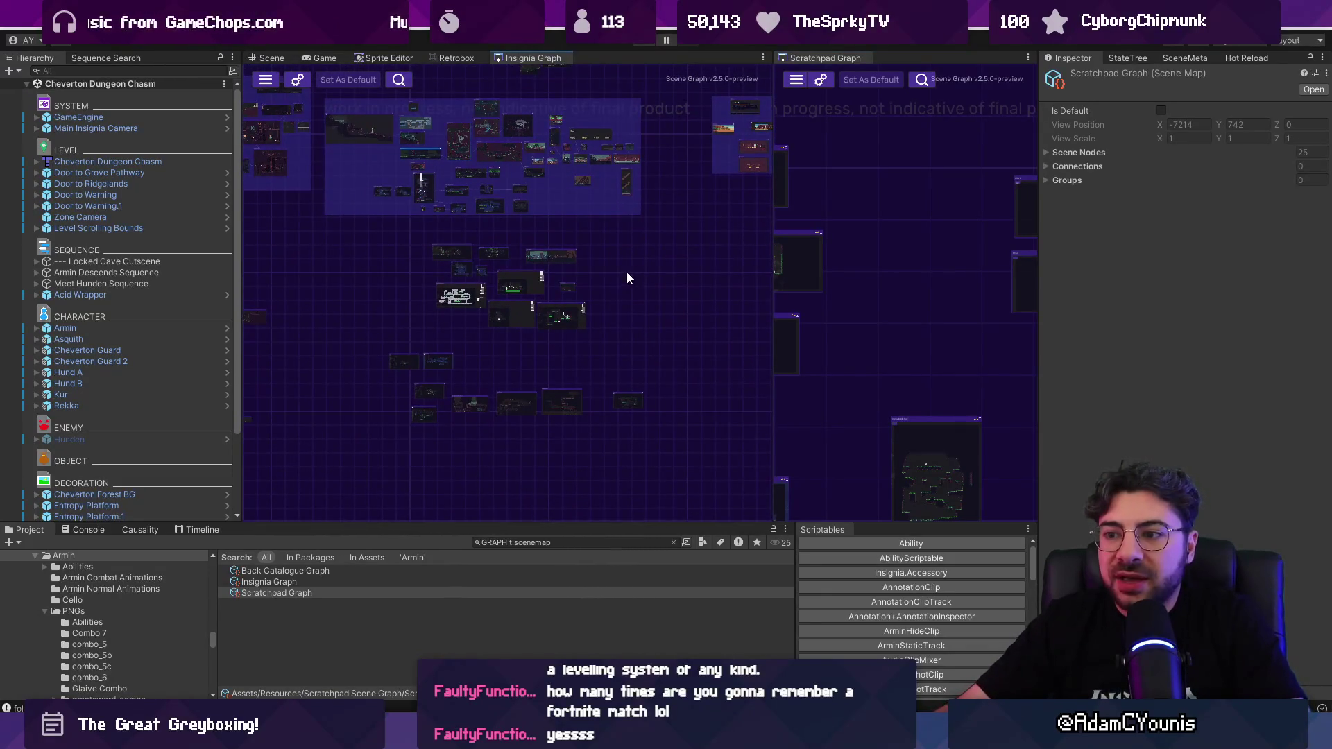
pyautogui.moveTo(774, 303); pyautogui.dragTo(689, 303)
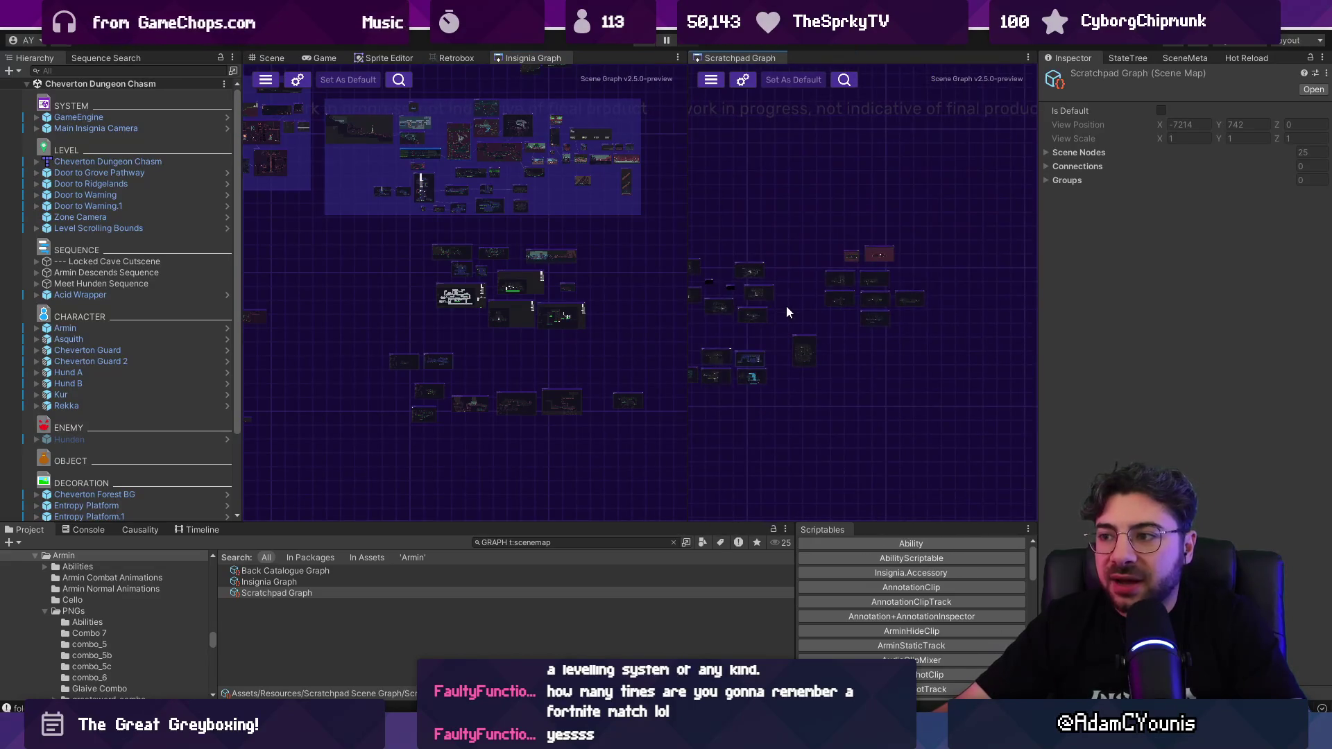
pyautogui.moveTo(878, 305); pyautogui.dragTo(884, 309)
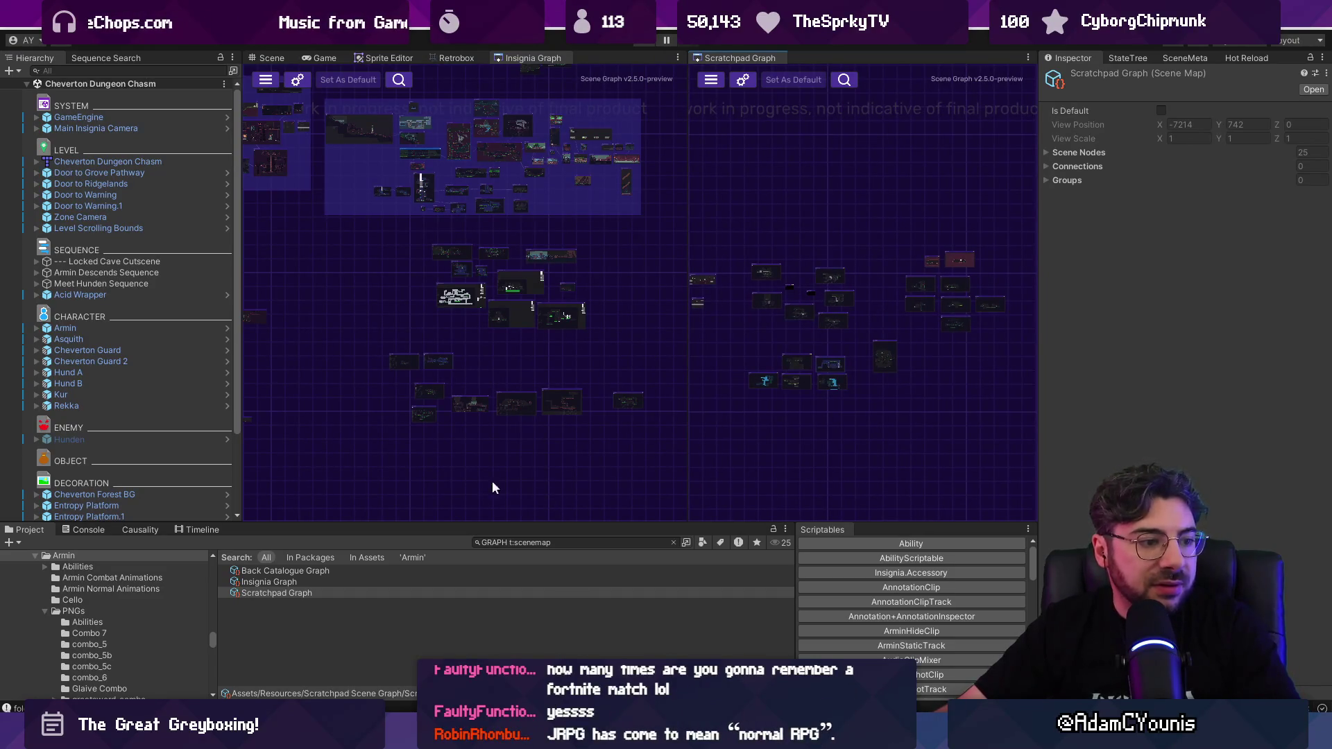
pyautogui.moveTo(482, 524); pyautogui.dragTo(484, 561)
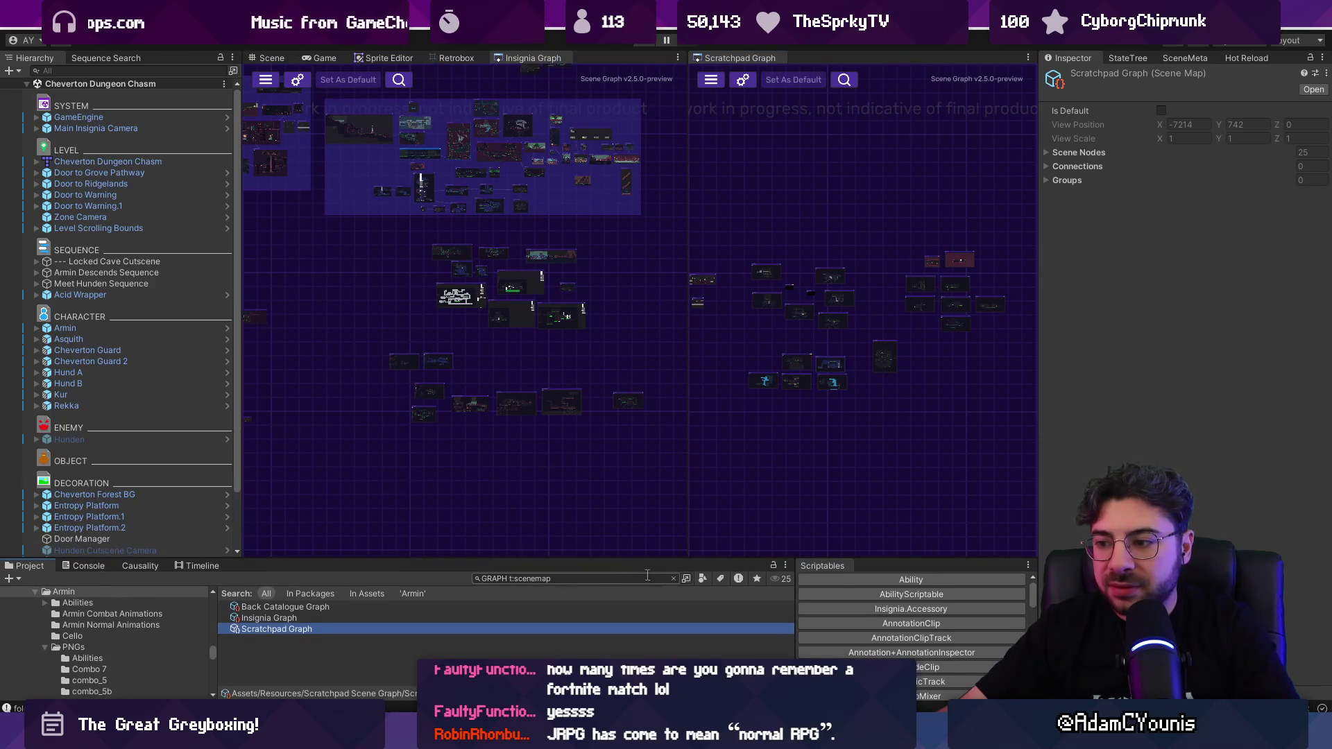
# Step: Clear the Project search to list the Scratchpad Scene Graph folder, and widen the Scratchpad Graph further
pyautogui.click(672, 578)
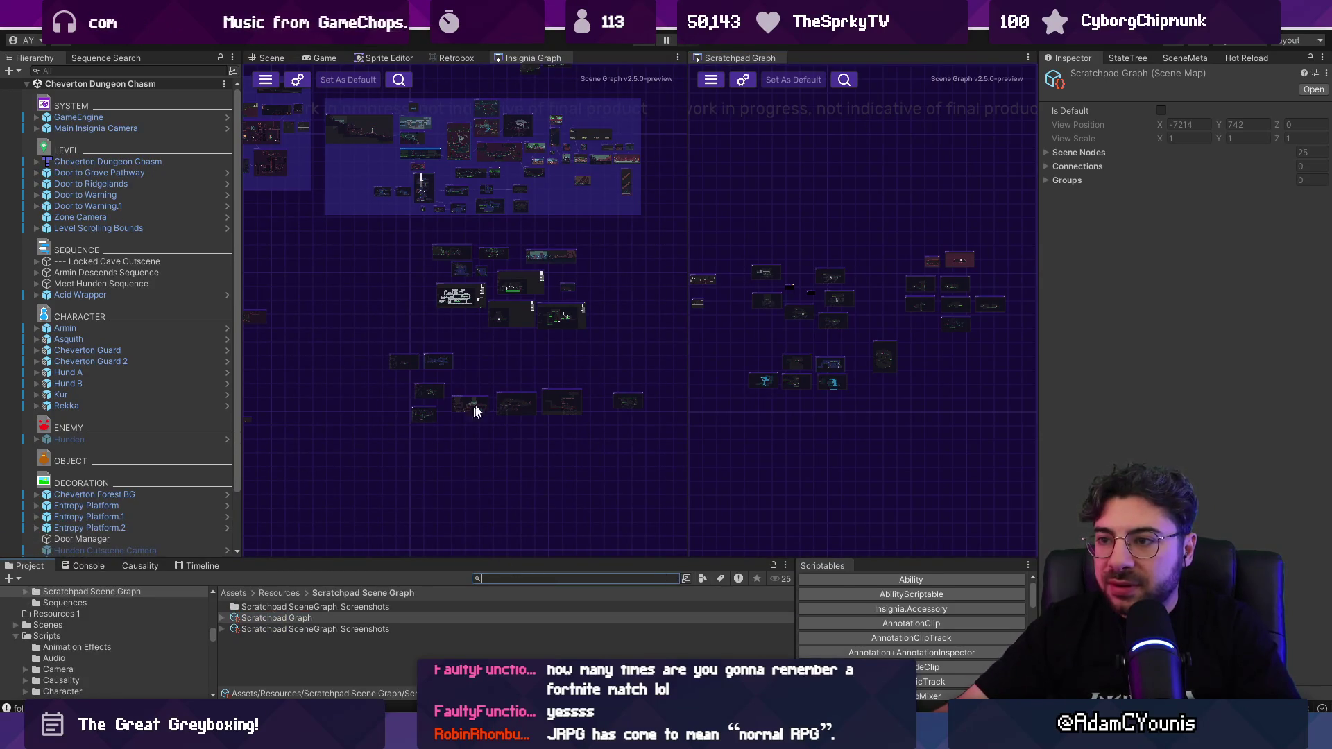
pyautogui.scroll(5, 475, 416)
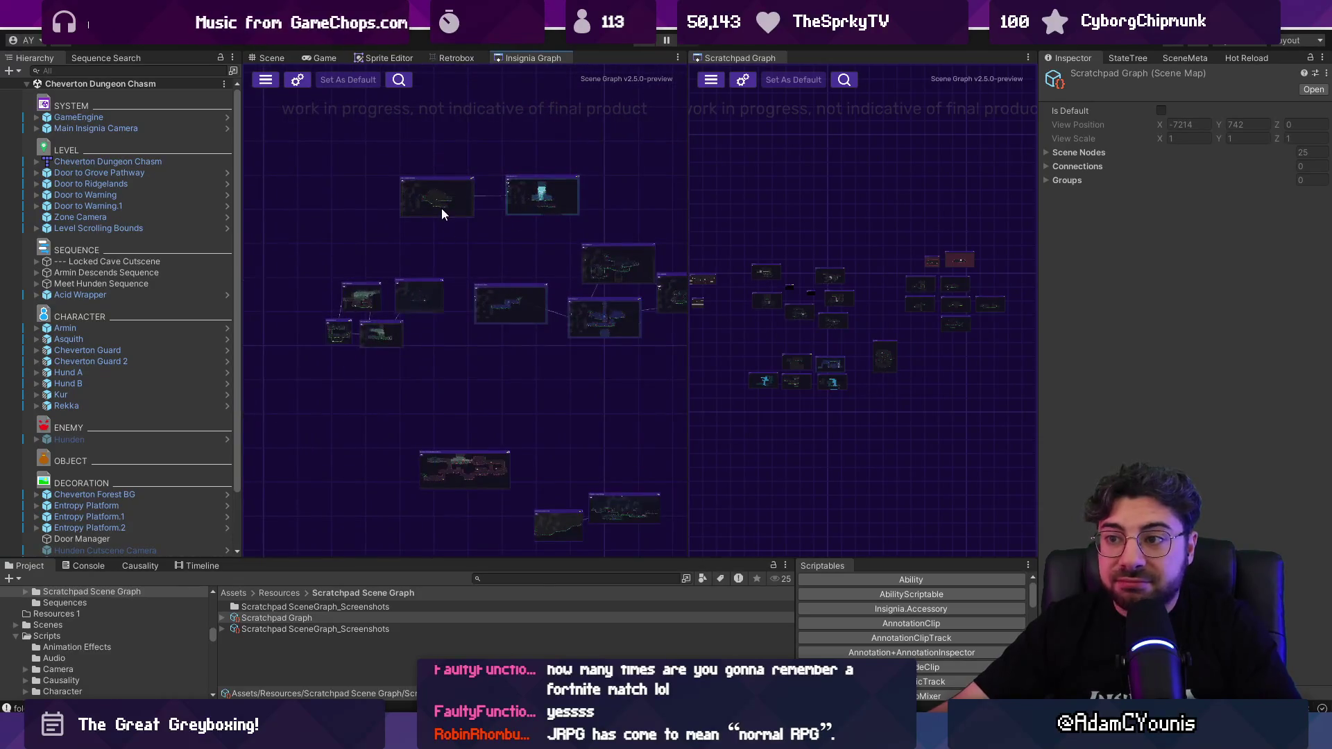
pyautogui.scroll(1, 505, 264)
pyautogui.scroll(1, 510, 272)
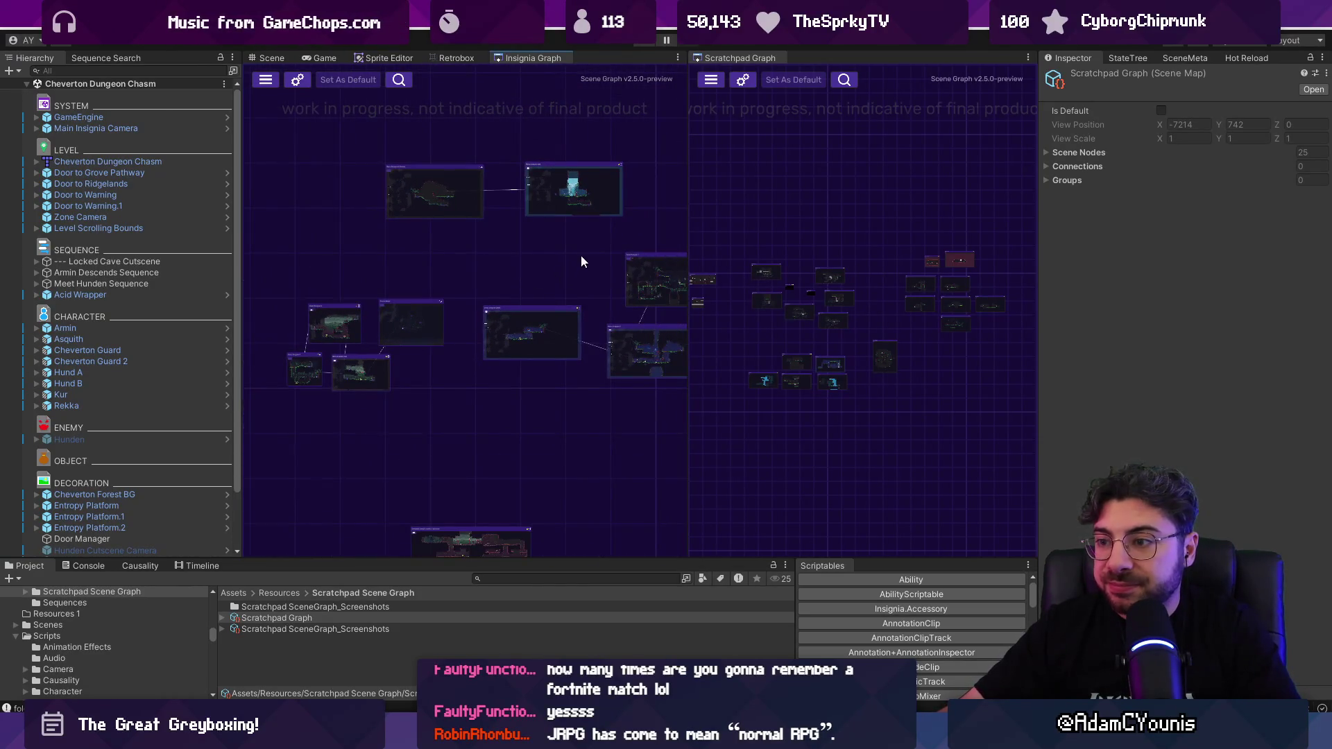
pyautogui.scroll(-3, 486, 264)
pyautogui.scroll(-2, 450, 164)
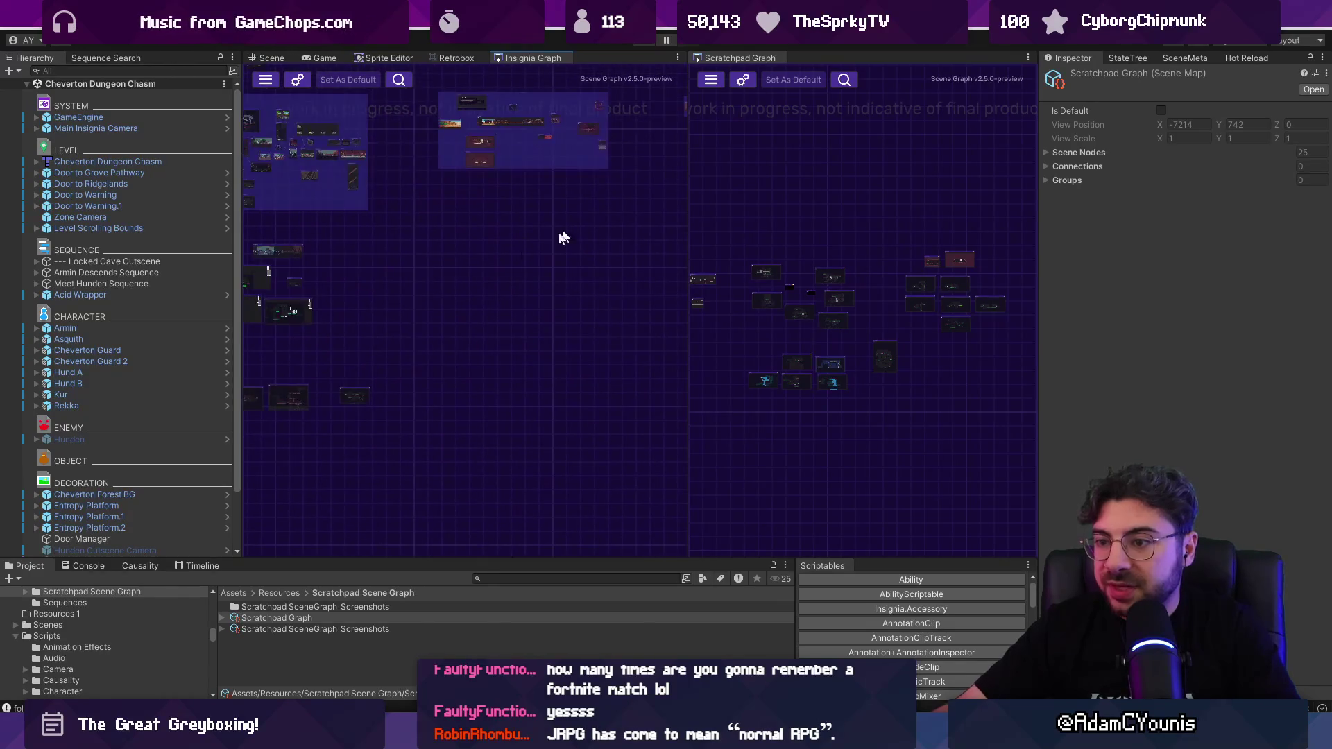
pyautogui.scroll(4, 562, 237)
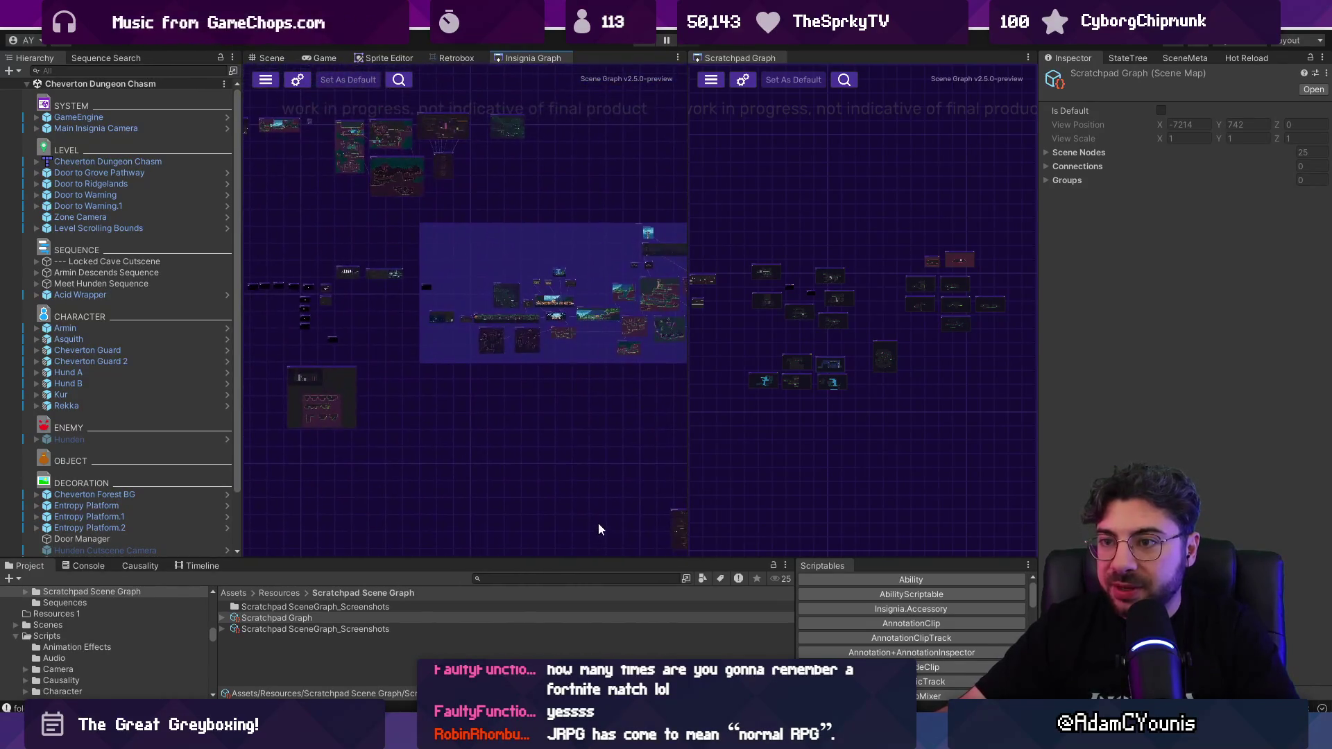
pyautogui.scroll(-2, 564, 372)
pyautogui.scroll(-1, 344, 184)
pyautogui.scroll(1, 592, 194)
pyautogui.scroll(2, 275, 326)
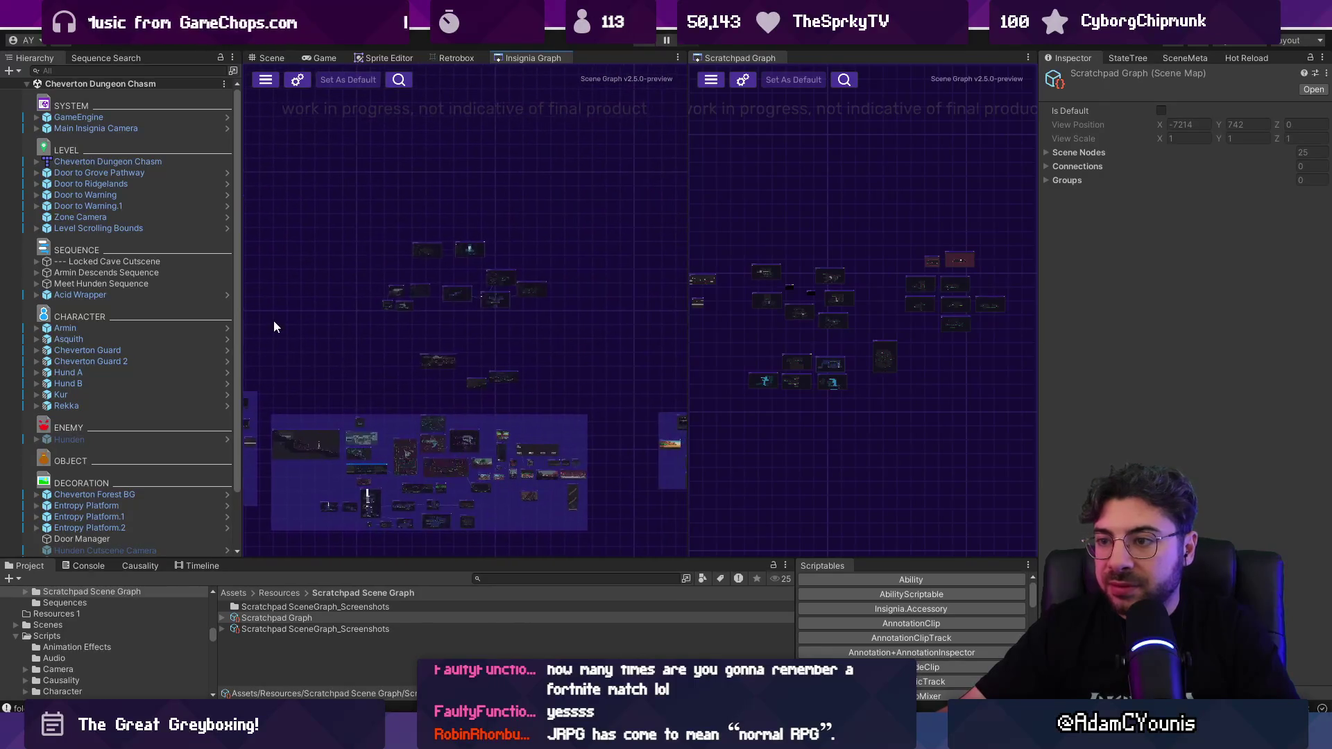
pyautogui.scroll(2, 482, 347)
pyautogui.scroll(-1, 577, 374)
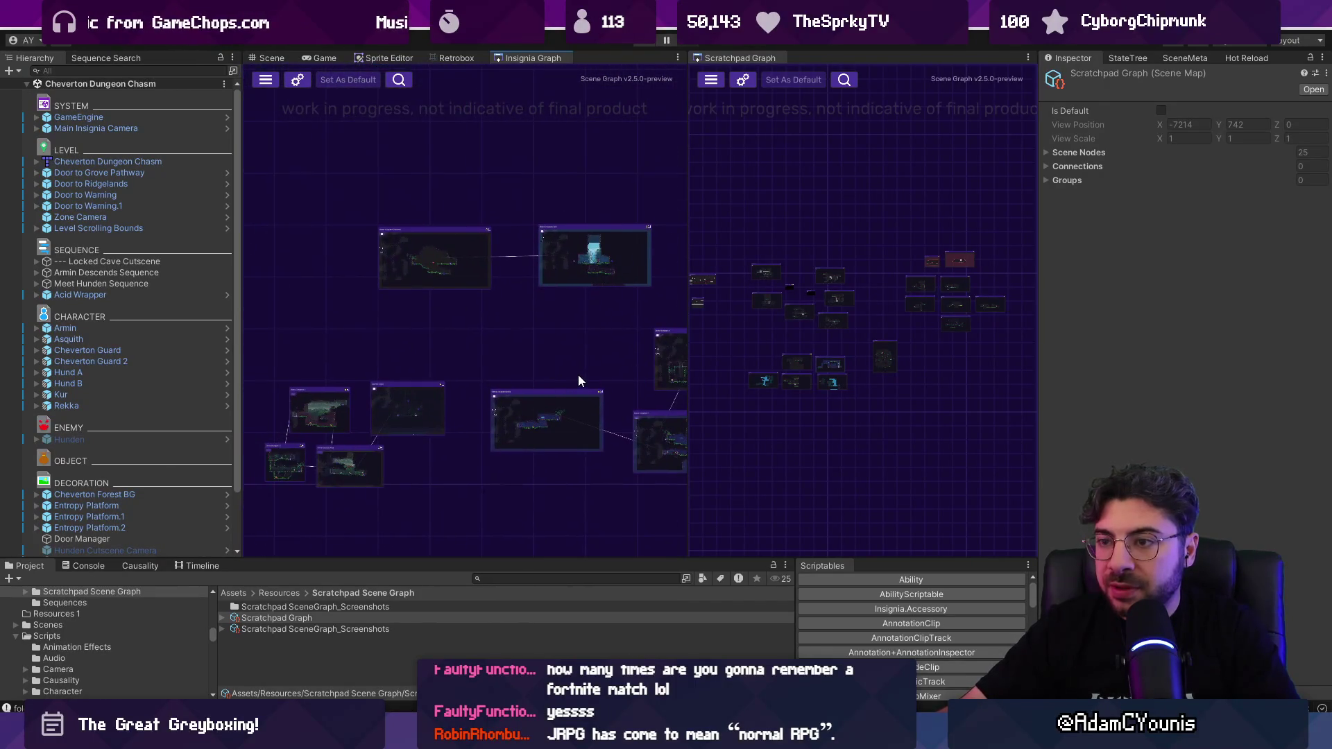
pyautogui.scroll(1, 576, 374)
pyautogui.scroll(-5, 484, 349)
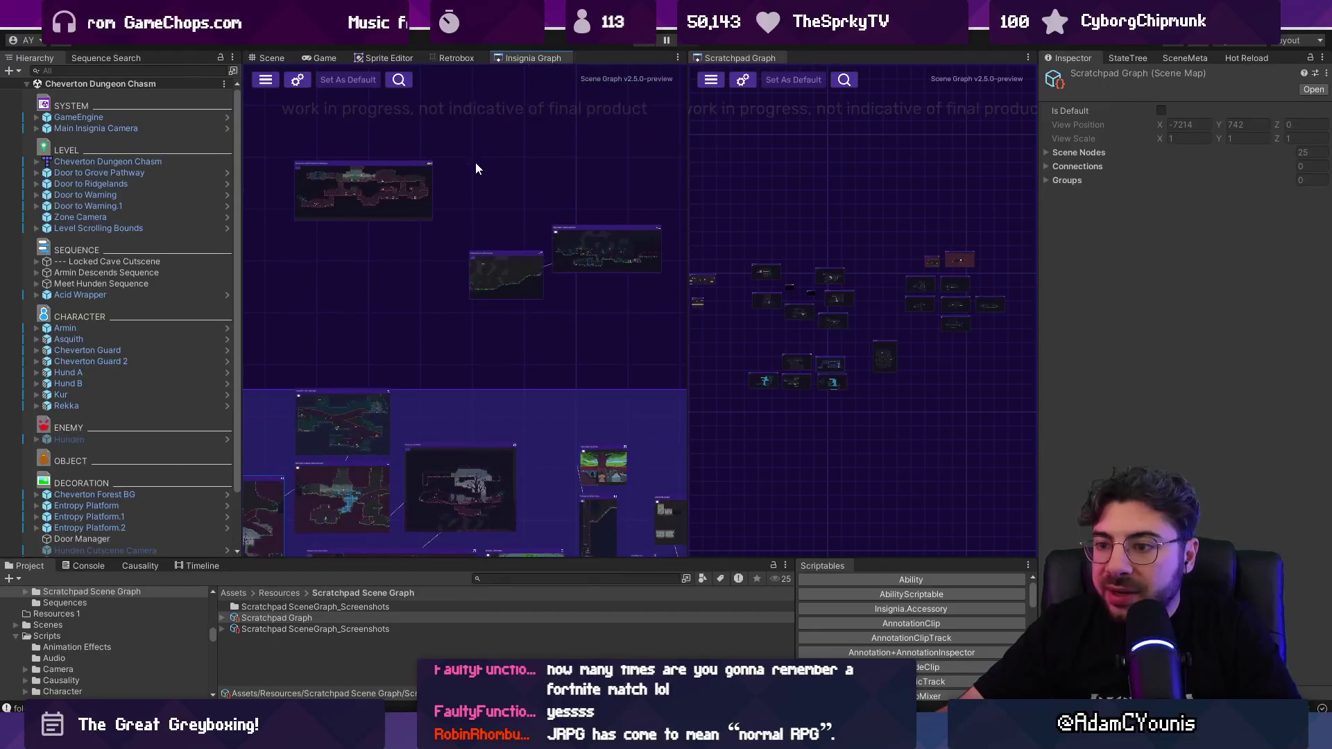
pyautogui.scroll(-2, 397, 306)
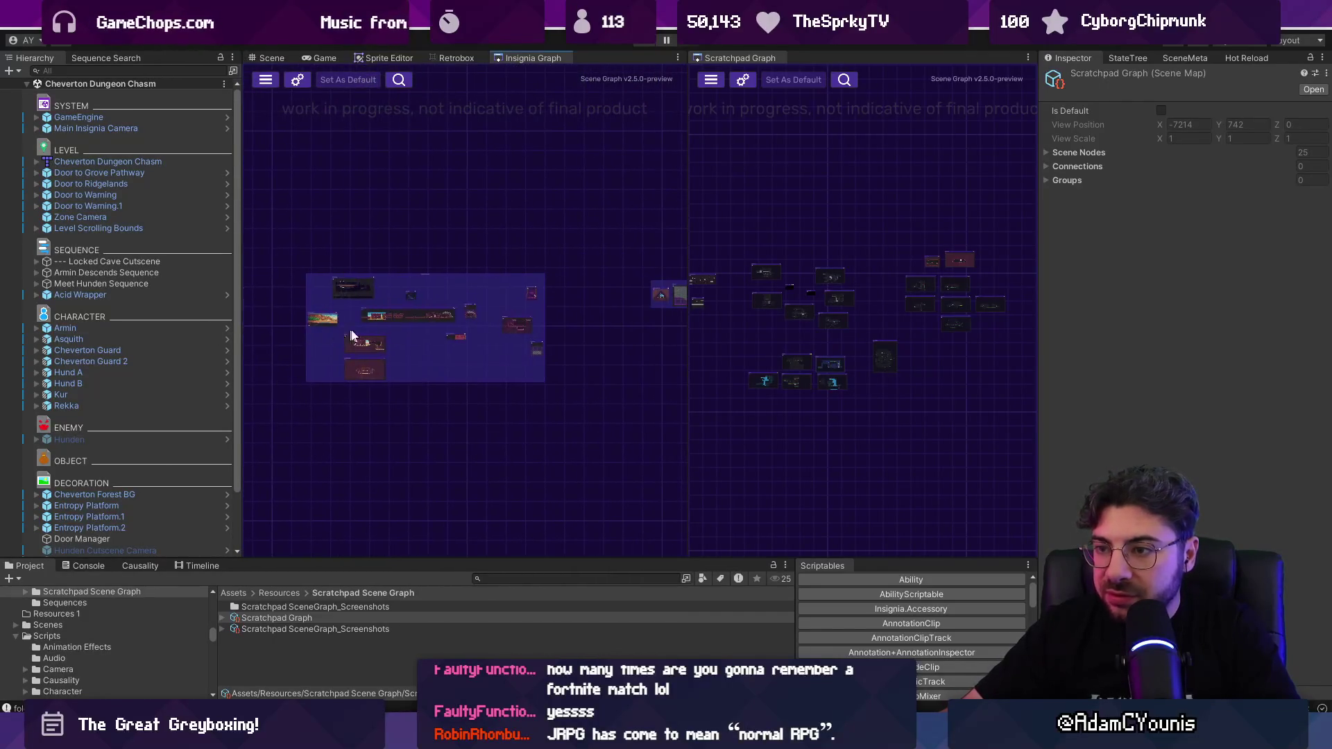
pyautogui.hscroll(4, 451, 288)
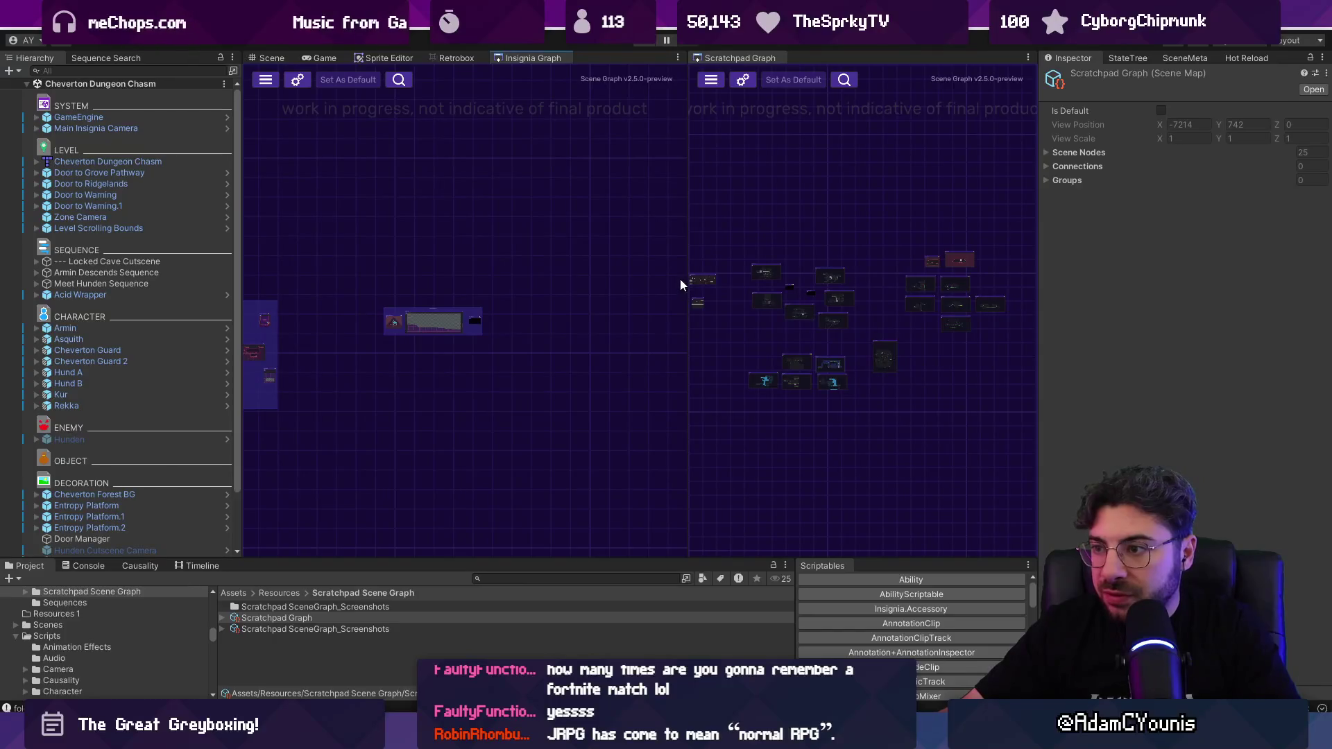
pyautogui.moveTo(686, 281); pyautogui.dragTo(501, 299)
pyautogui.scroll(5, 630, 301)
# Step: Dock the Scratchpad Graph as a main-area tab and maximize it
pyautogui.scroll(5, 637, 307)
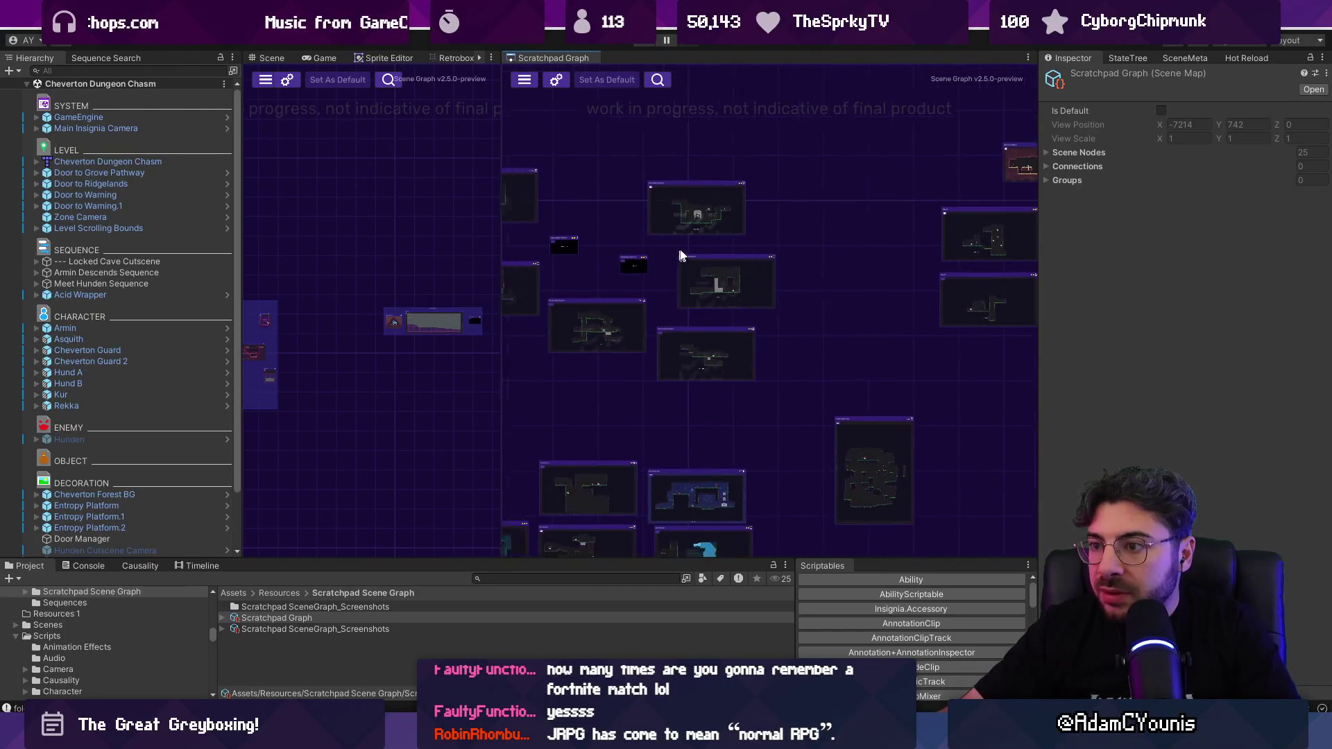
pyautogui.scroll(-3, 786, 236)
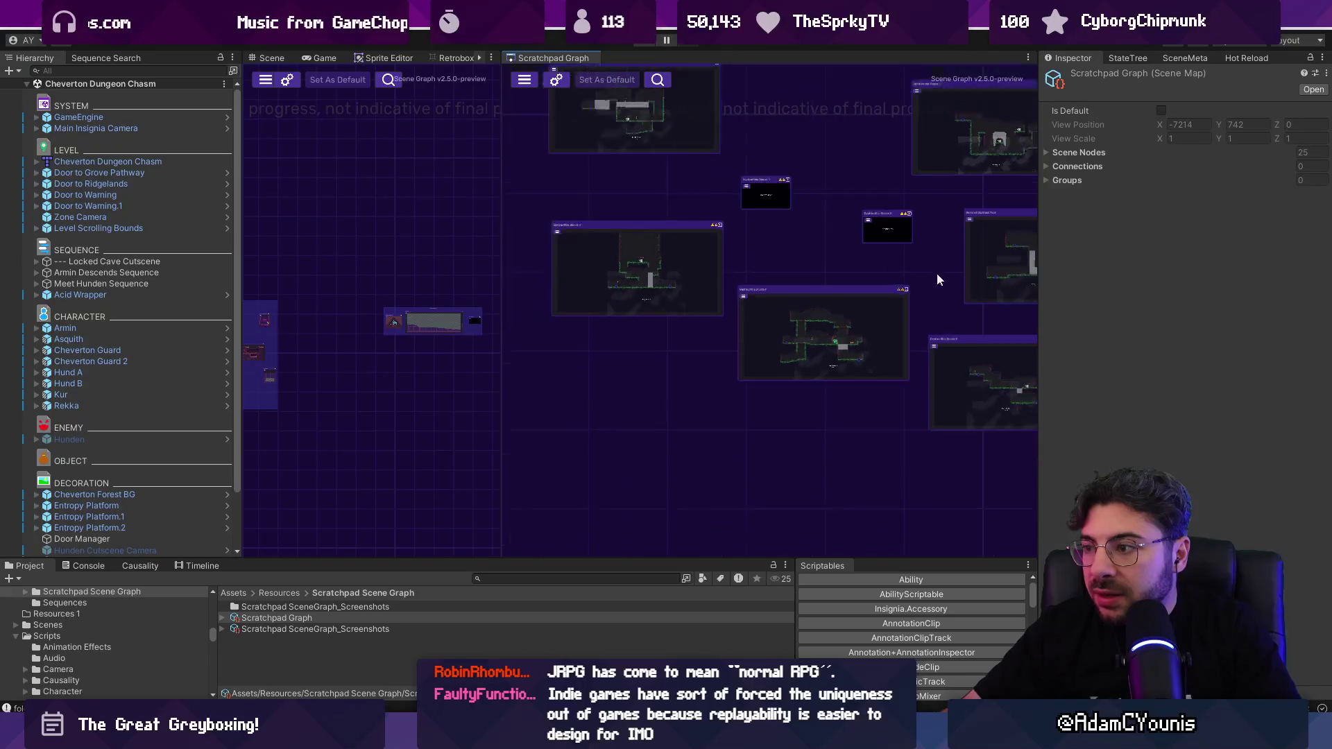
pyautogui.scroll(3, 629, 222)
pyautogui.scroll(-2, 773, 326)
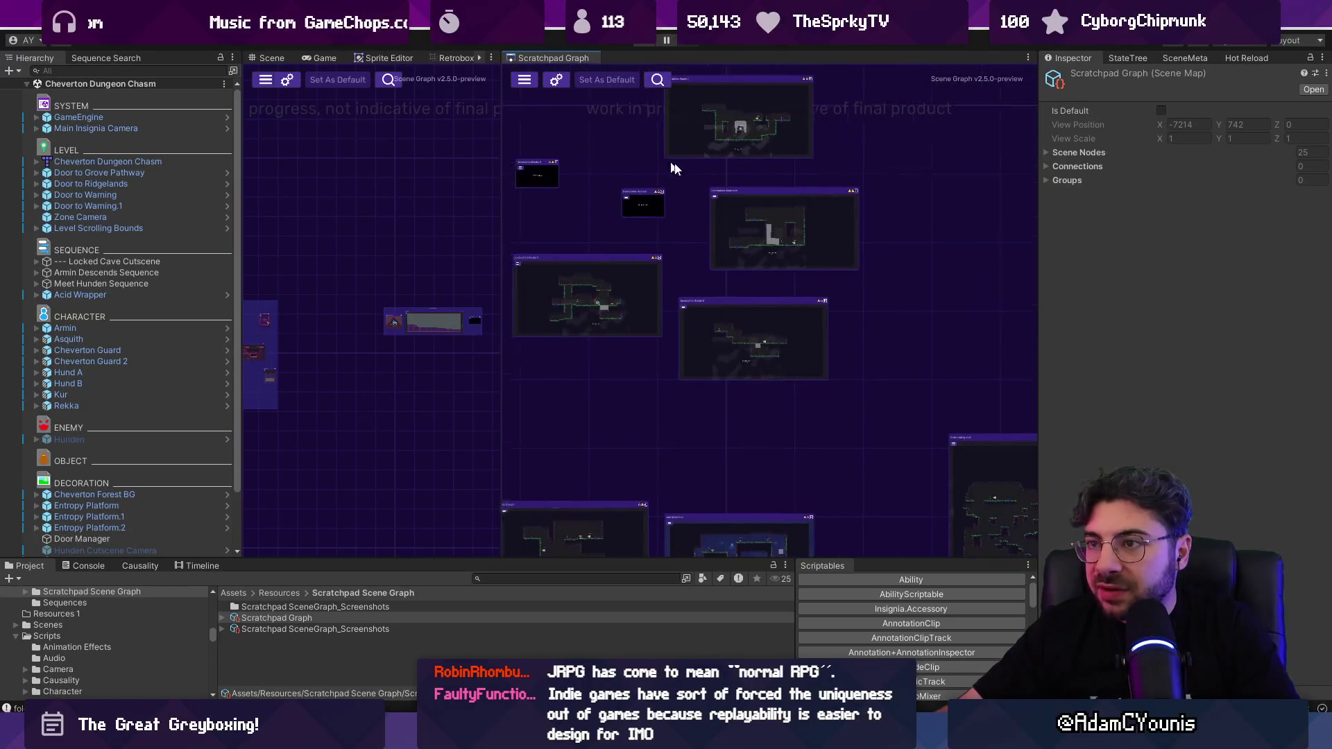
pyautogui.moveTo(560, 56); pyautogui.dragTo(443, 60)
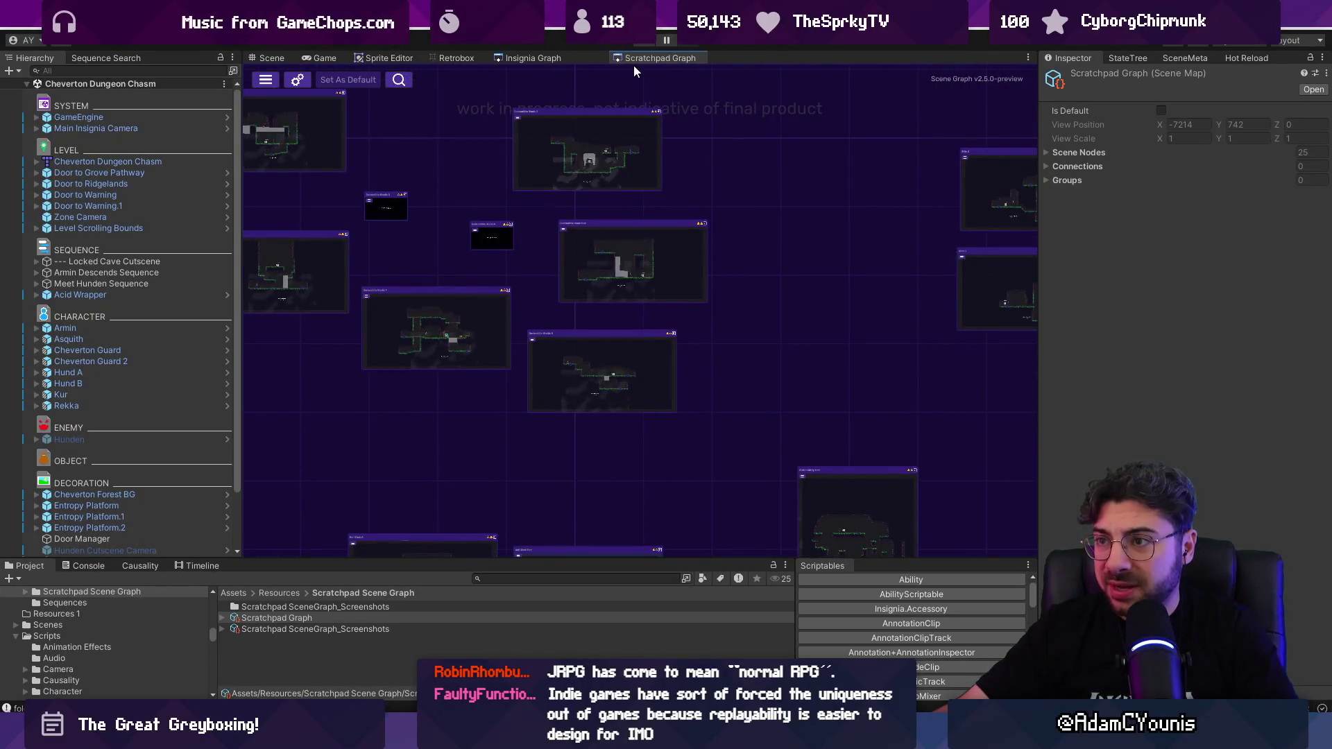
pyautogui.hotkey('shift', 'space')
# Step: Preview the Destructible Blocks 8 level node, then open the chosen level node's scene
pyautogui.scroll(-2, 737, 269)
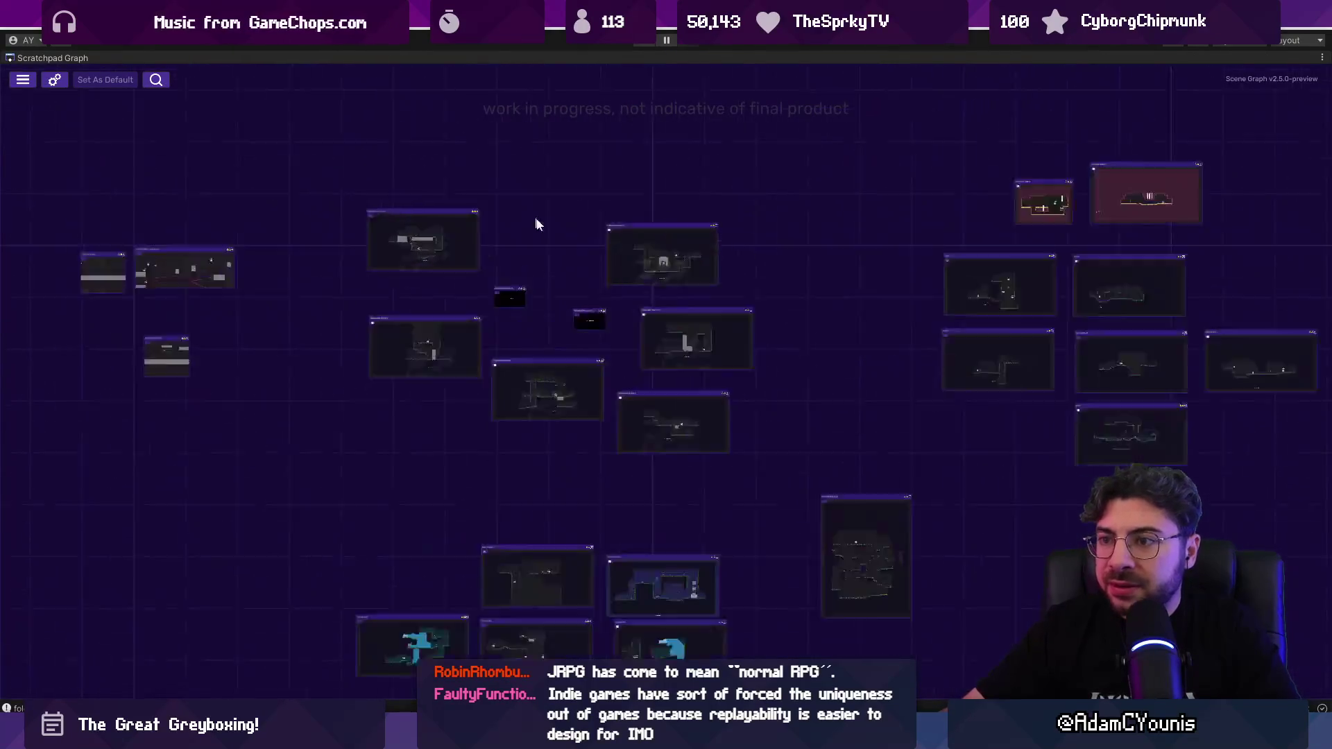
pyautogui.scroll(4, 704, 312)
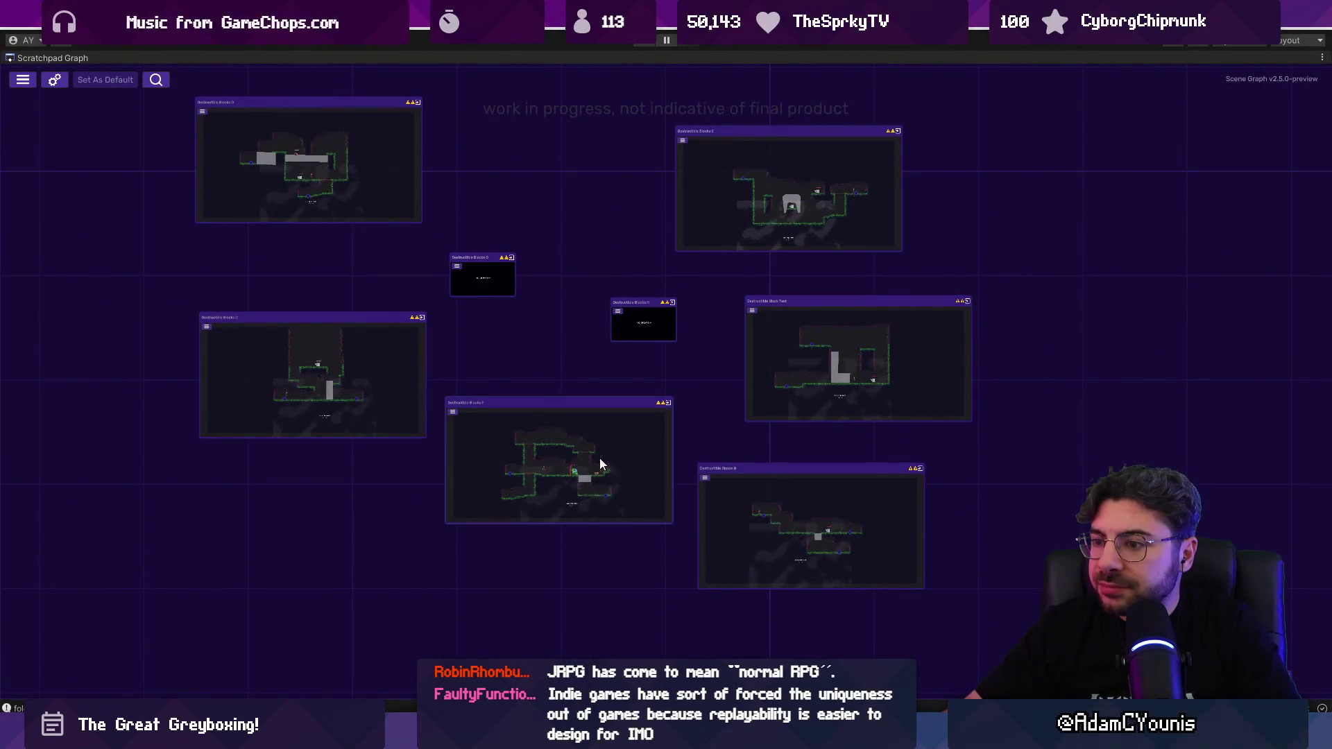
pyautogui.scroll(1, 869, 364)
pyautogui.doubleClick(831, 534)
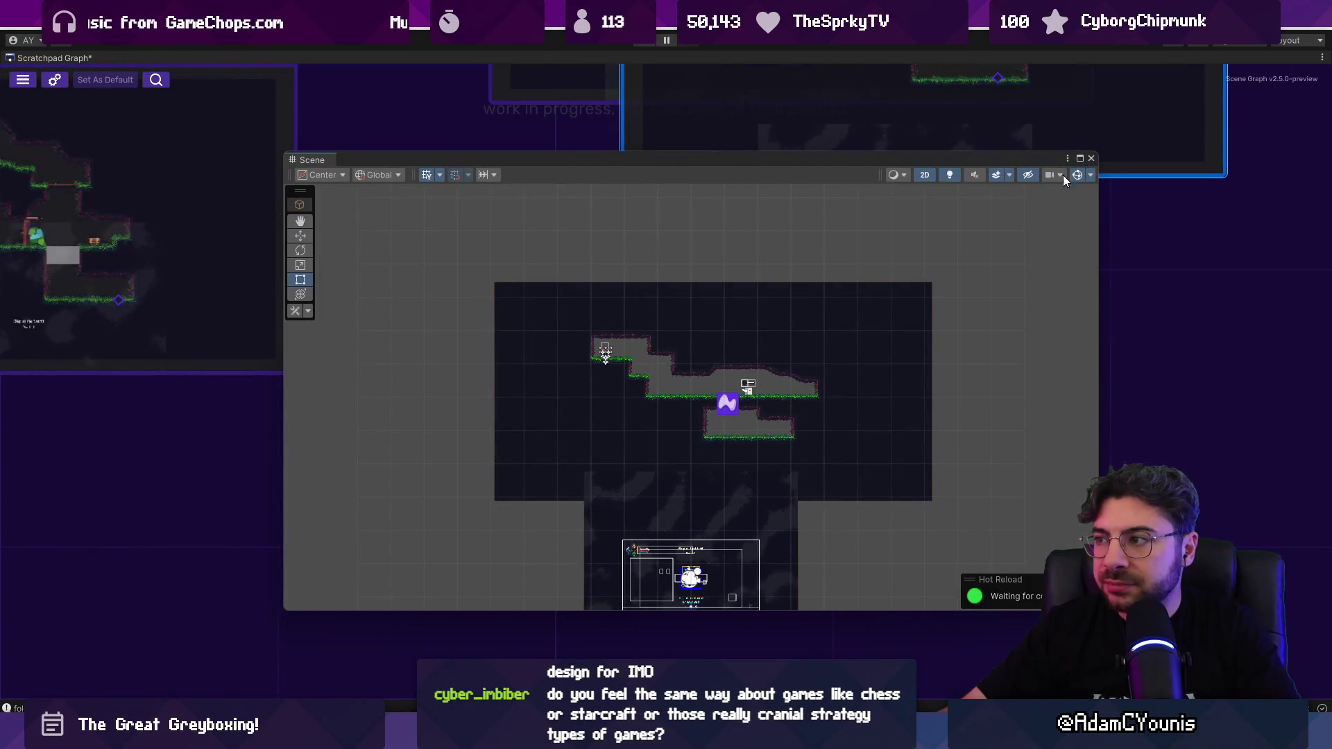
pyautogui.press('Escape')
pyautogui.scroll(-5, 831, 283)
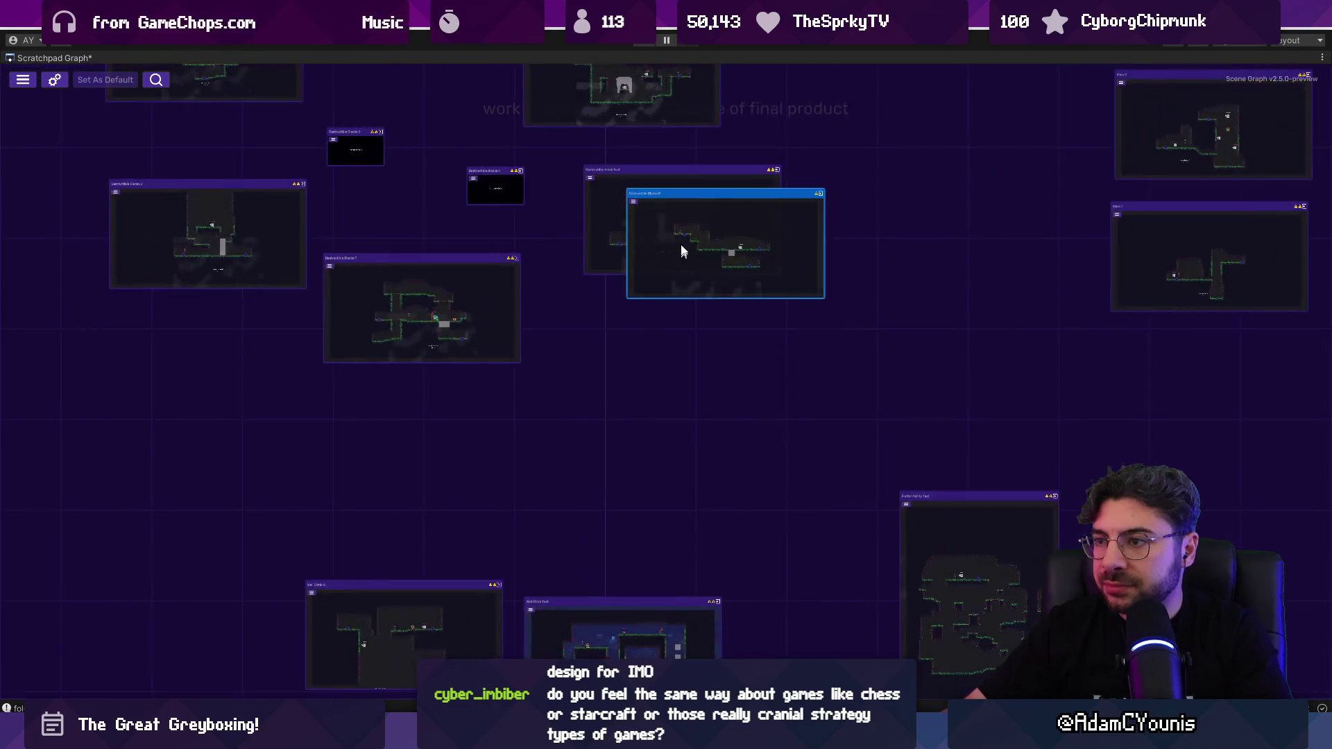
pyautogui.doubleClick(55, 57)
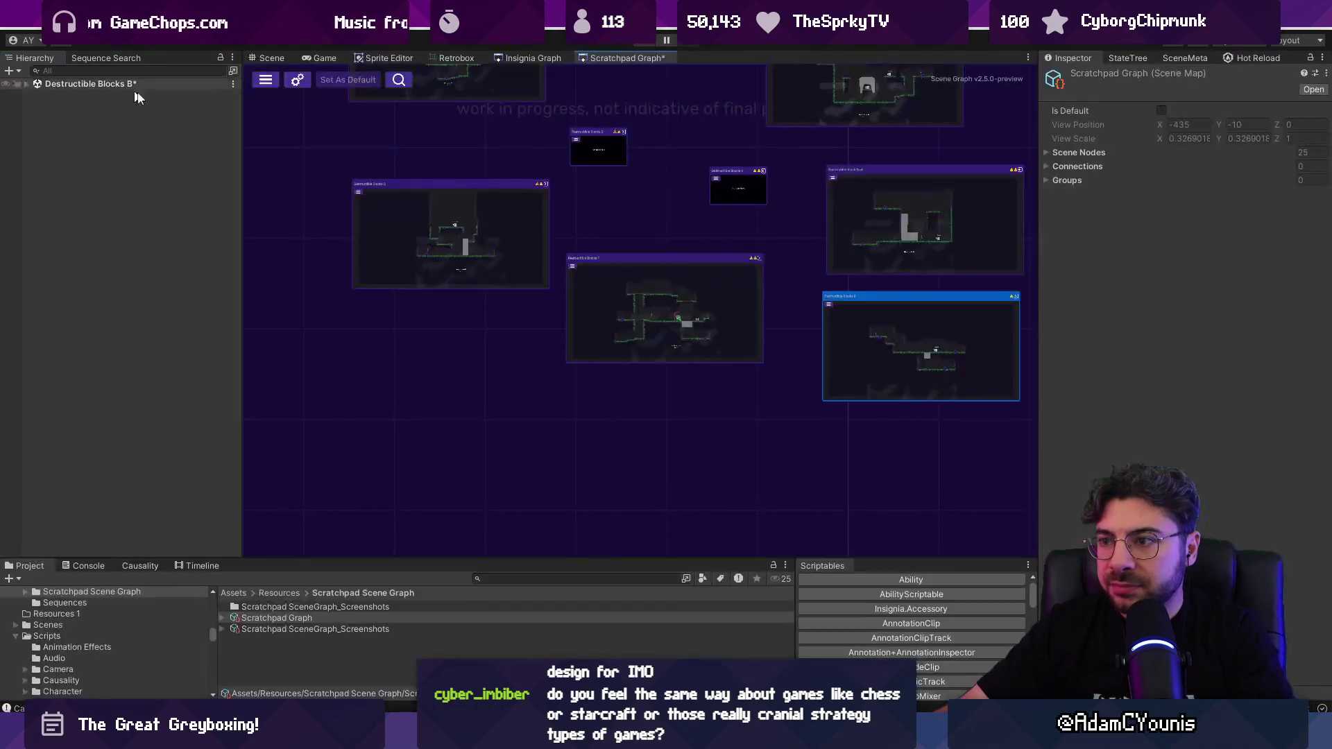
# Step: Load Destructible Blocks B with Don't Save, then select the Dair Enemy Wrapper in the level
pyautogui.doubleClick(842, 321)
pyautogui.click(702, 397)
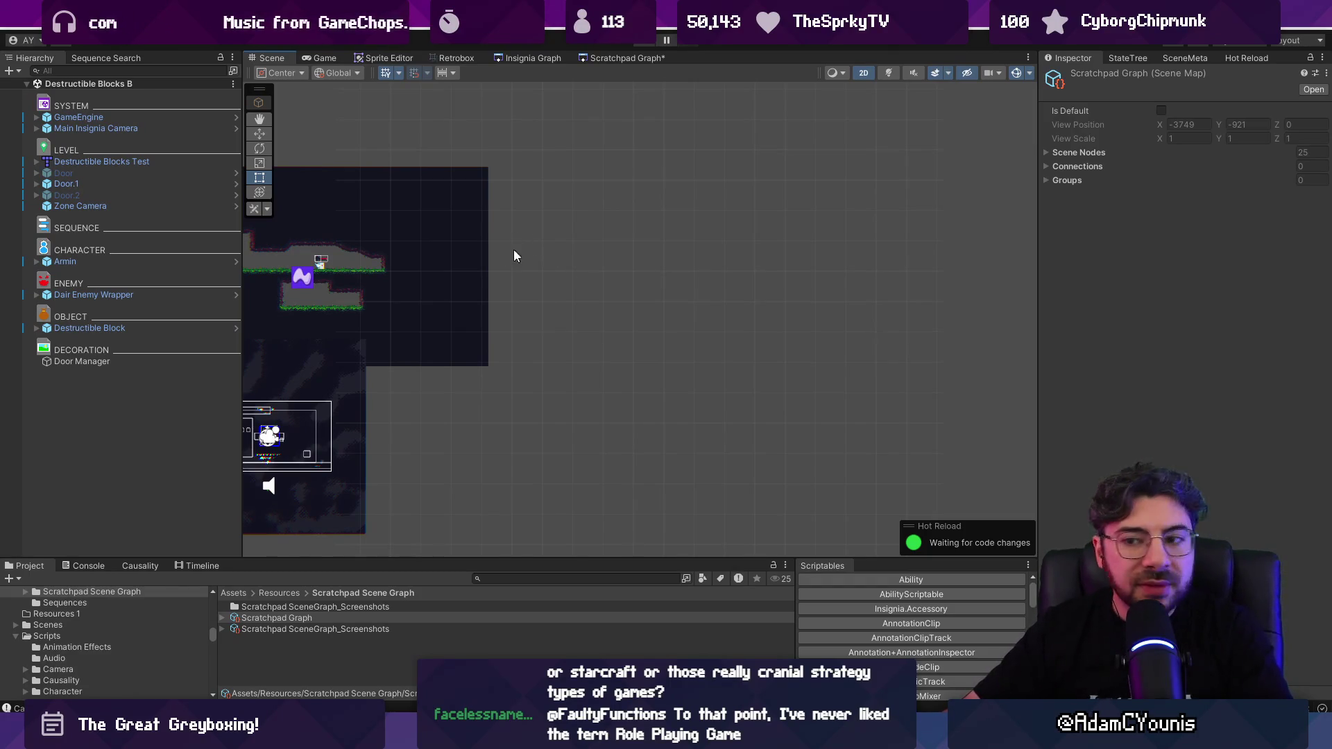
pyautogui.scroll(-1, 585, 283)
pyautogui.scroll(5, 554, 285)
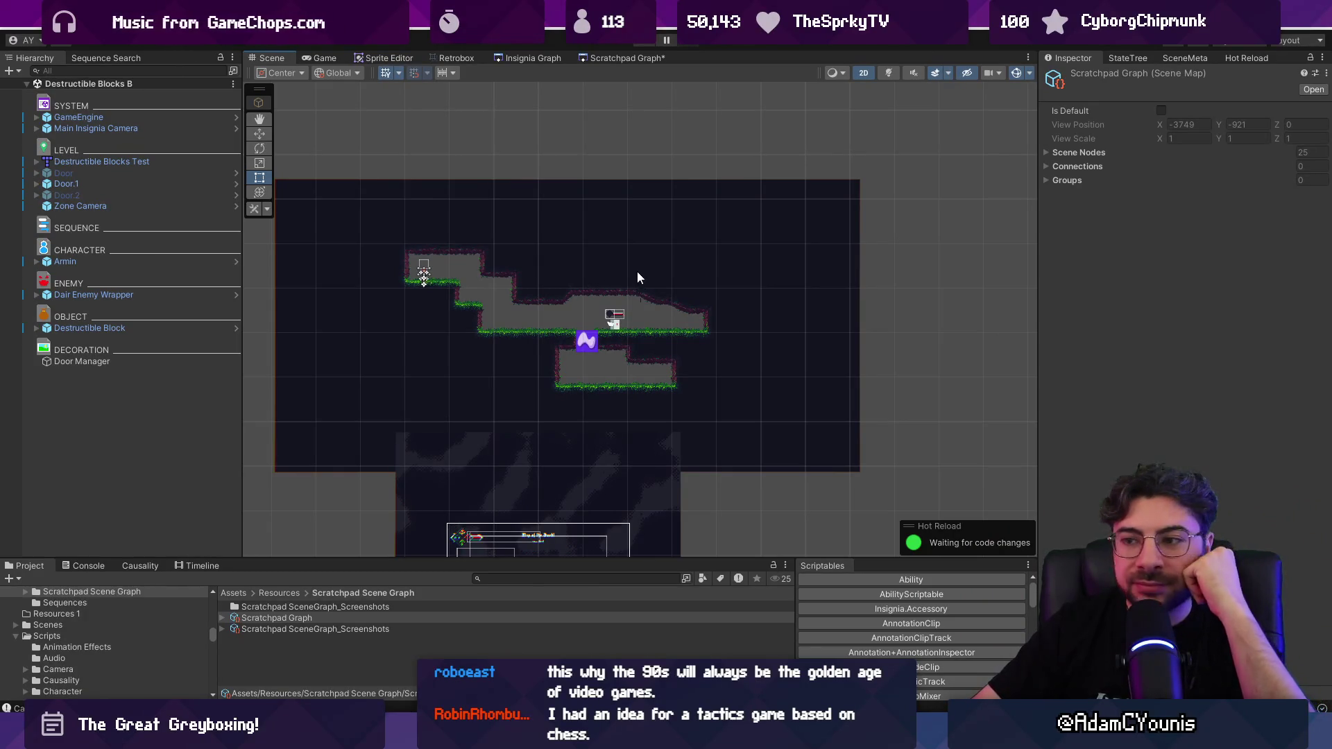
pyautogui.scroll(5, 636, 277)
pyautogui.click(668, 301)
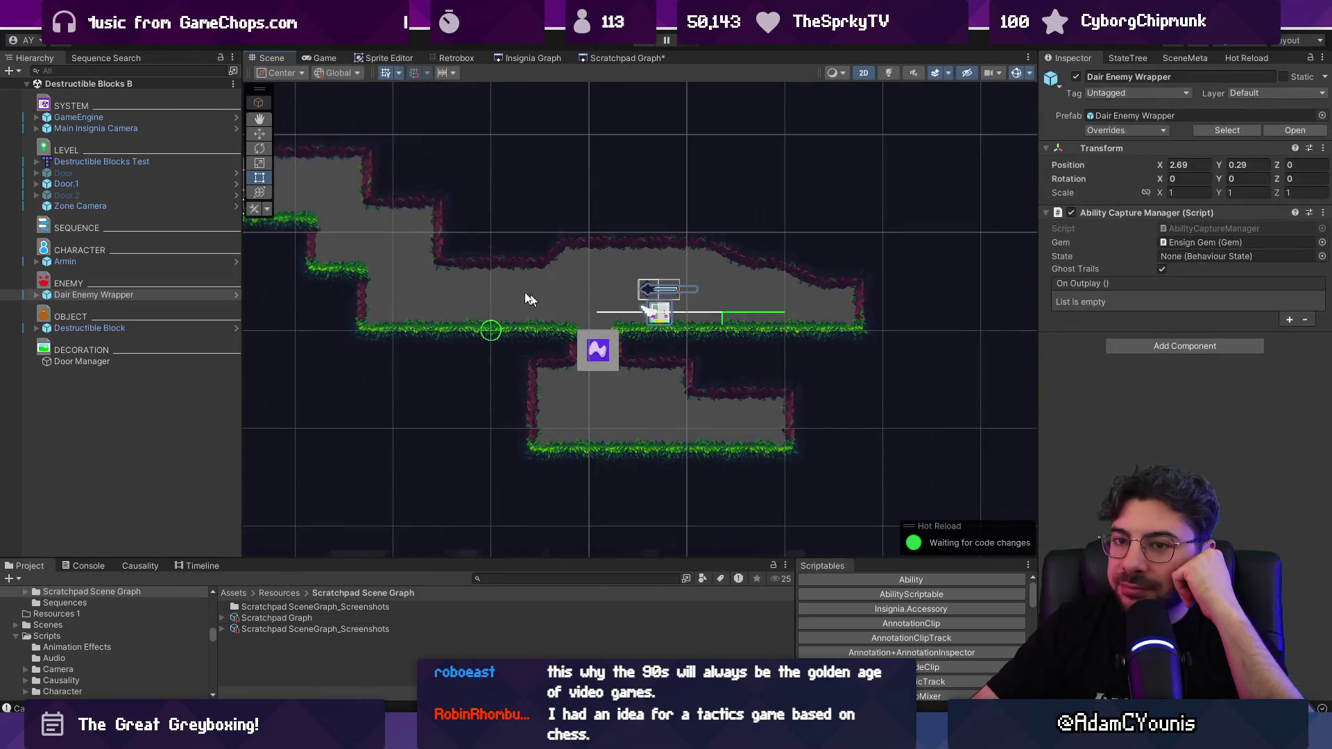
# Step: Change the Ensign Gem under Dair Enemy Wrapper from Hammerfall to Meteor Ability
pyautogui.click(239, 297)
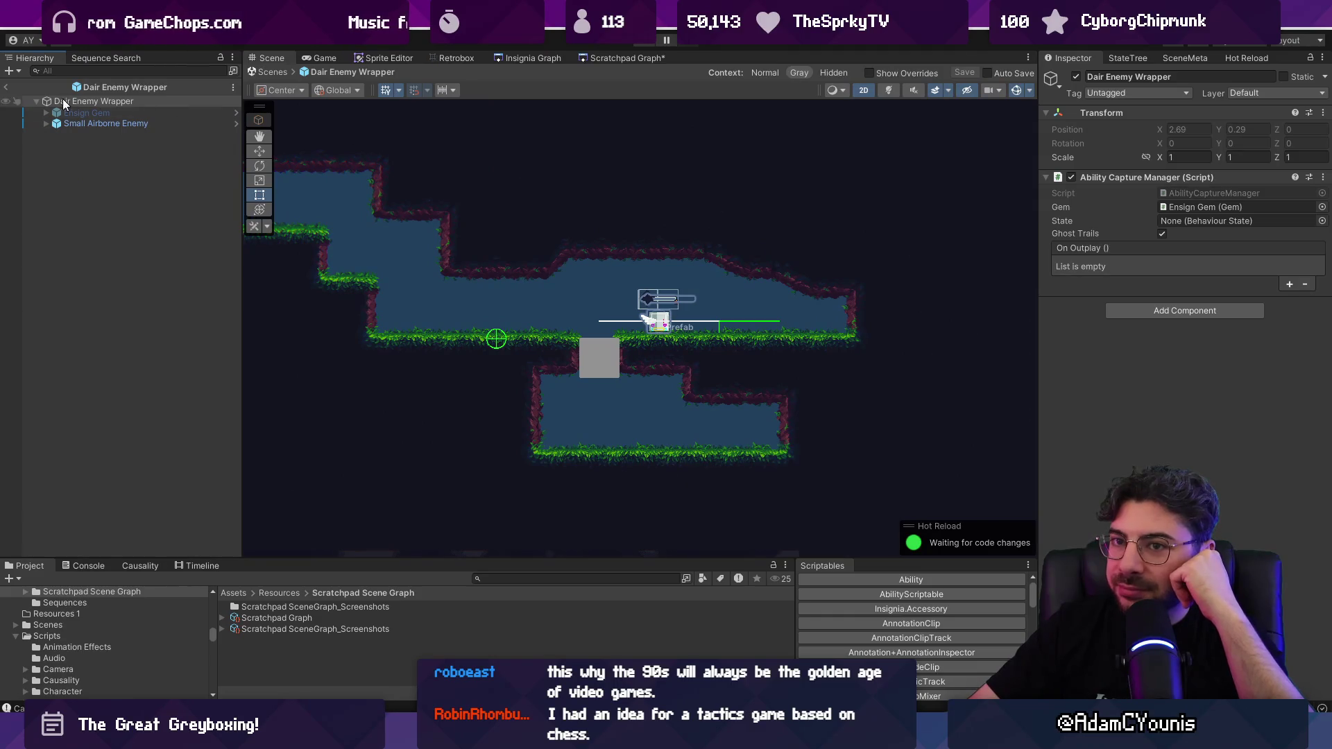
pyautogui.click(6, 86)
pyautogui.click(36, 294)
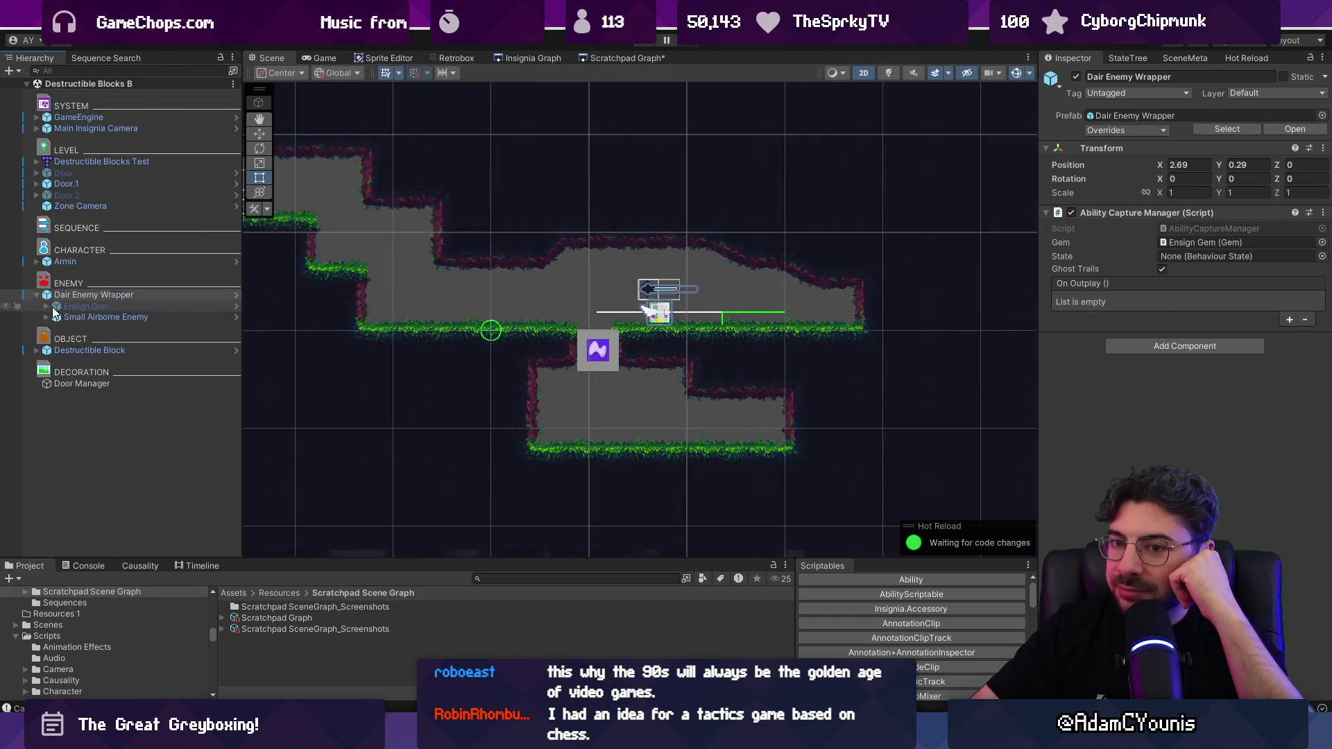
pyautogui.click(86, 306)
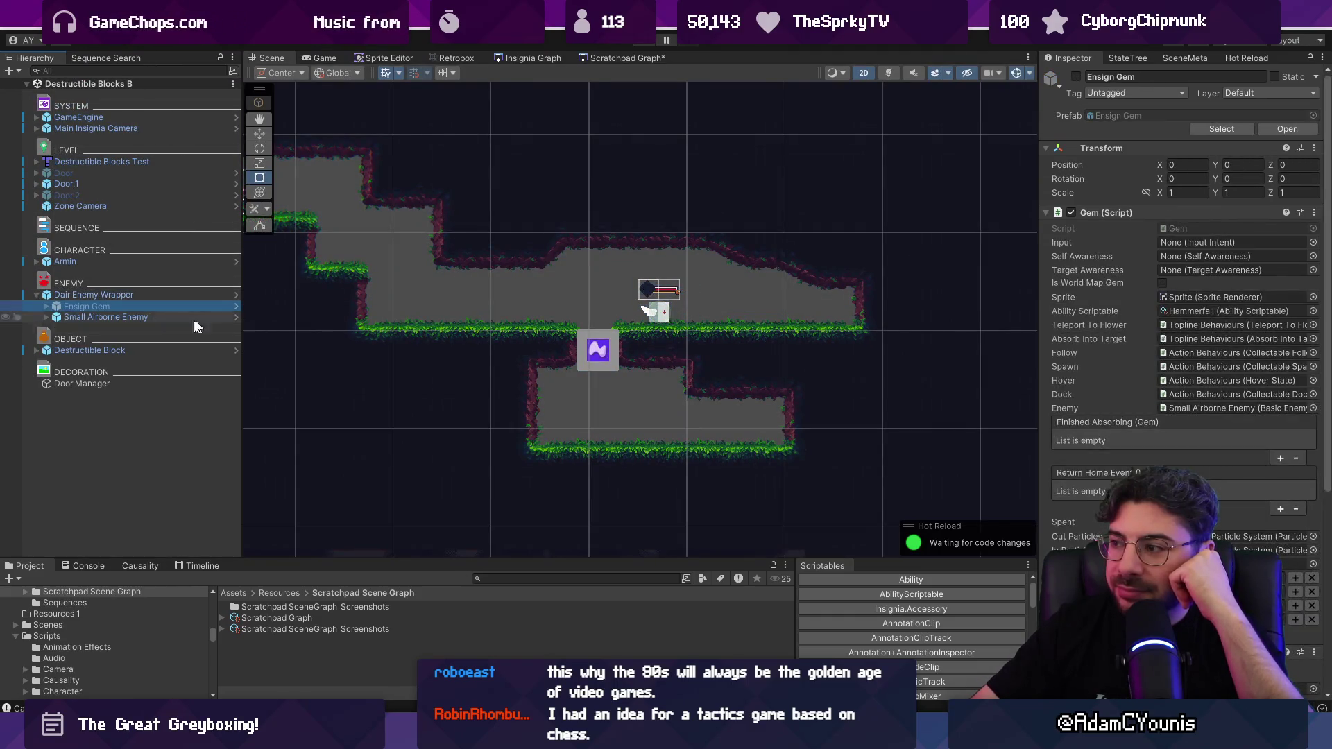
pyautogui.click(1312, 311)
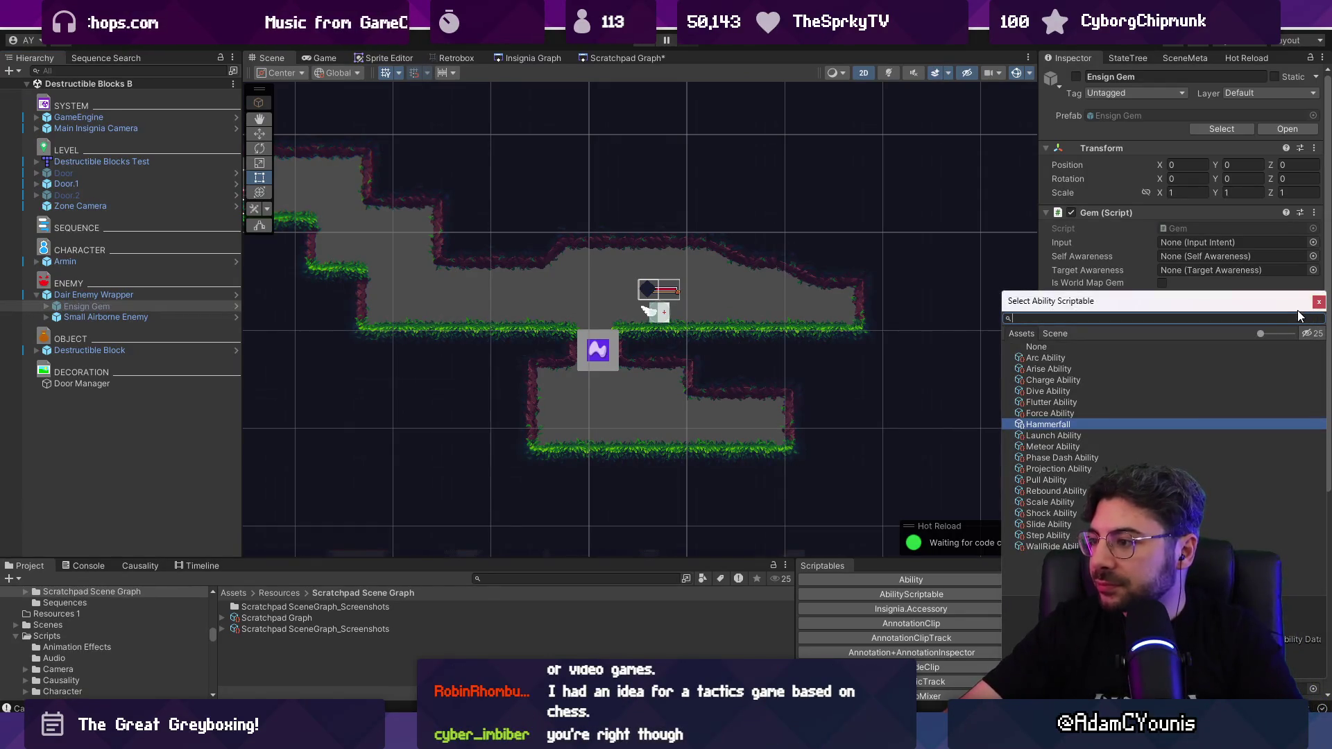
pyautogui.press('Down')
pyautogui.press('Down')
pyautogui.press('Return')
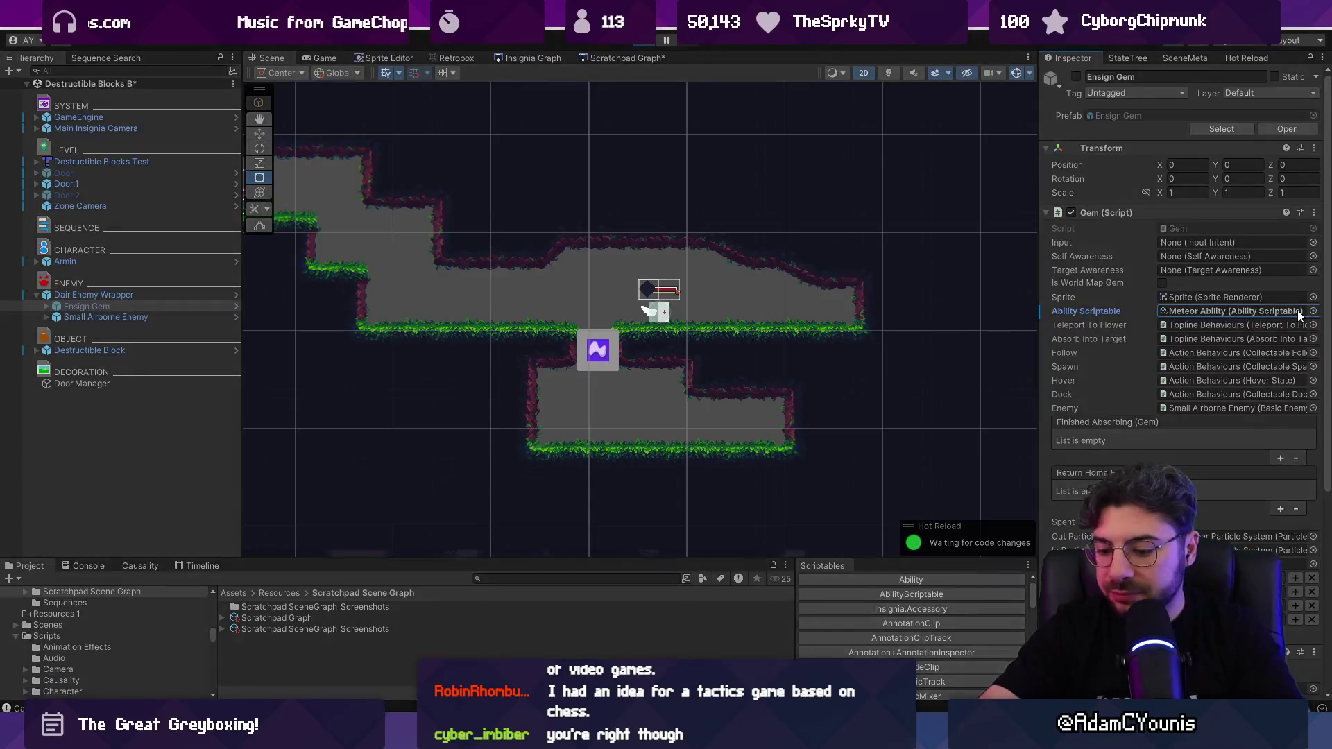
pyautogui.hotkey('ctrl', 'p')
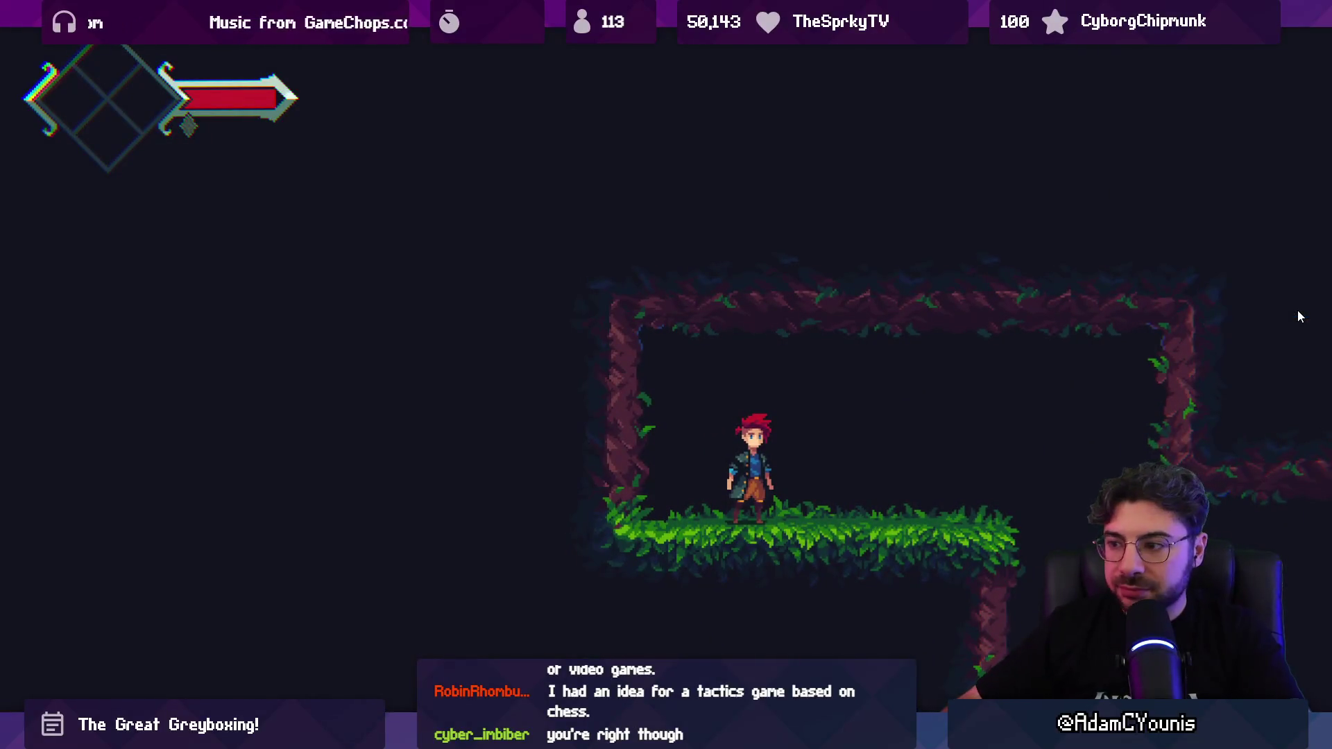
# Step: Run and jump to the enemy, slash it, and dive sword-first onto the grey block
pyautogui.press('Left')
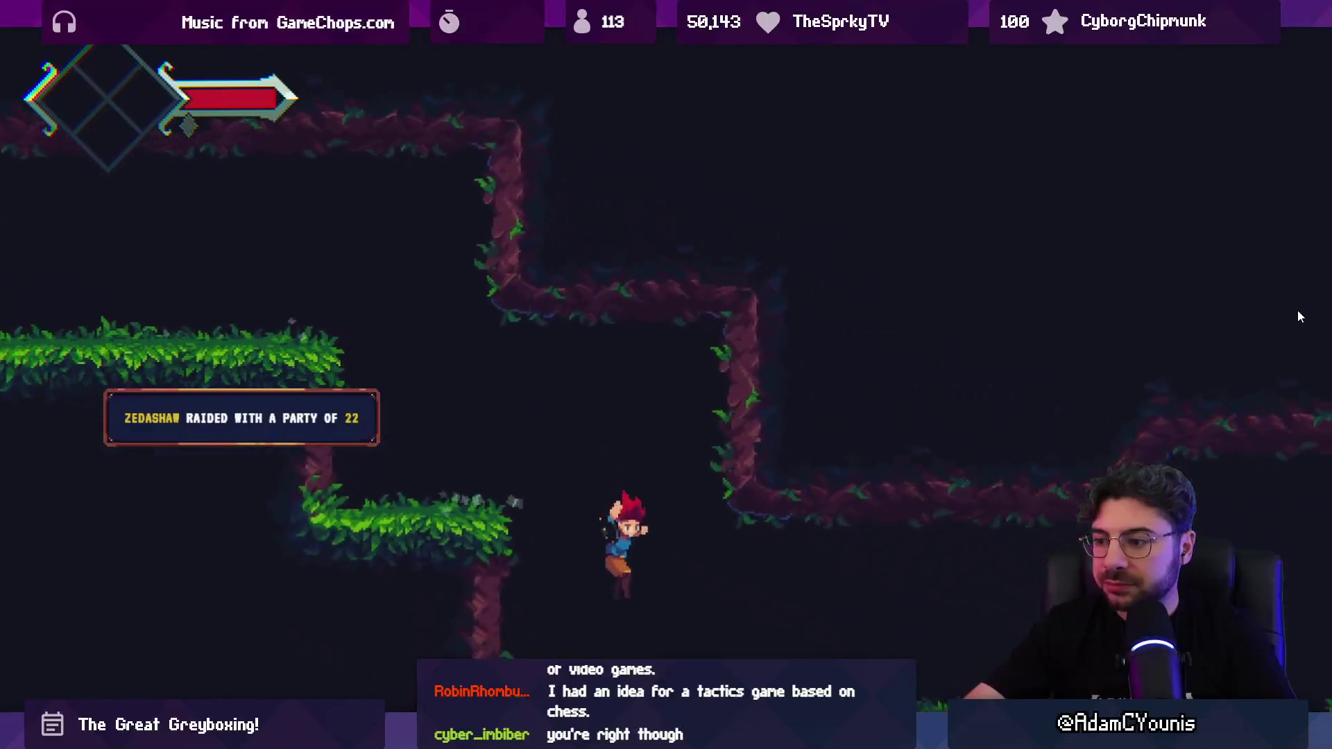
pyautogui.press('Right')
pyautogui.press('space')
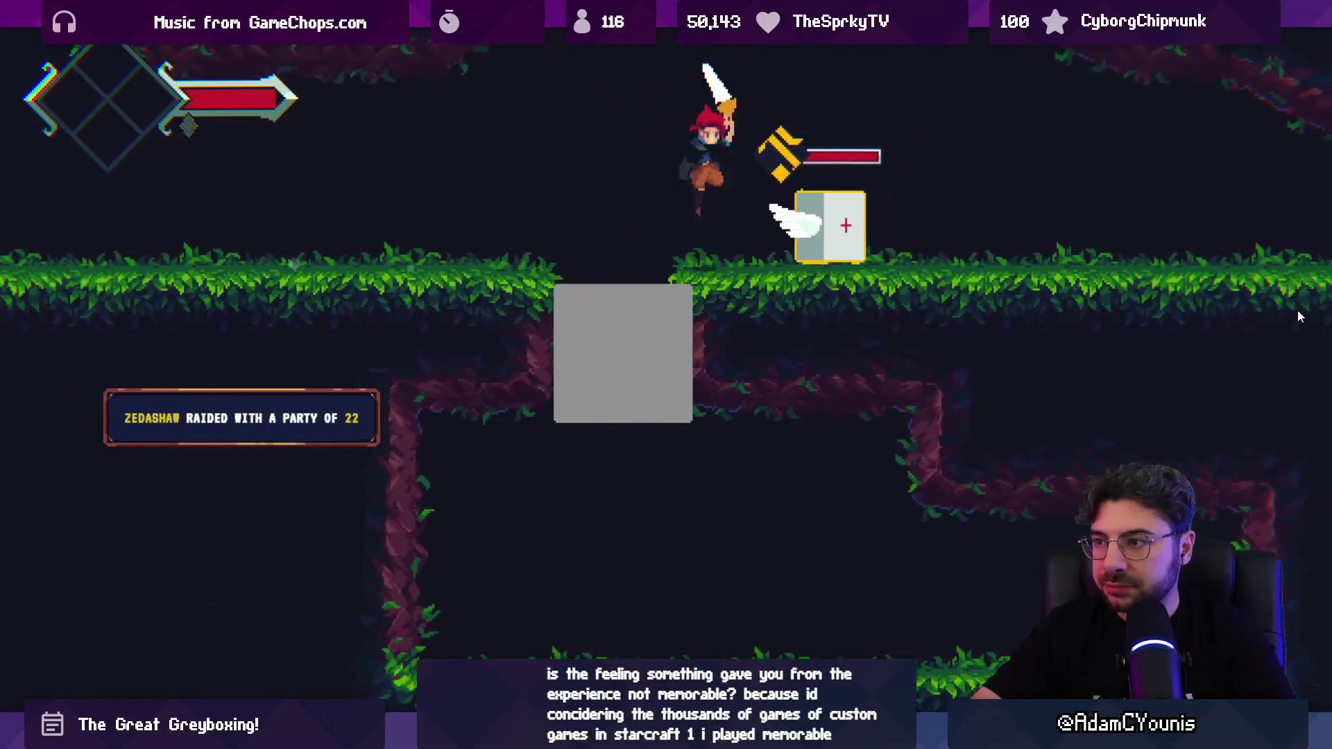
pyautogui.press('x')
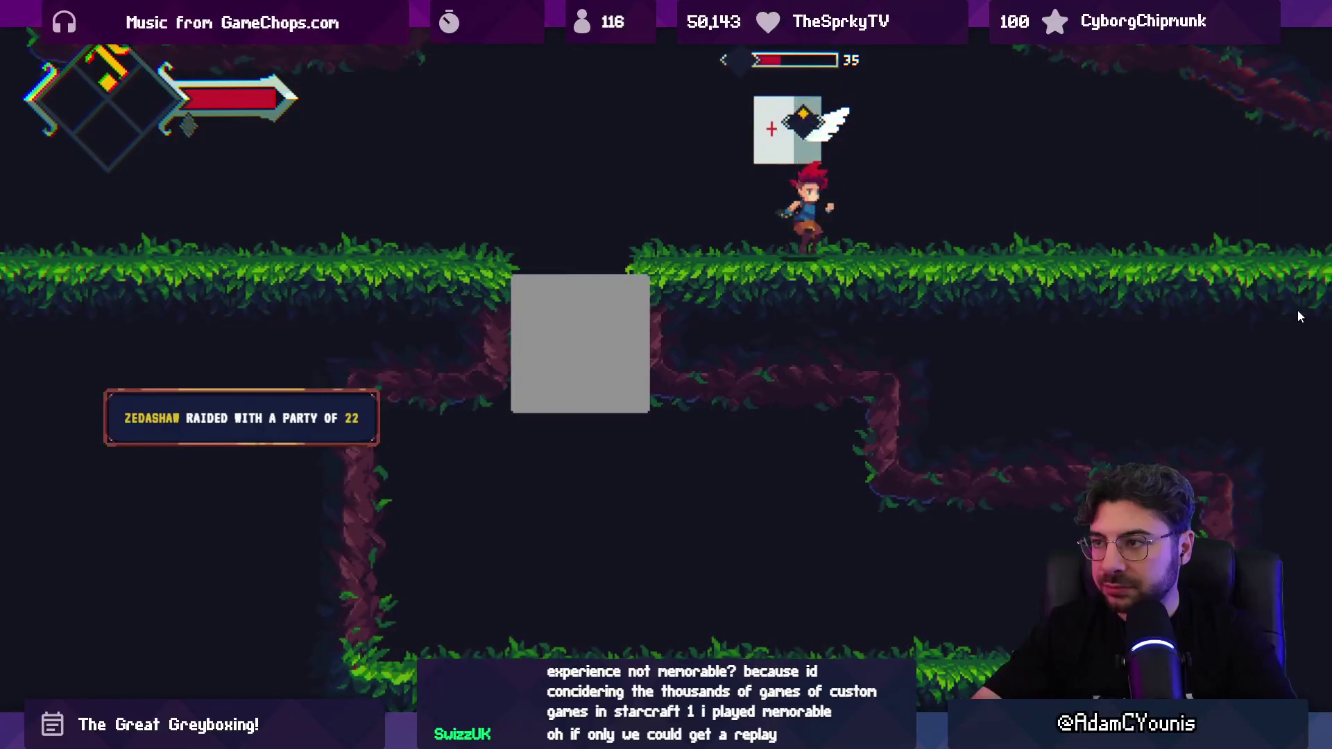
pyautogui.press('space')
pyautogui.press('Left')
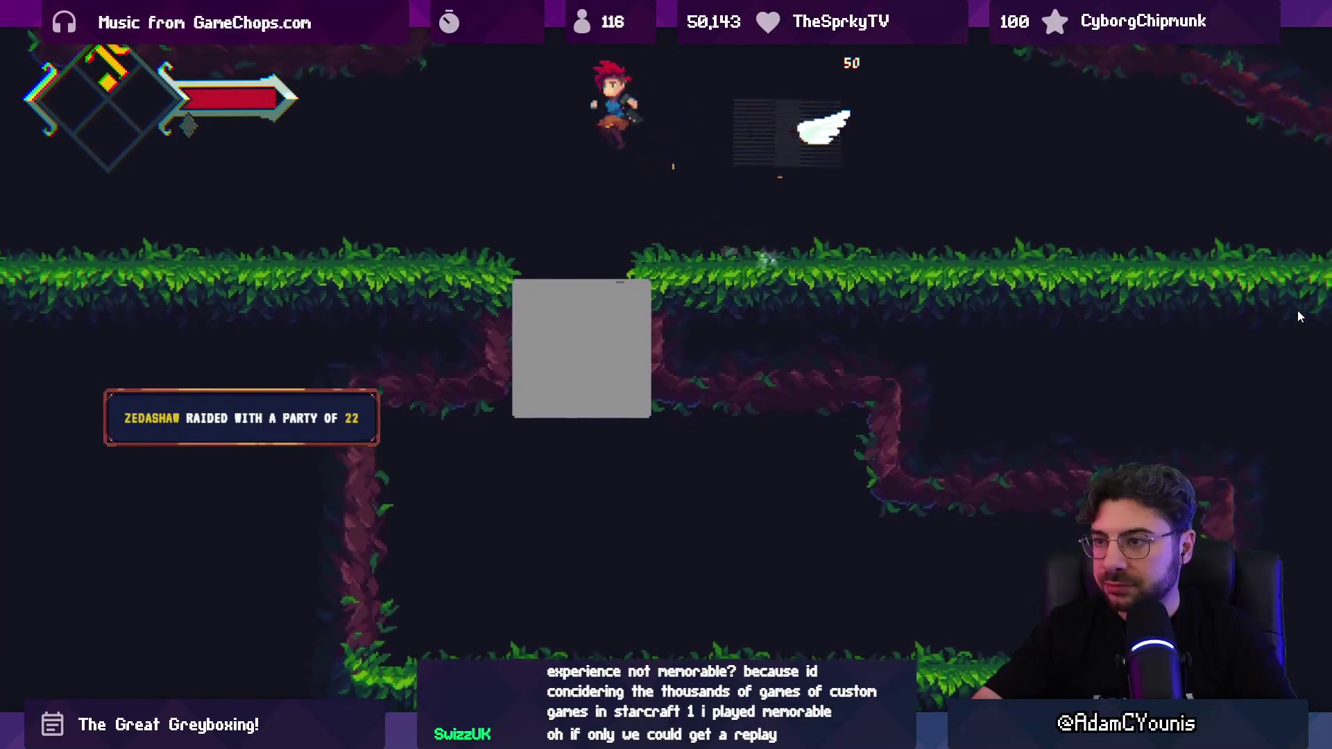
pyautogui.press('space')
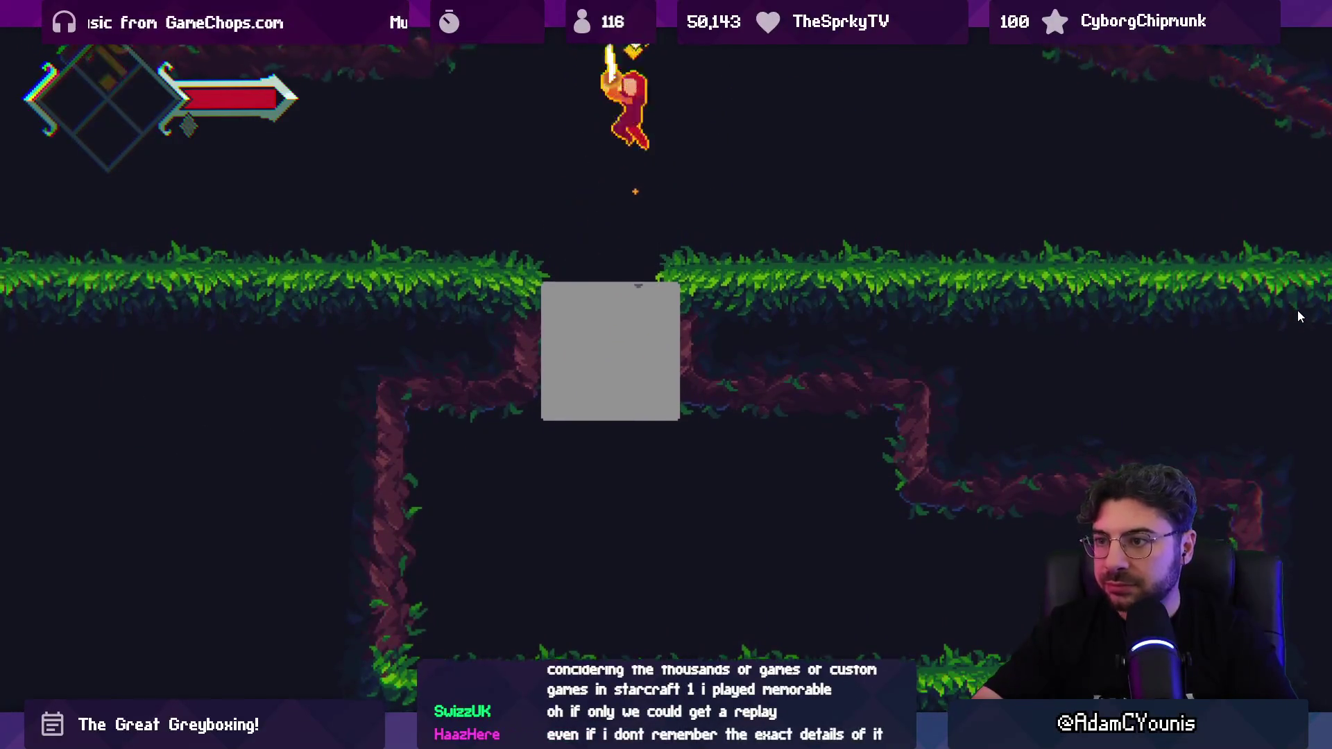
pyautogui.hotkey('shift', 'space')
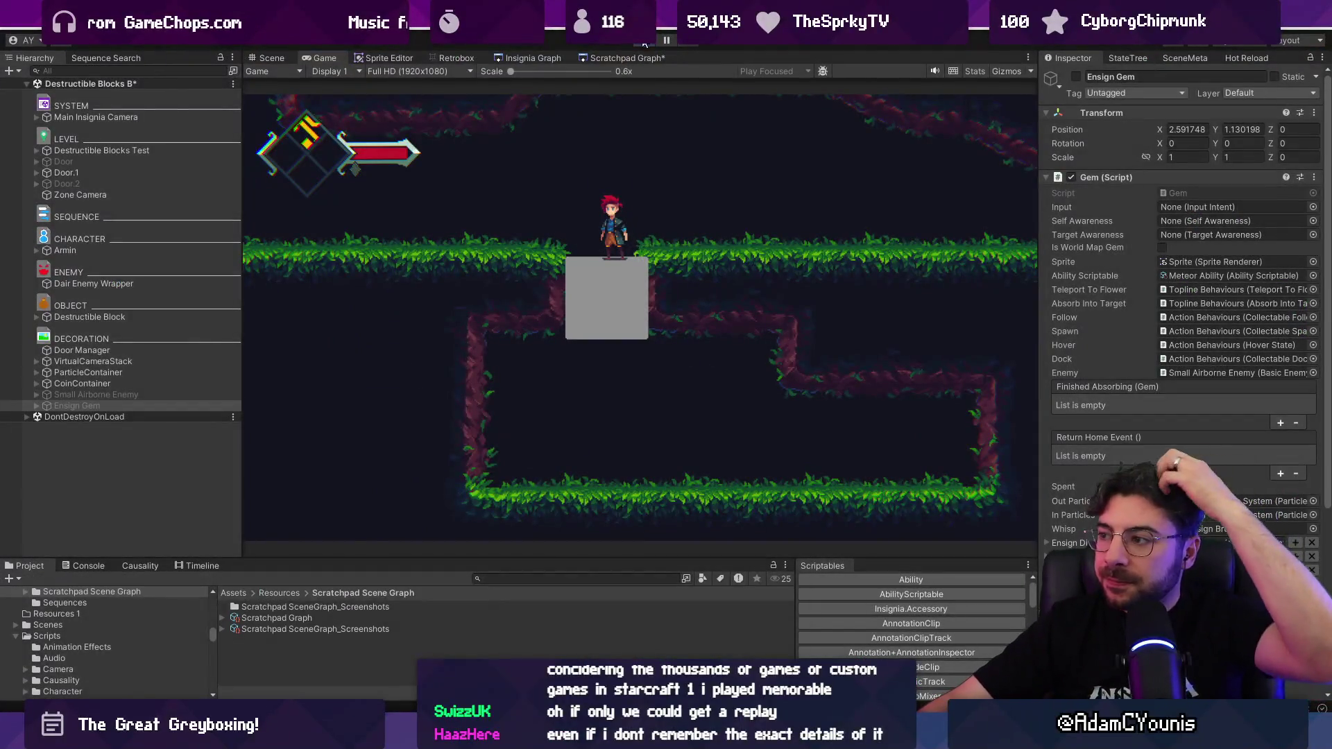
# Step: Stop Play mode and set the Destructible Block's Required Ability to Meteor Ability
pyautogui.hotkey('ctrl', 'p')
pyautogui.click(606, 349)
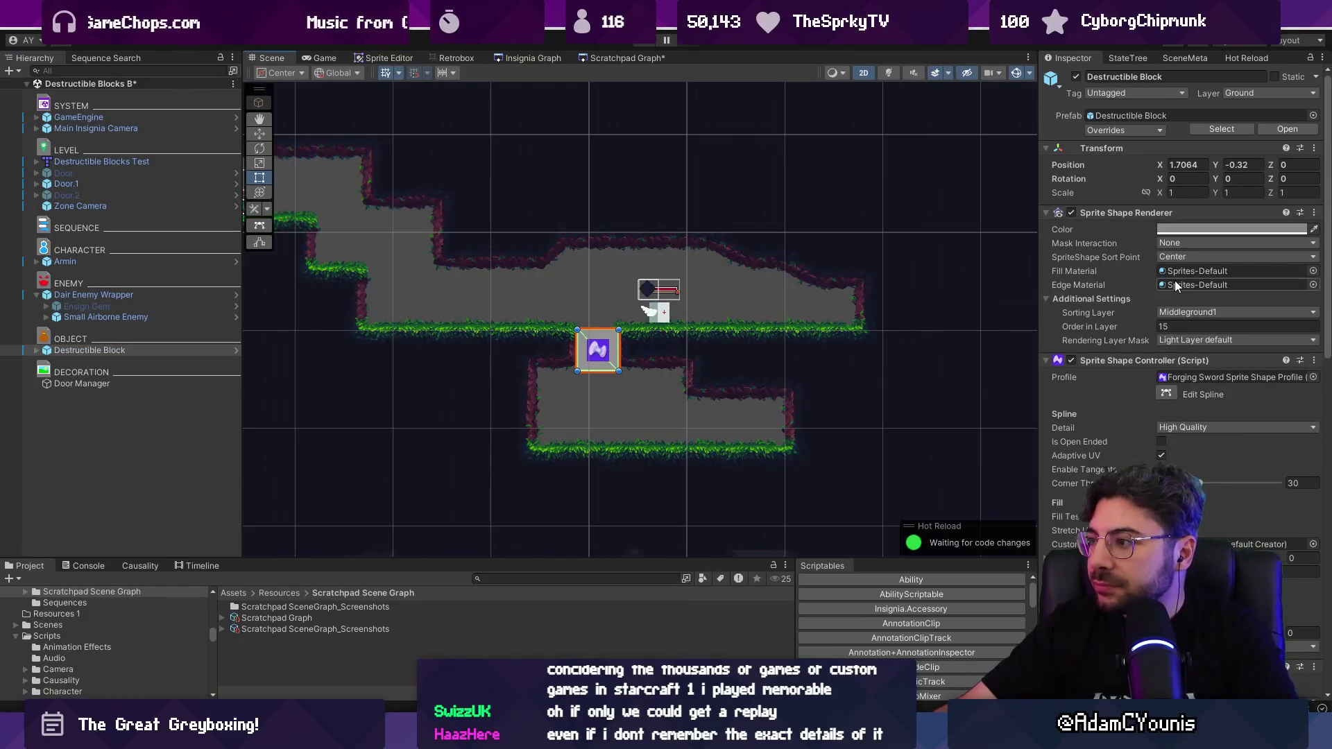
pyautogui.scroll(-10, 1114, 306)
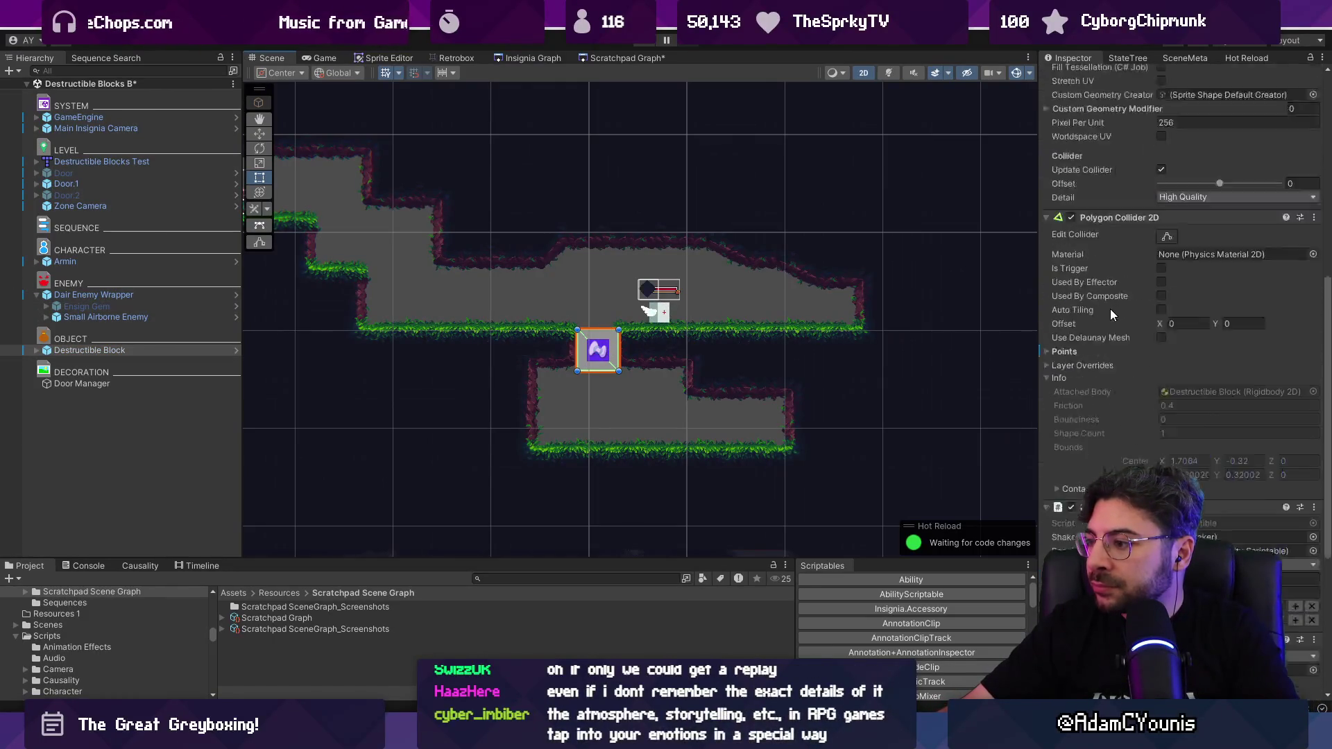
pyautogui.click(1313, 289)
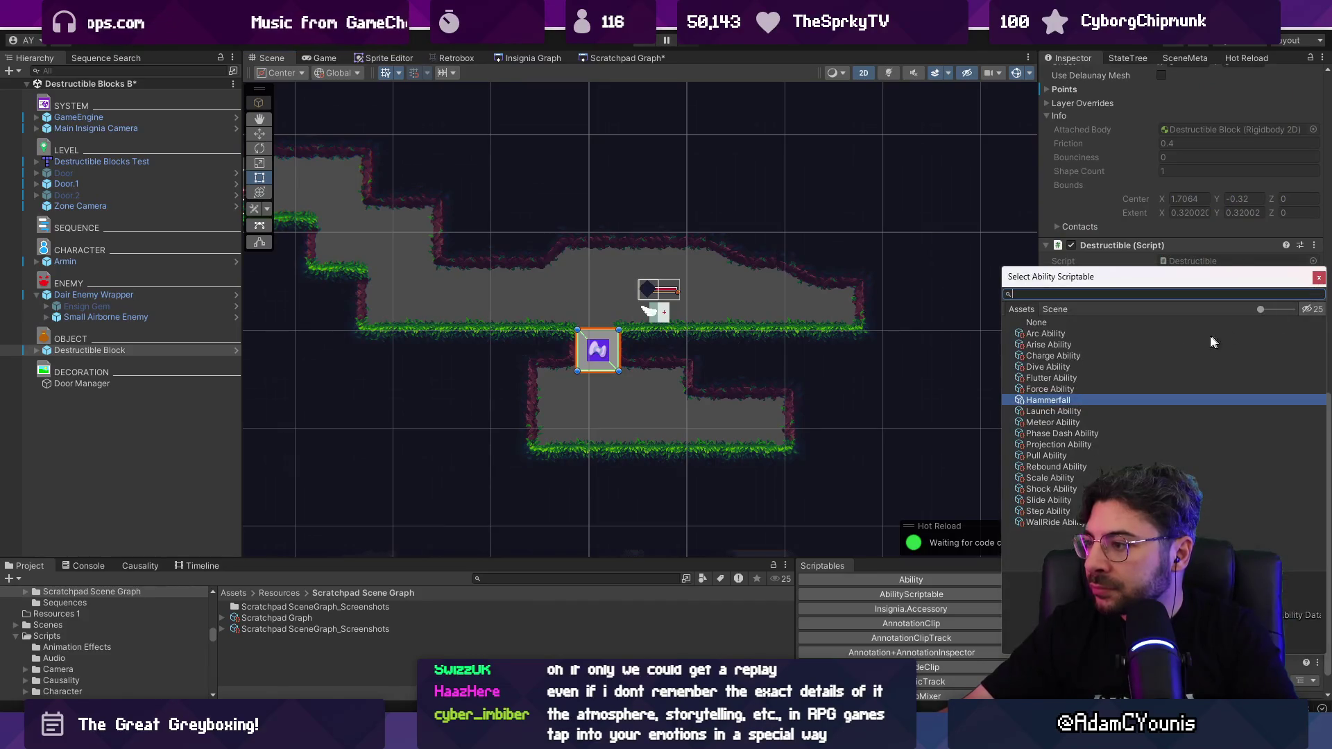
pyautogui.doubleClick(1040, 422)
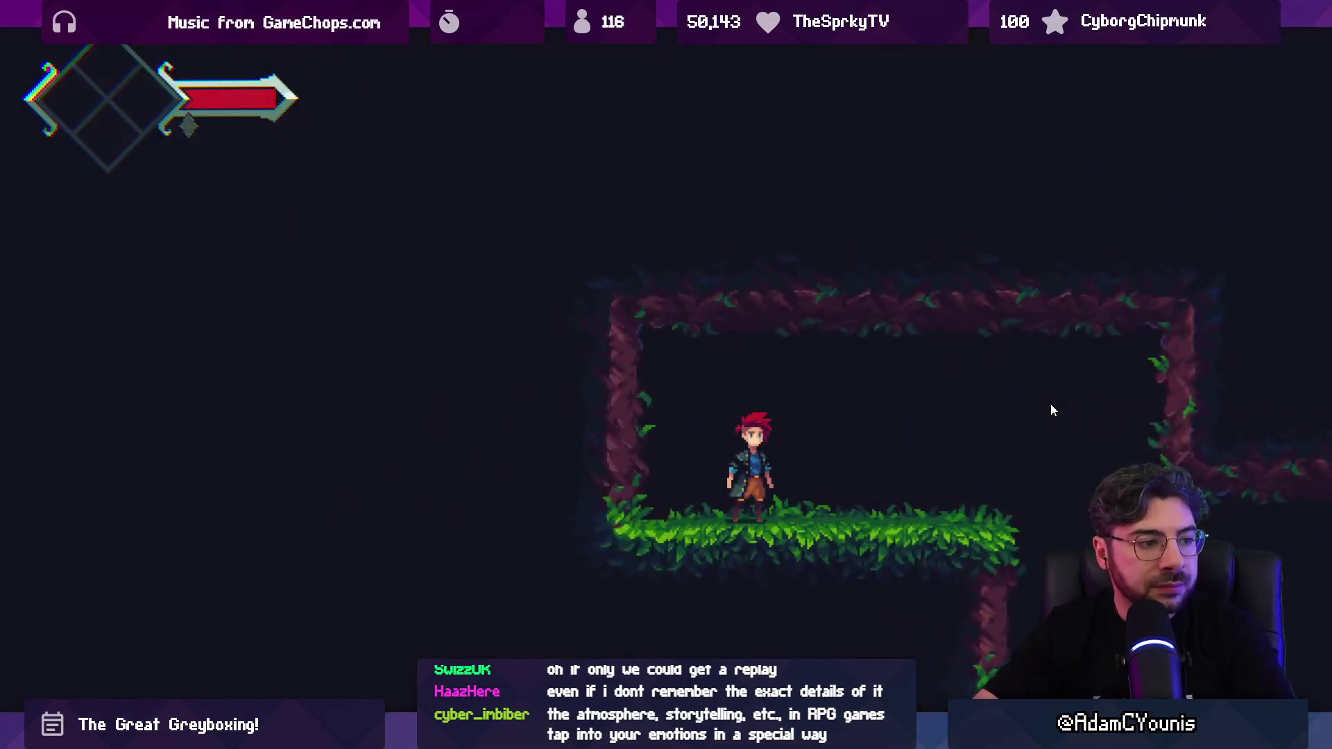
# Step: Run to the enemy, slash it, then plunge down onto the grey block to break it
pyautogui.press('Left')
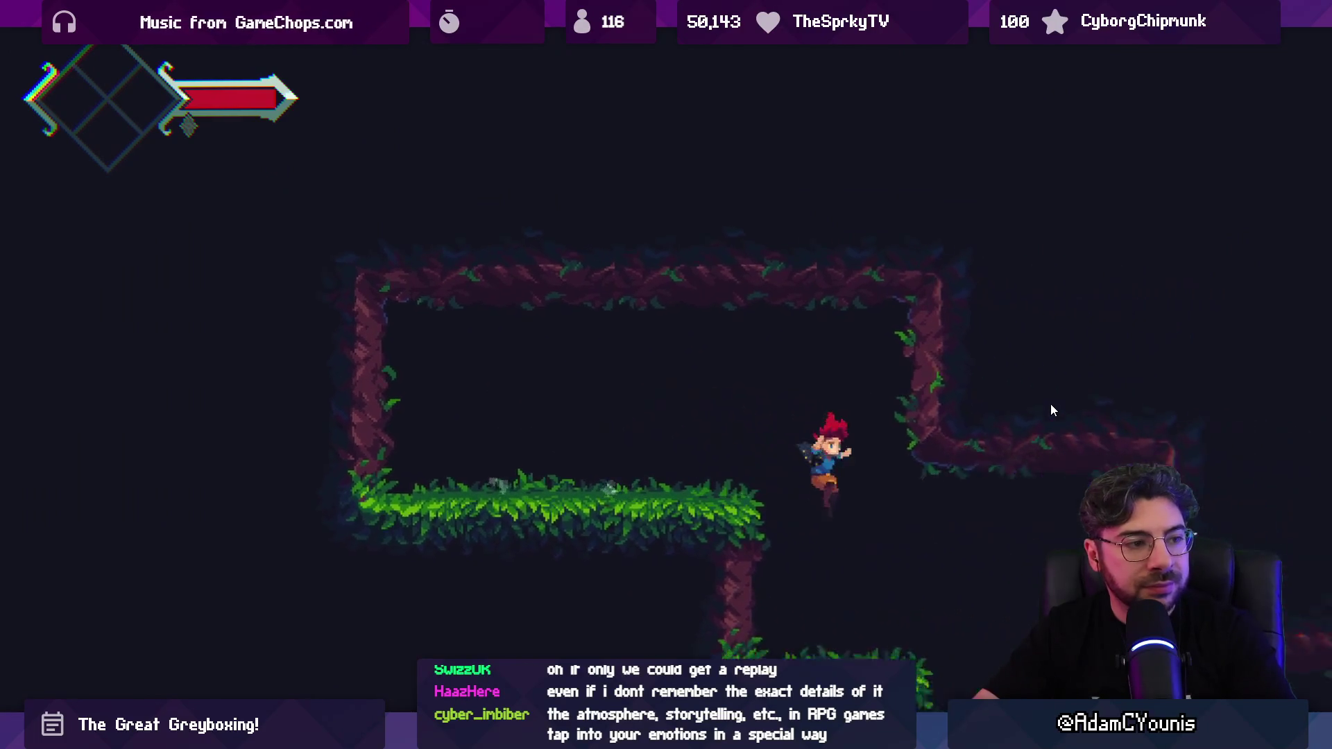
pyautogui.press('Right')
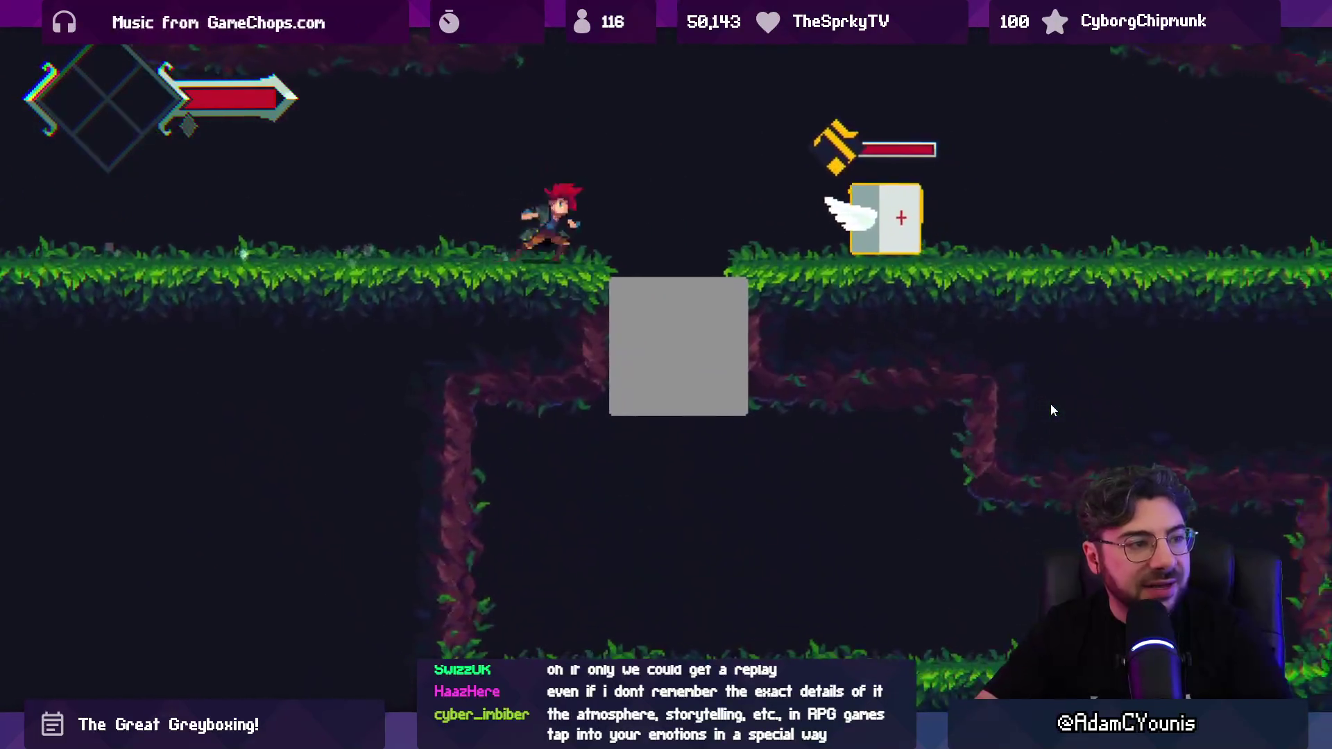
pyautogui.press('space')
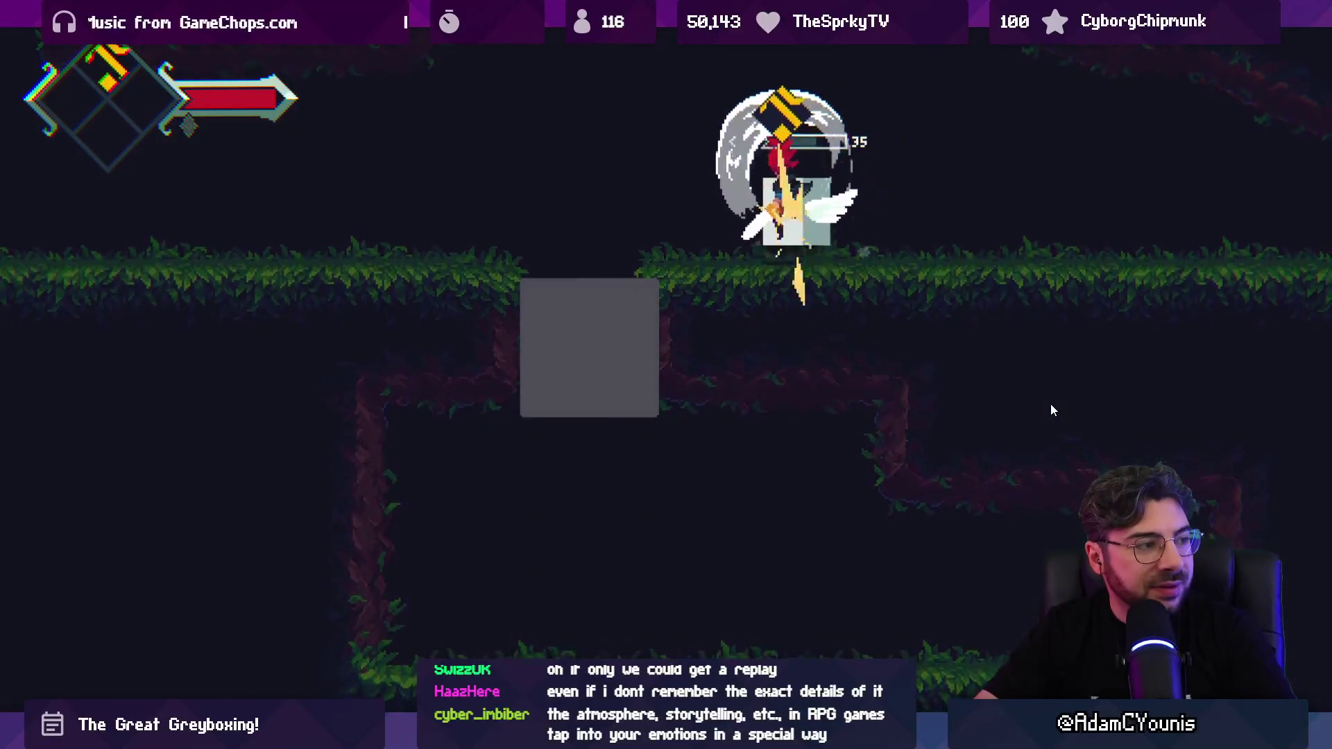
pyautogui.press('space')
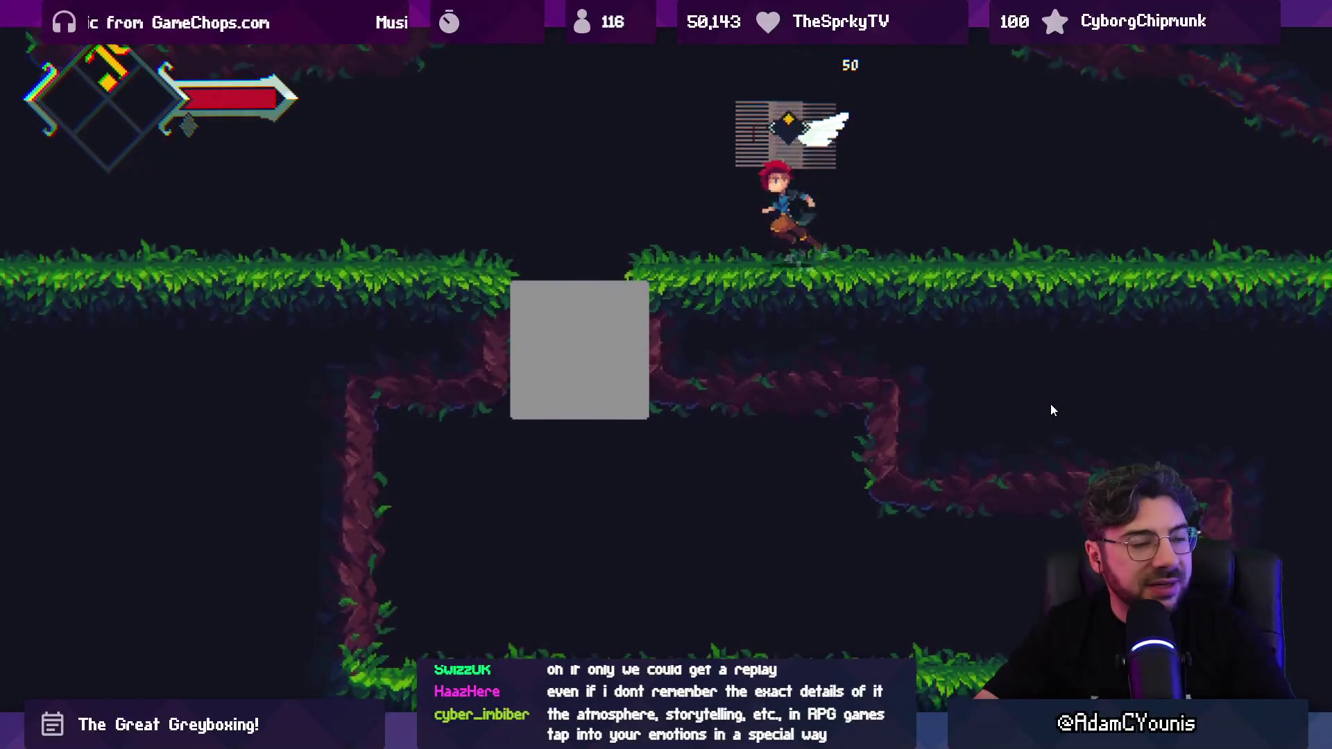
pyautogui.press('Left')
pyautogui.press('space')
pyautogui.press('Down')
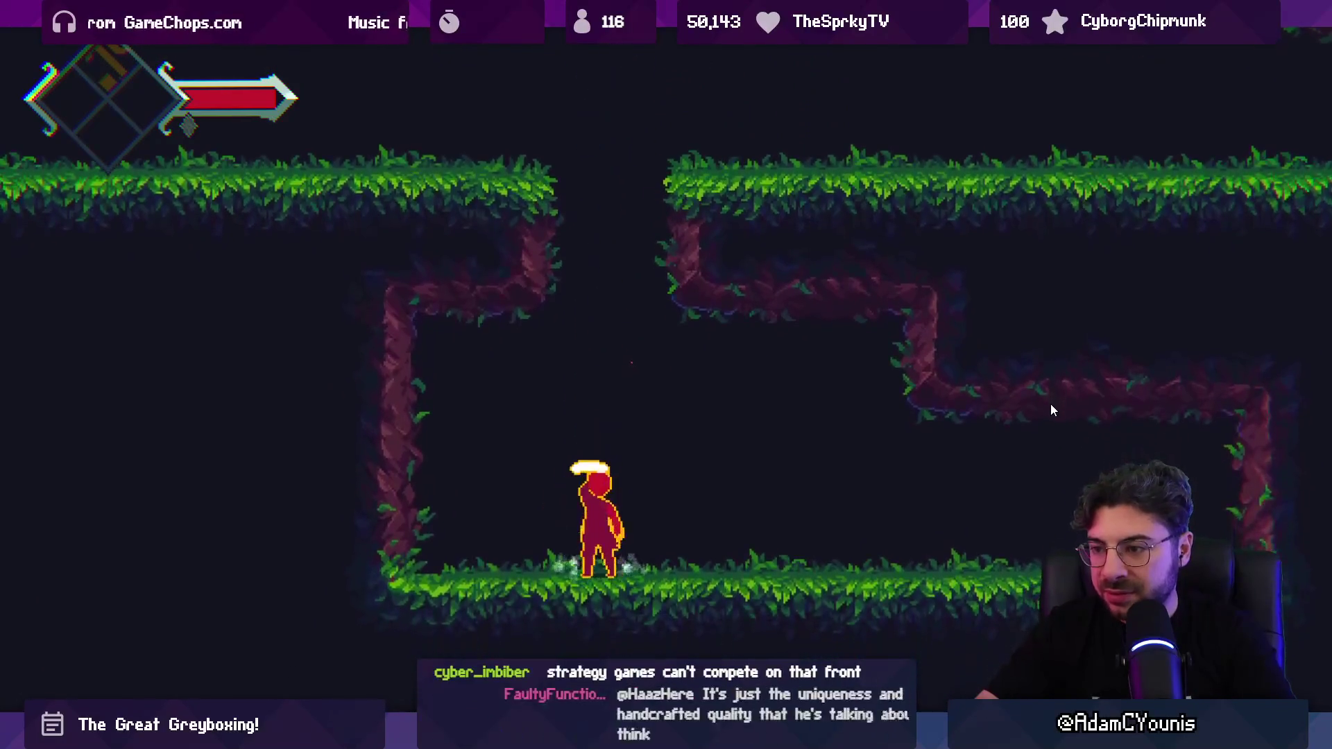
# Step: Drop through the gap to the lower ground, then return to the editor and stop playing
pyautogui.click(750, 71)
pyautogui.press('Left')
pyautogui.press('space')
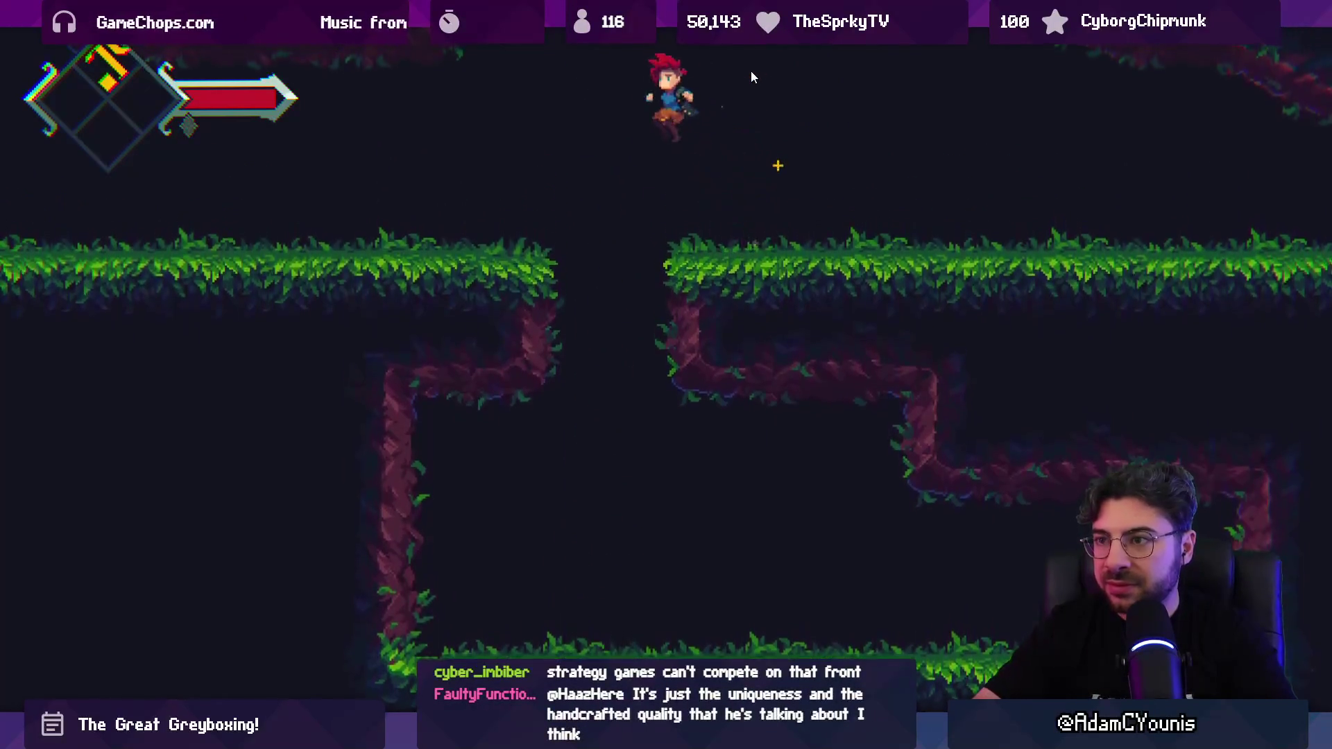
pyautogui.press('Down')
pyautogui.press('Right')
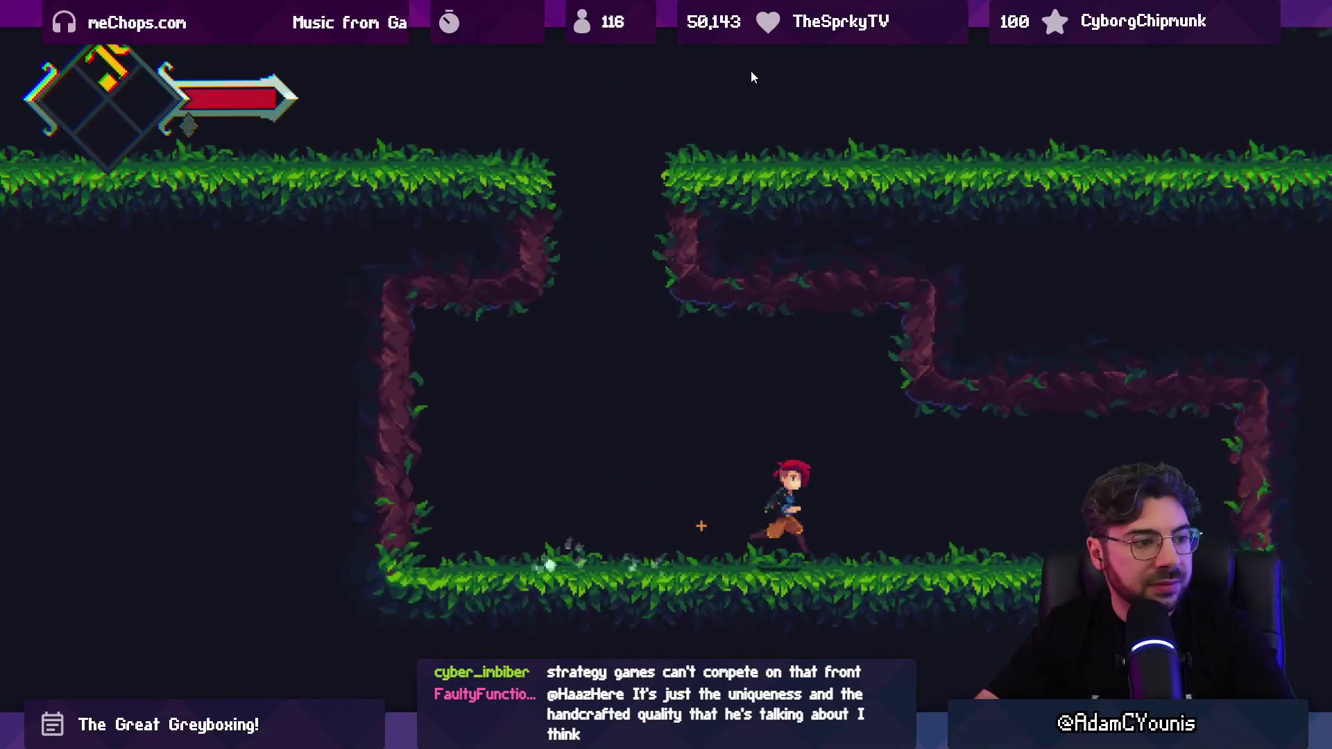
pyautogui.hotkey('shift', 'space')
pyautogui.click(649, 46)
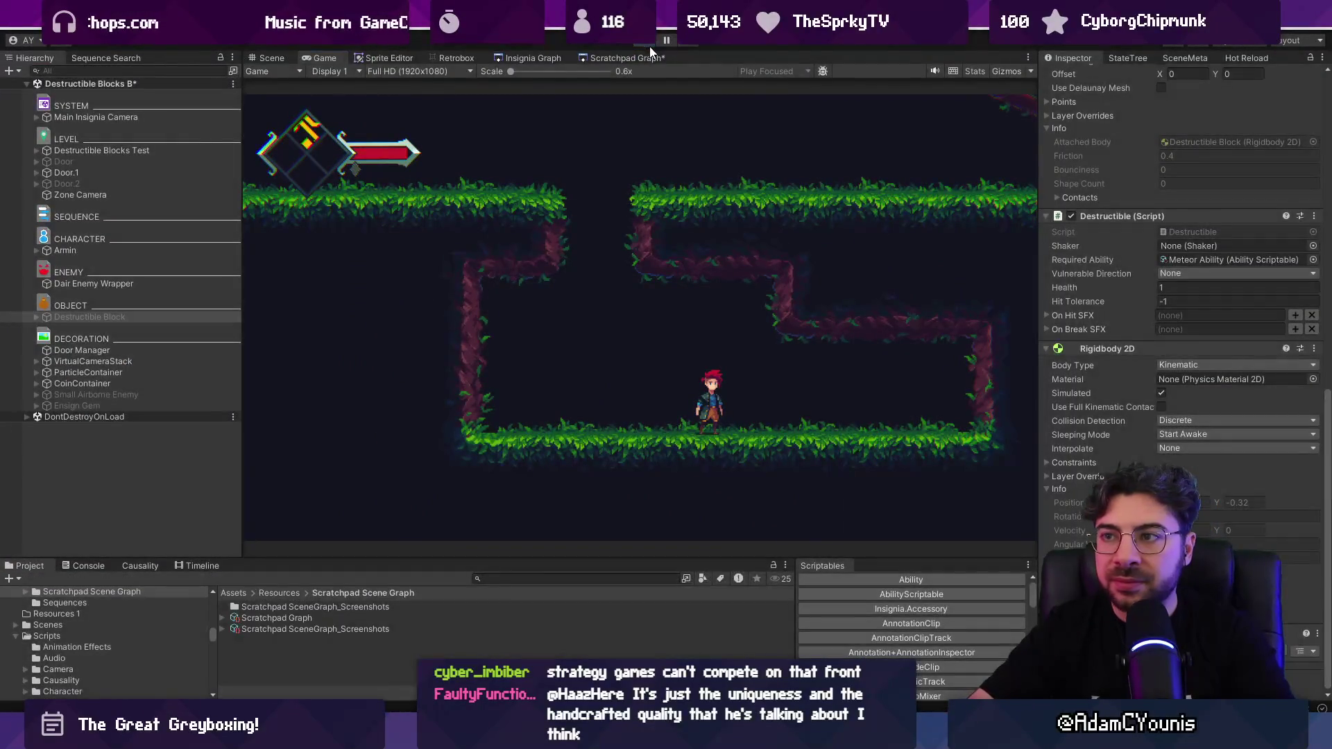
# Step: Open the Destructible Block Test node from the Scratchpad Graph, saving Destructible Blocks B's changes
pyautogui.click(599, 59)
pyautogui.scroll(-5, 663, 252)
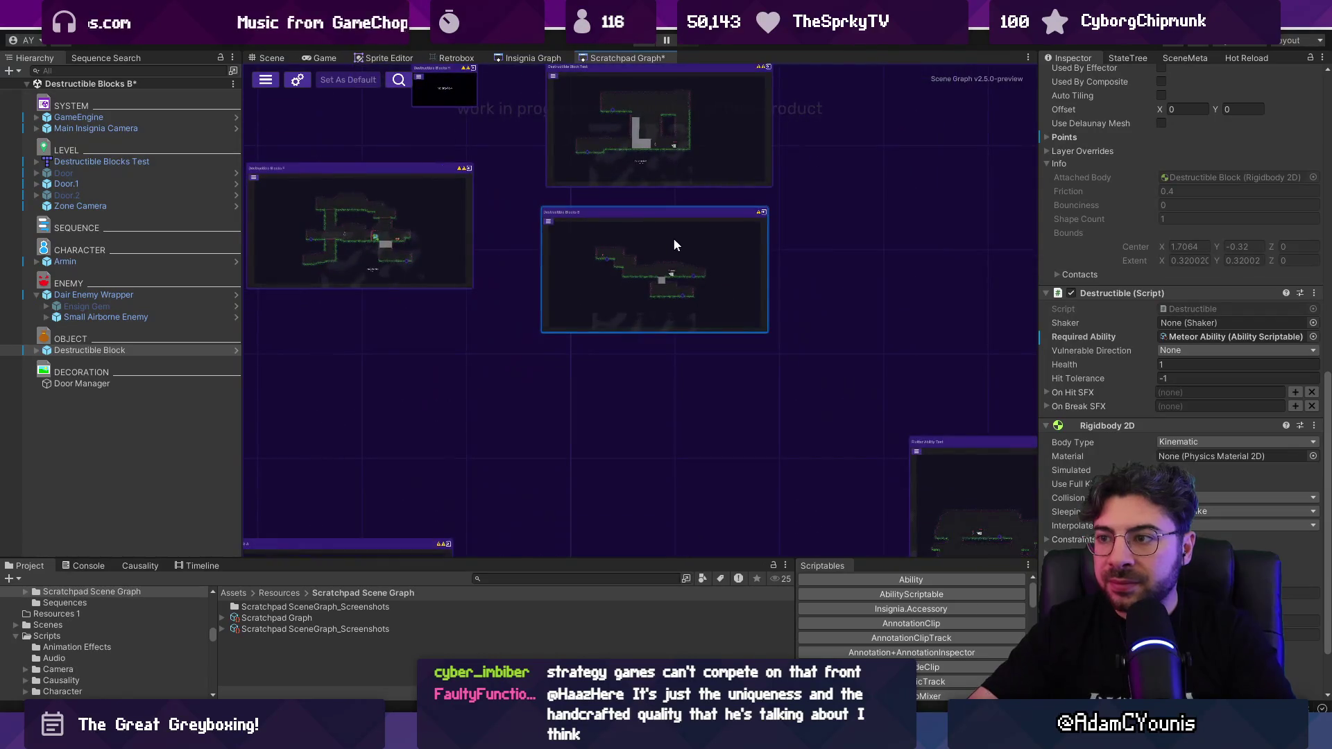
pyautogui.moveTo(672, 237)
pyautogui.mouseDown()
pyautogui.moveTo(562, 352)
pyautogui.moveTo(735, 352)
pyautogui.mouseUp()
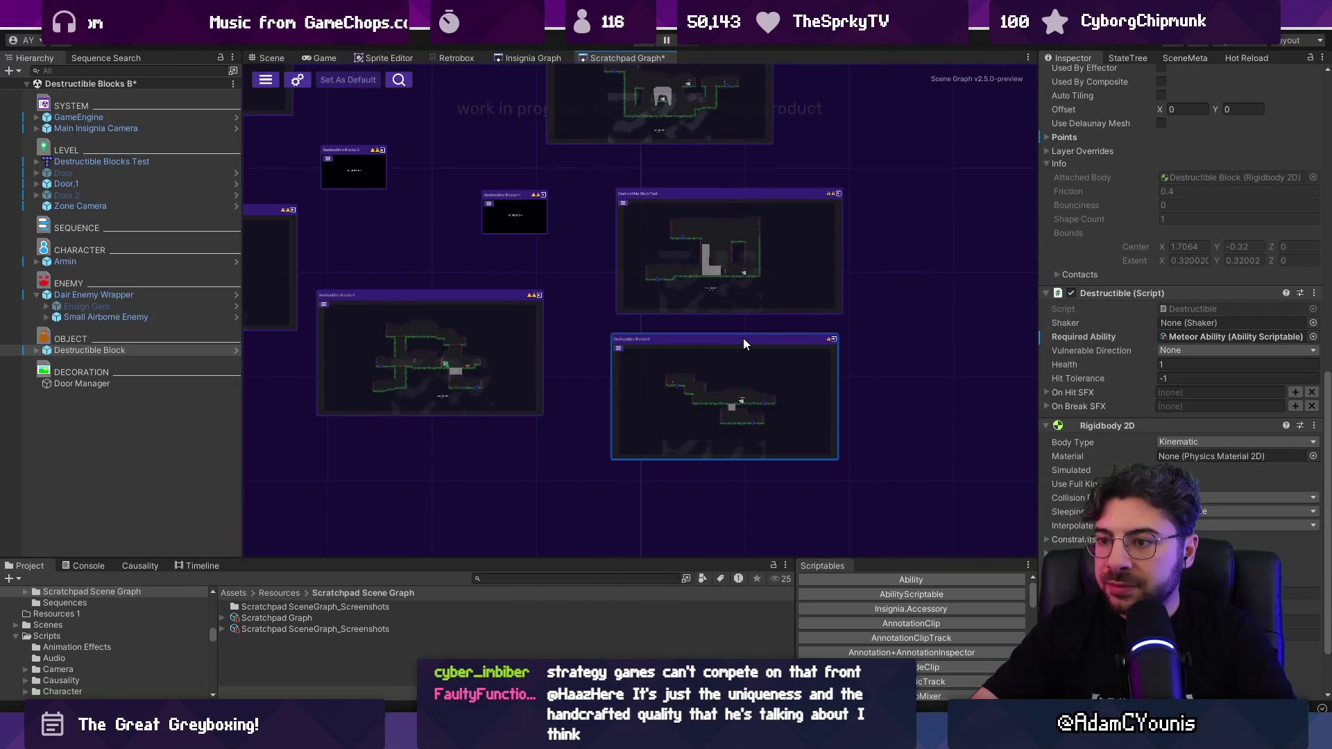
pyautogui.scroll(3, 745, 338)
pyautogui.scroll(-2, 711, 292)
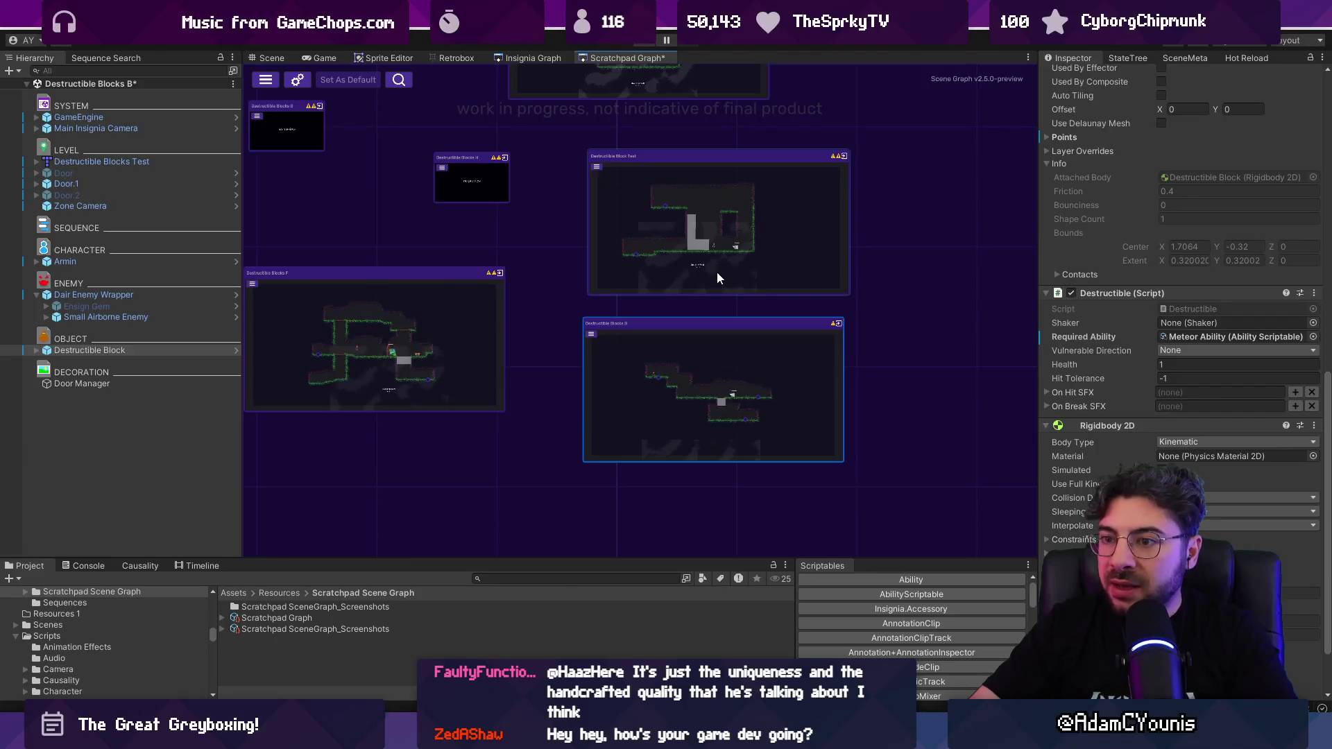
pyautogui.doubleClick(718, 258)
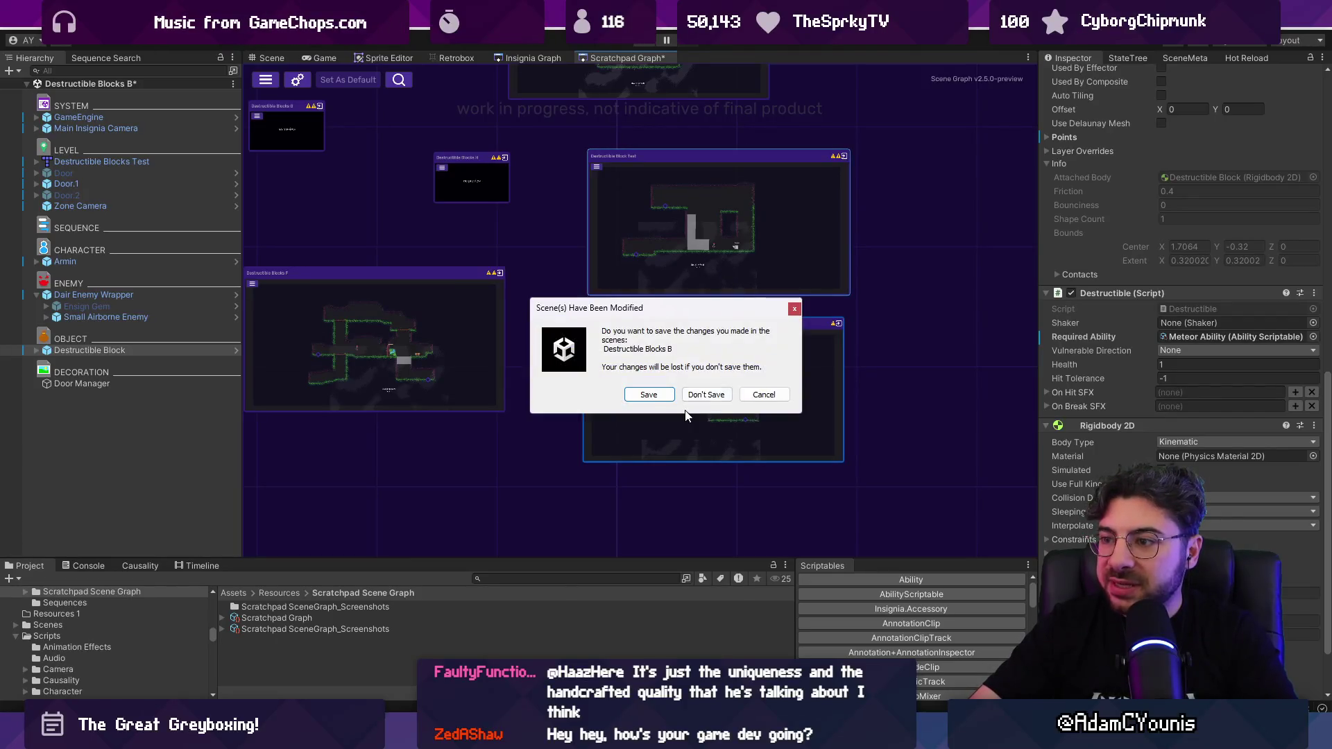
pyautogui.click(664, 398)
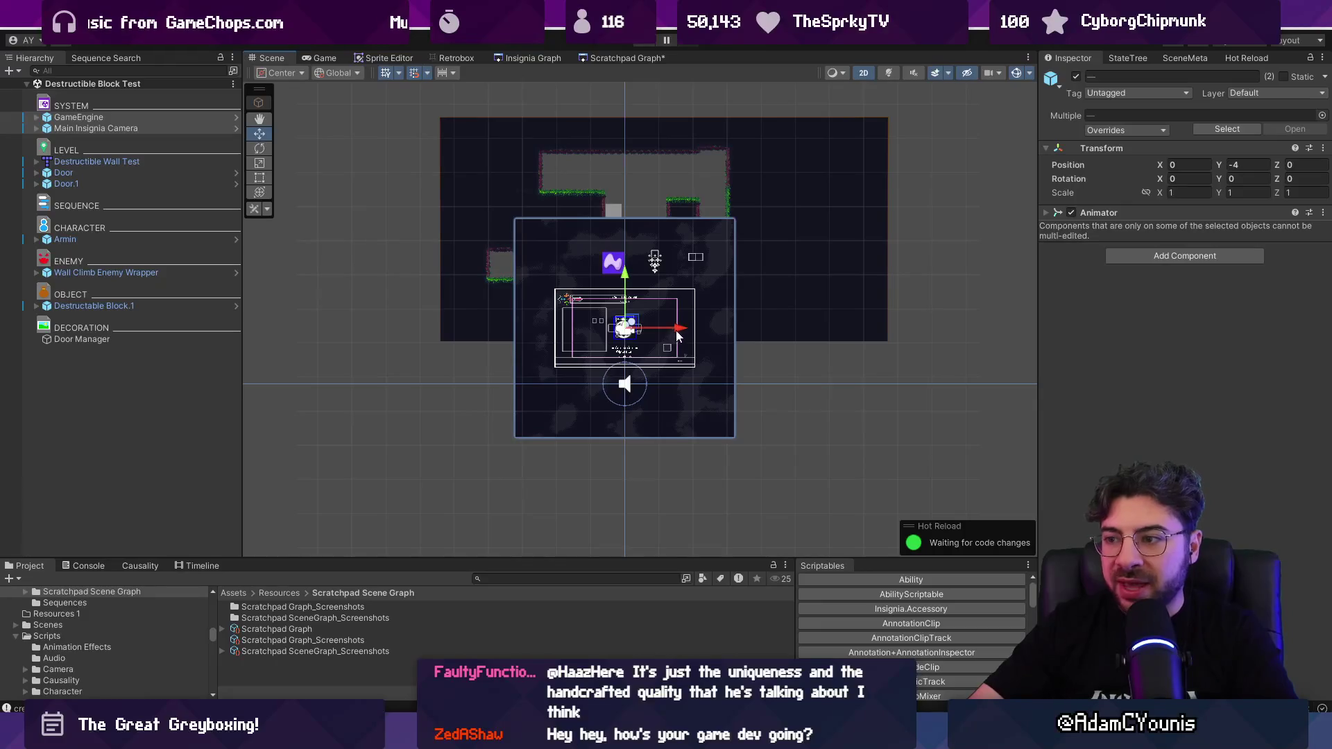
# Step: Move GameEngine and Main Insignia Camera left to X -14.16937 and save the scene
pyautogui.moveTo(678, 336); pyautogui.dragTo(408, 335)
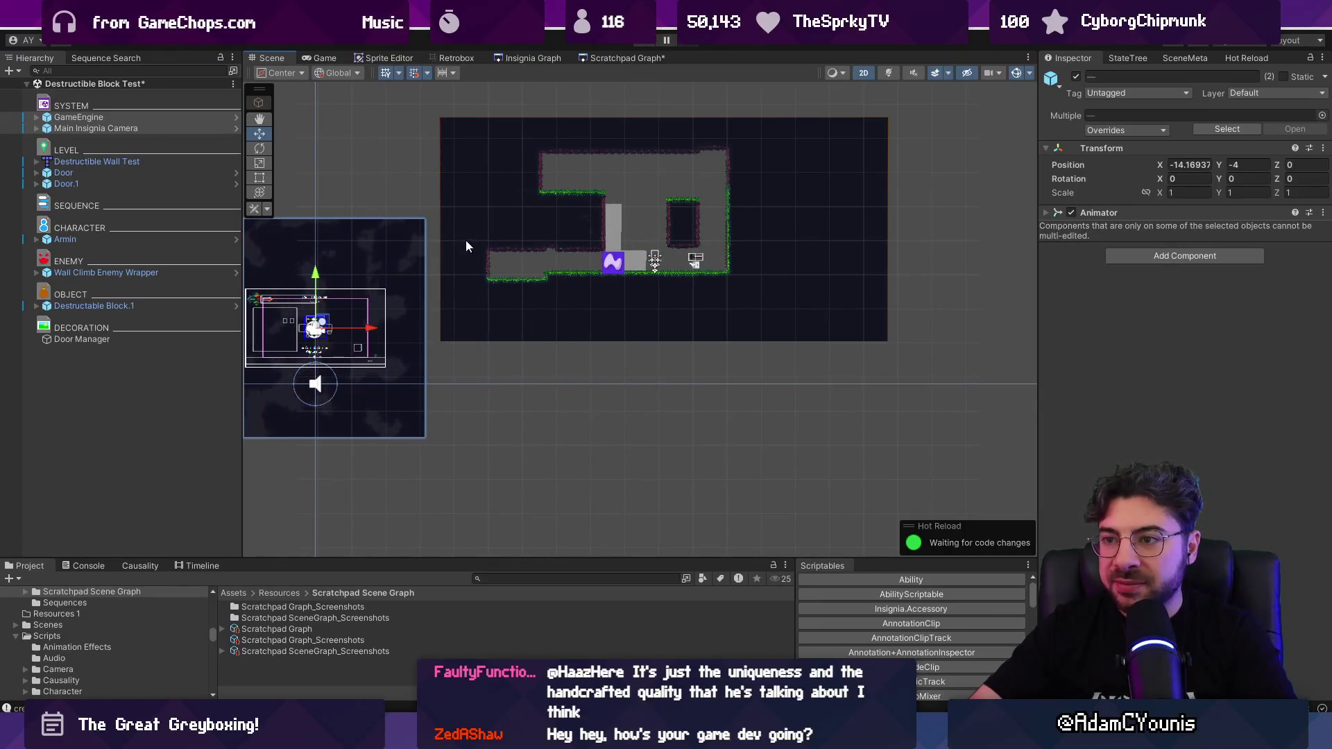
pyautogui.hotkey('ctrl', 's')
pyautogui.scroll(3, 635, 207)
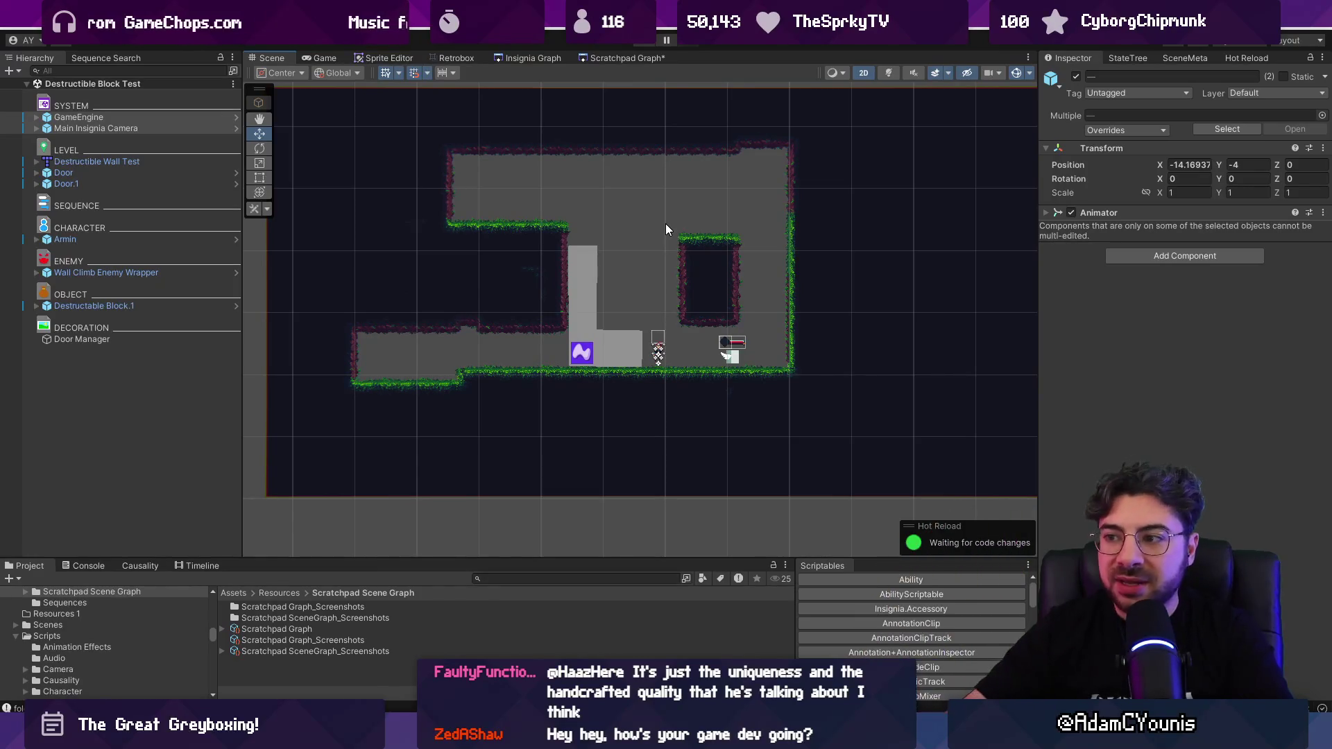
pyautogui.scroll(4, 660, 301)
# Step: Inspect the L-shaped Destructable Block.1 and its Wall Box child, then select the wall-climbing enemy
pyautogui.click(595, 361)
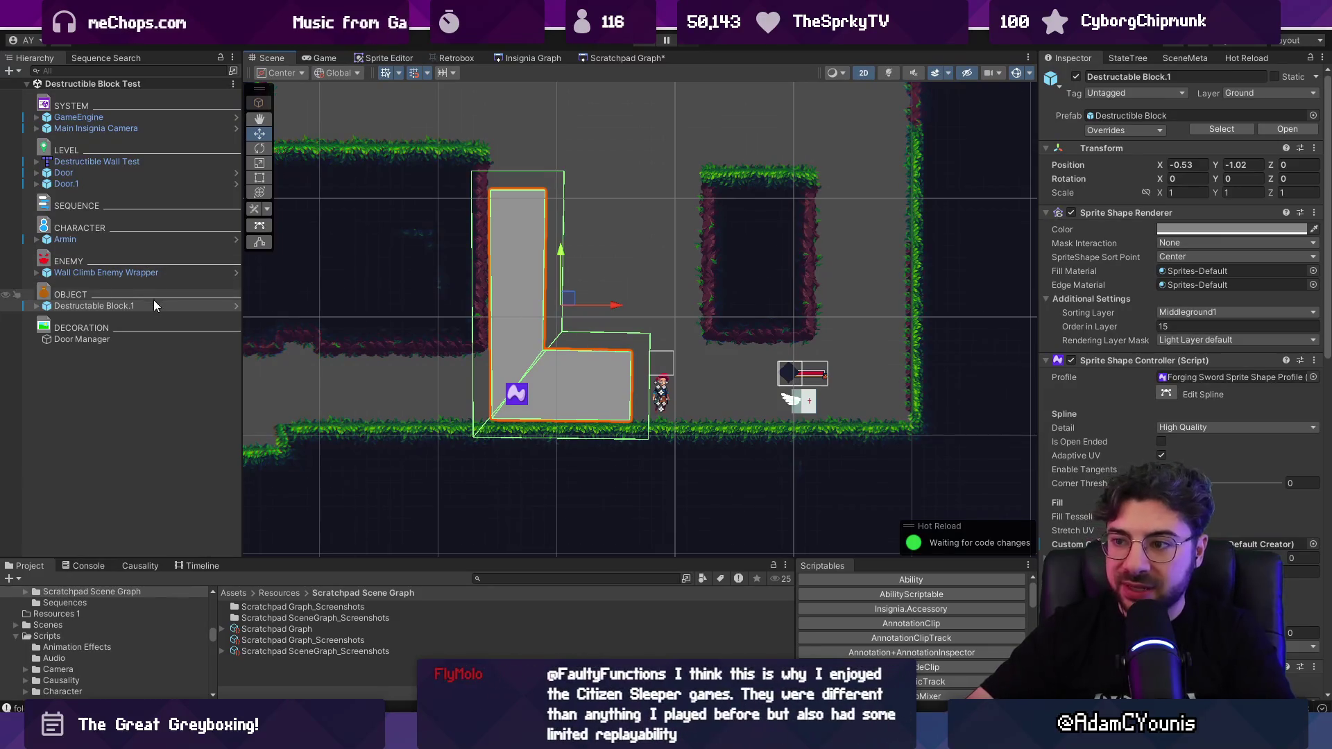
pyautogui.click(37, 306)
pyautogui.click(70, 326)
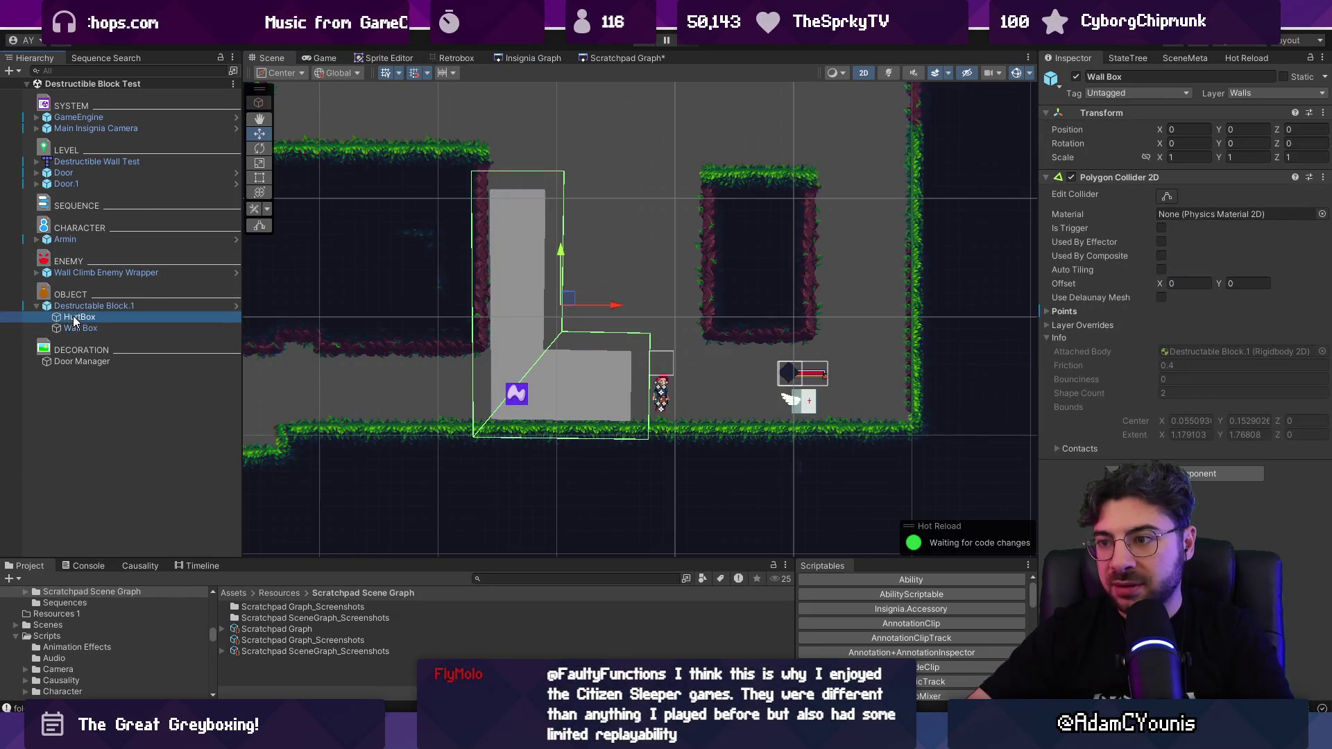
pyautogui.click(76, 306)
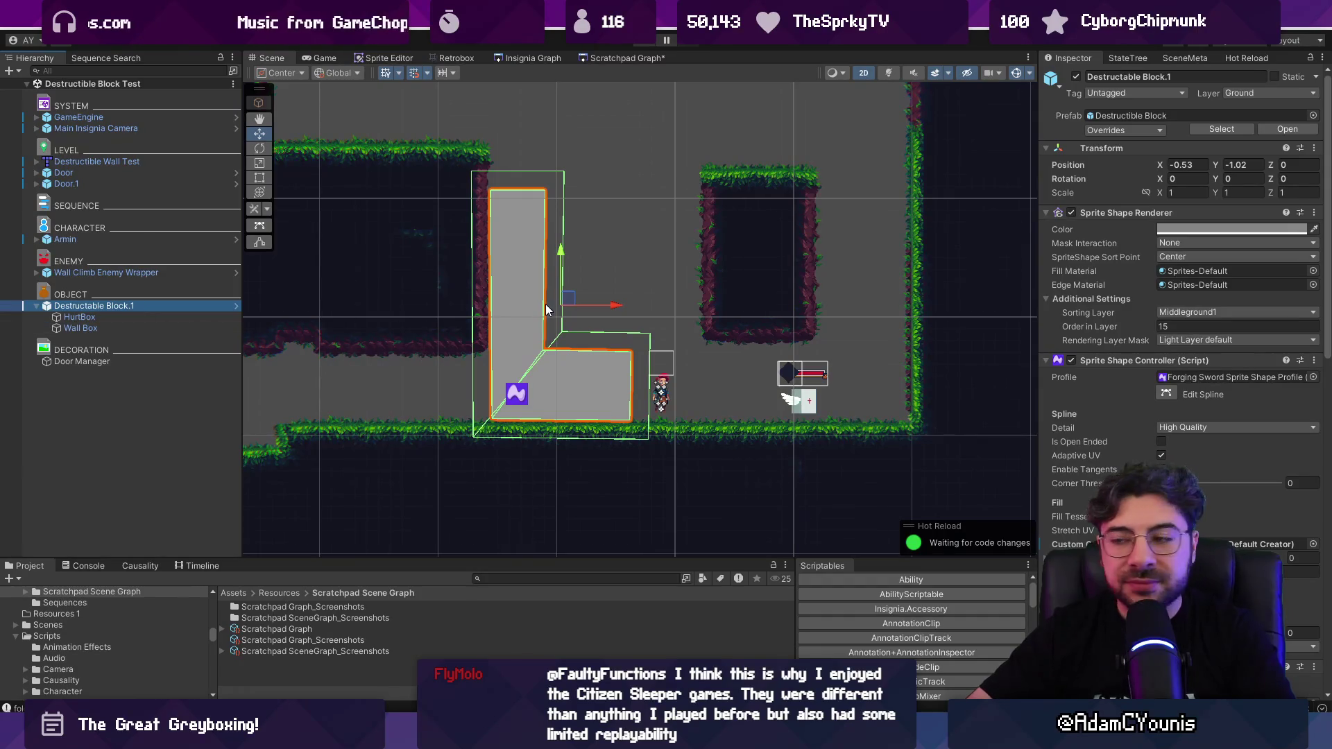
pyautogui.click(788, 398)
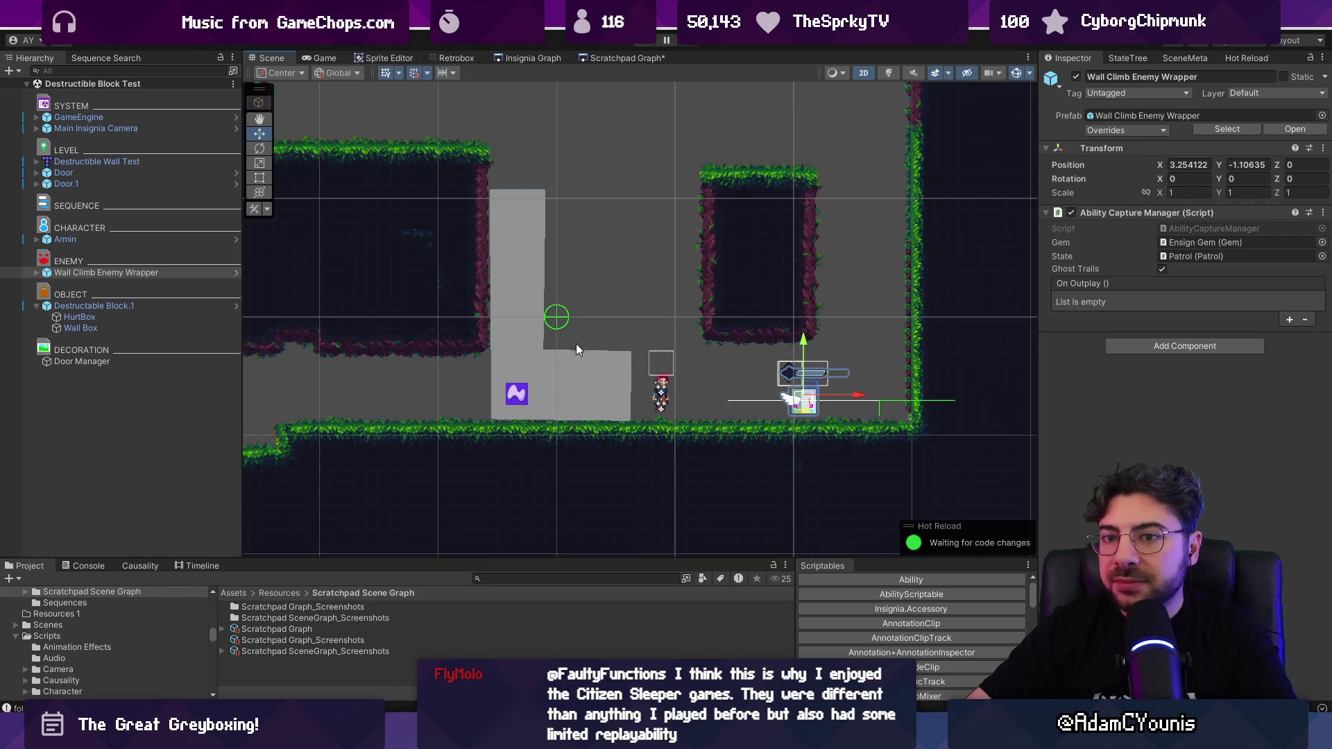
# Step: Assign a new Required Ability to the Destructible Block prefab and save the prefab
pyautogui.click(498, 376)
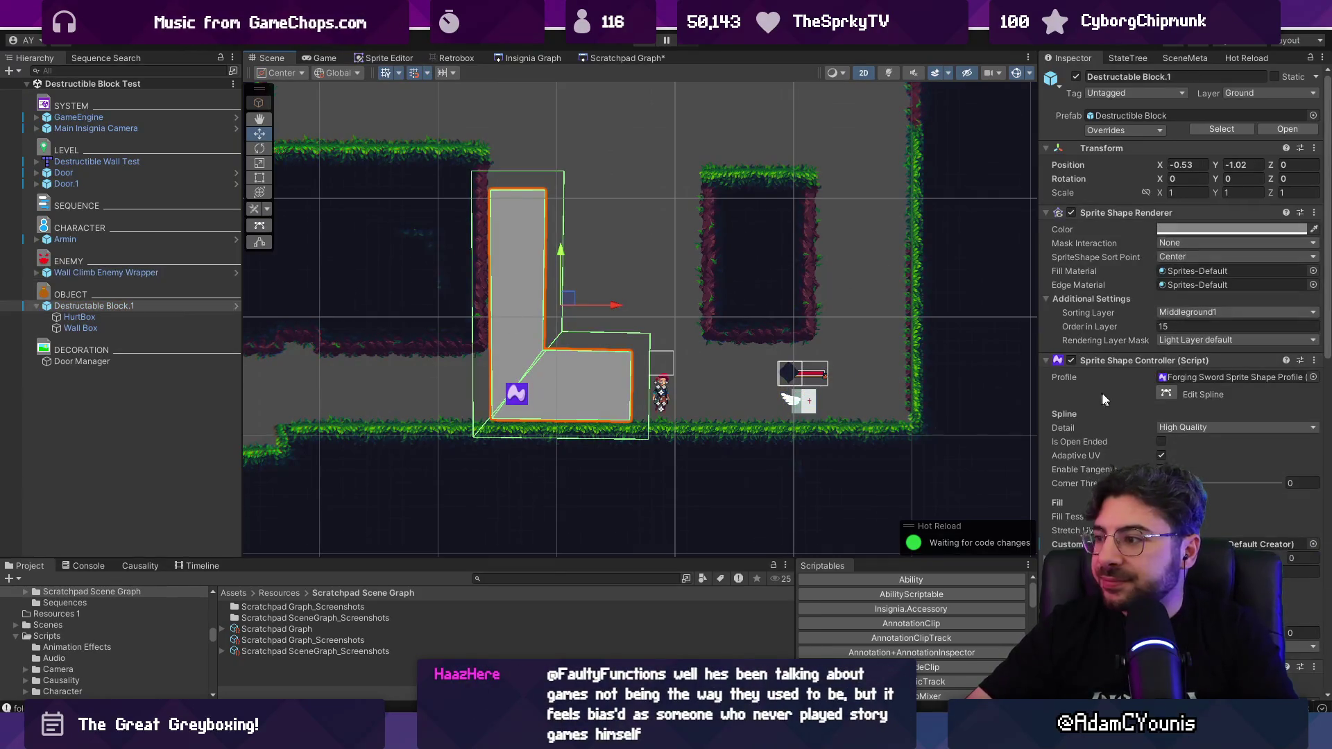
pyautogui.scroll(-3, 1113, 343)
pyautogui.click(167, 298)
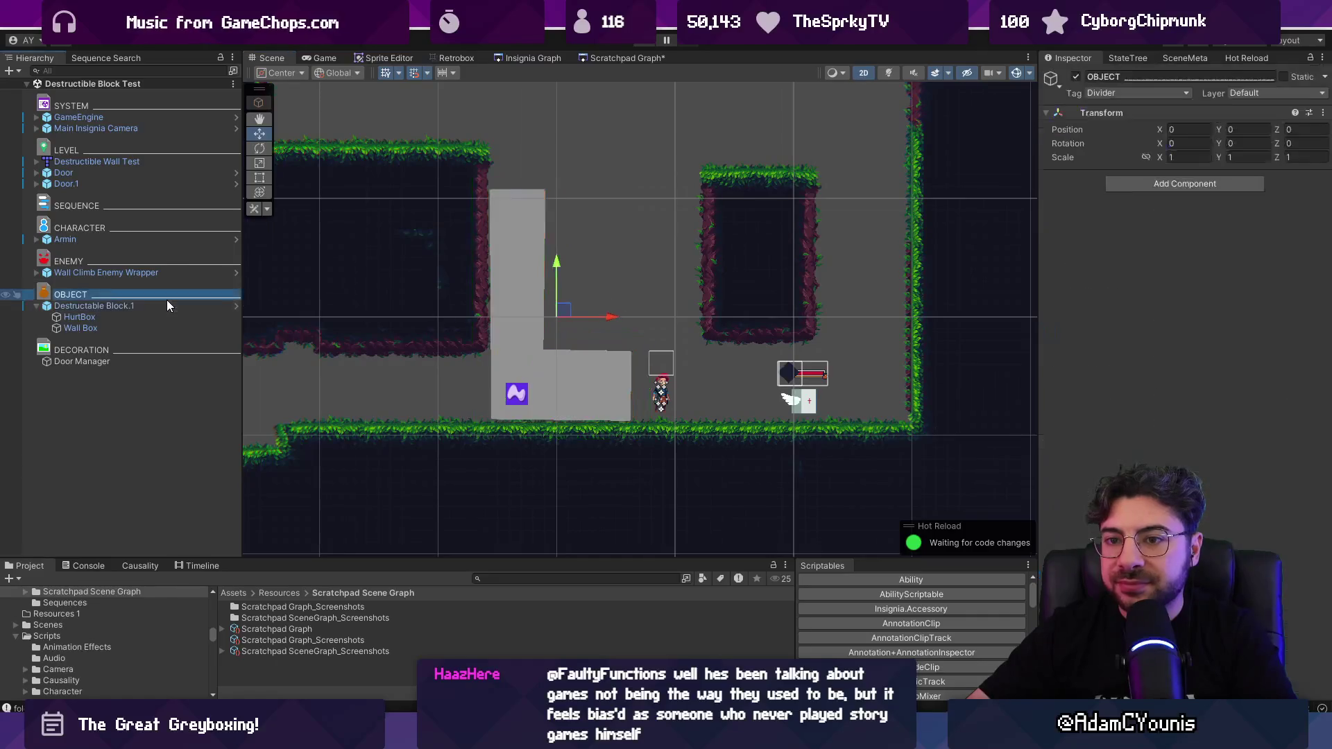
pyautogui.click(143, 306)
pyautogui.click(236, 306)
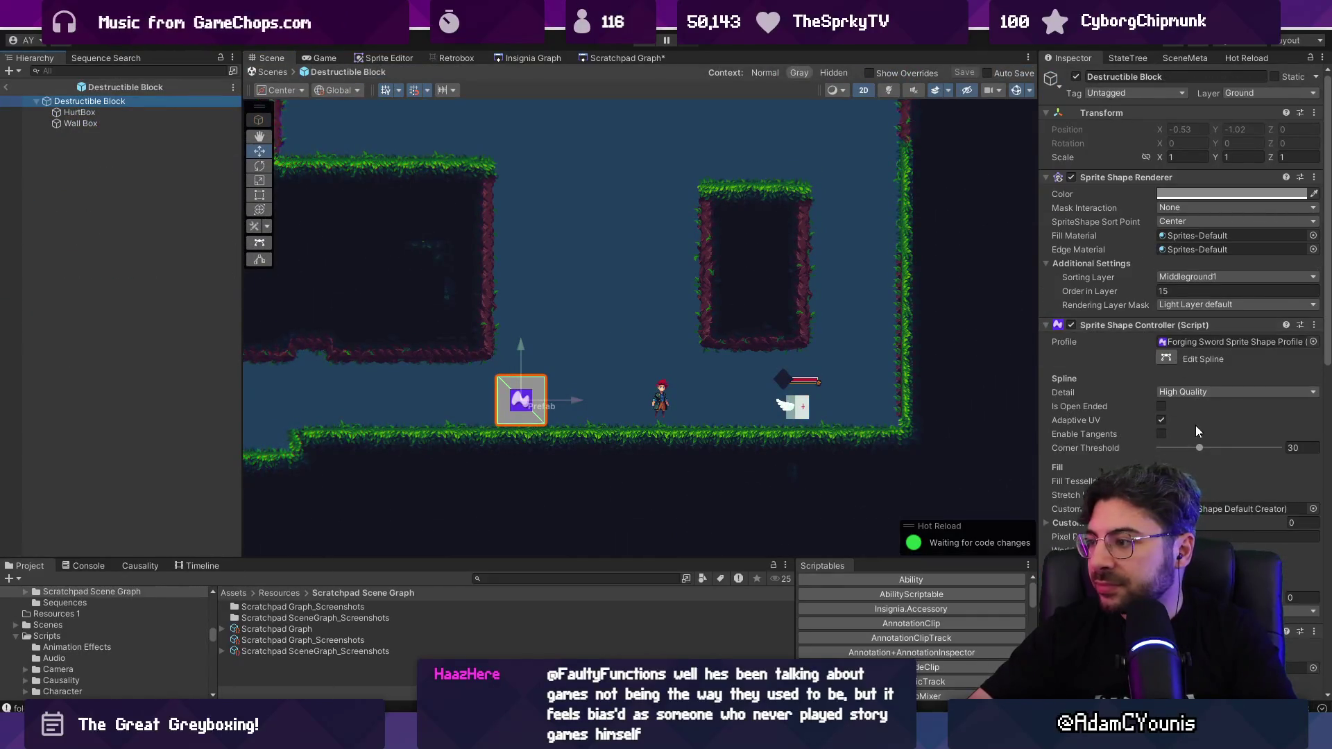
pyautogui.scroll(-10, 1175, 420)
pyautogui.click(1313, 478)
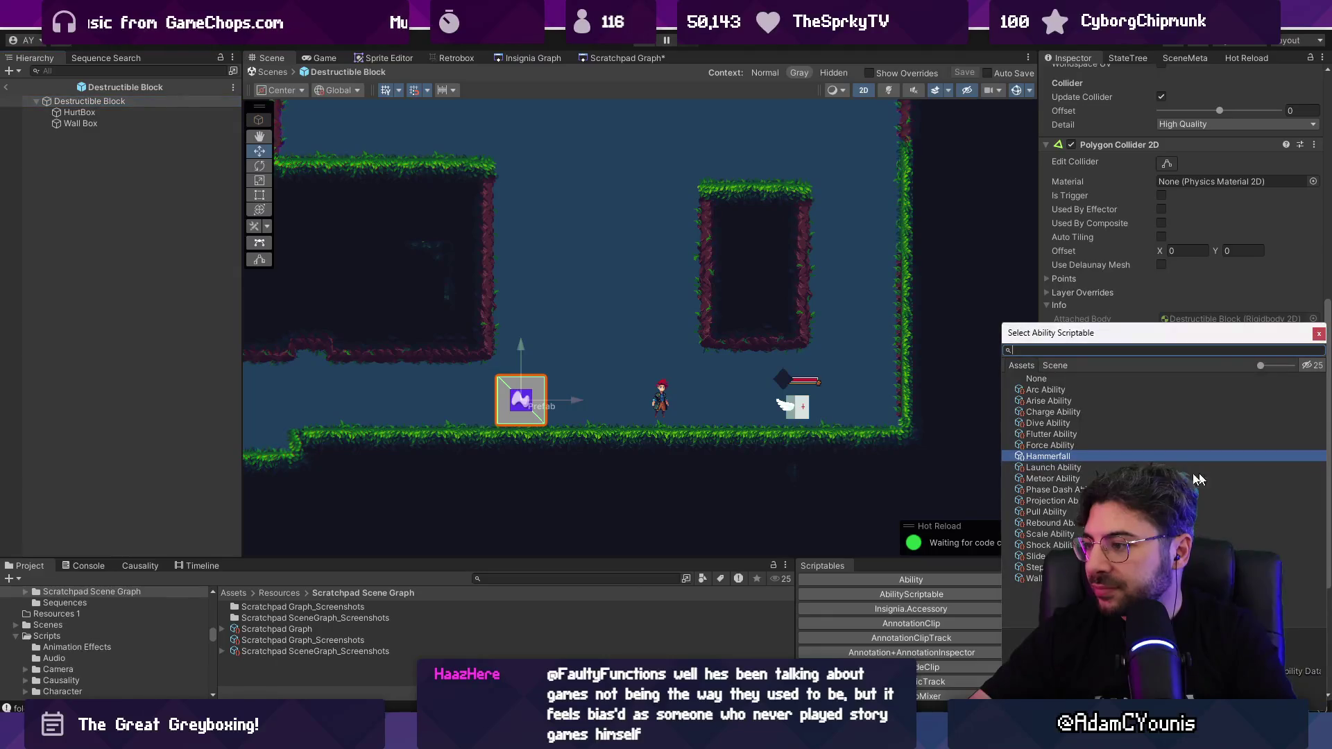
pyautogui.doubleClick(1052, 478)
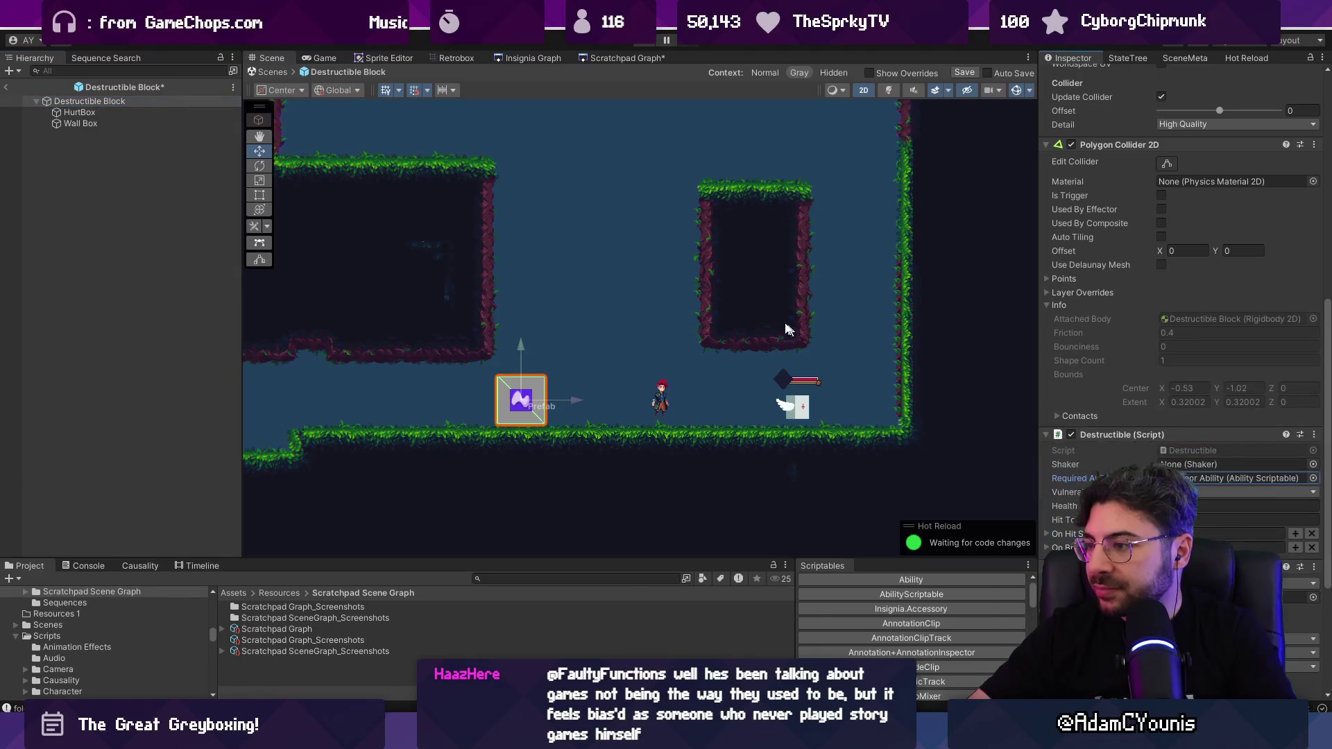
pyautogui.click(272, 71)
pyautogui.click(638, 390)
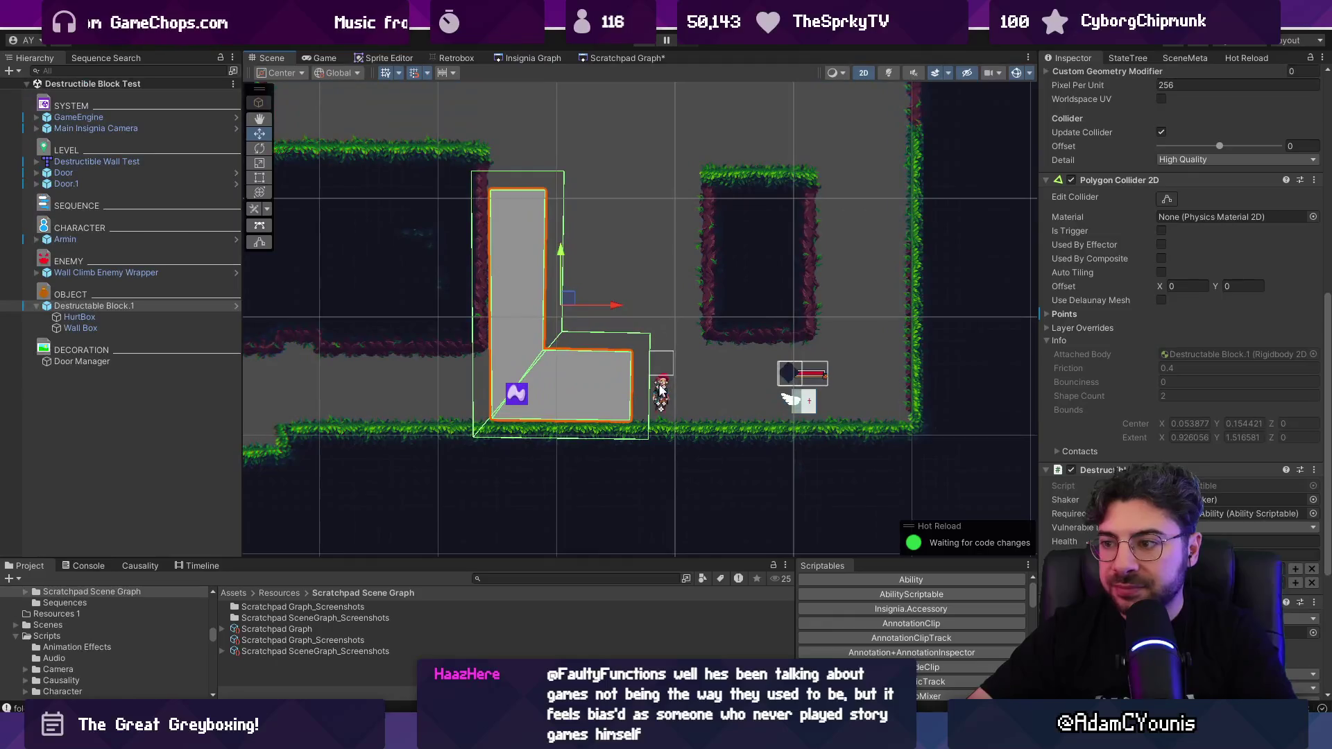
# Step: Select the wall-climbing enemy in the level and start a Project asset search
pyautogui.click(796, 399)
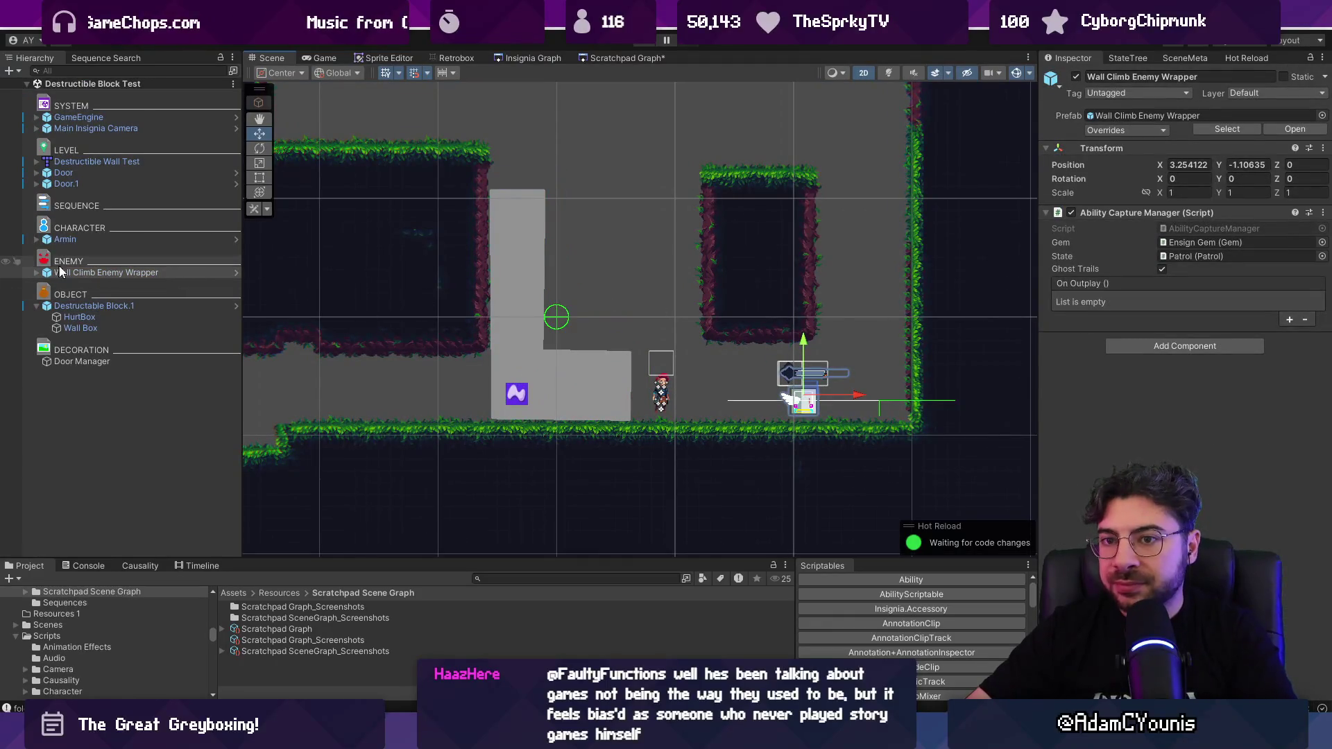
pyautogui.scroll(-3, 579, 305)
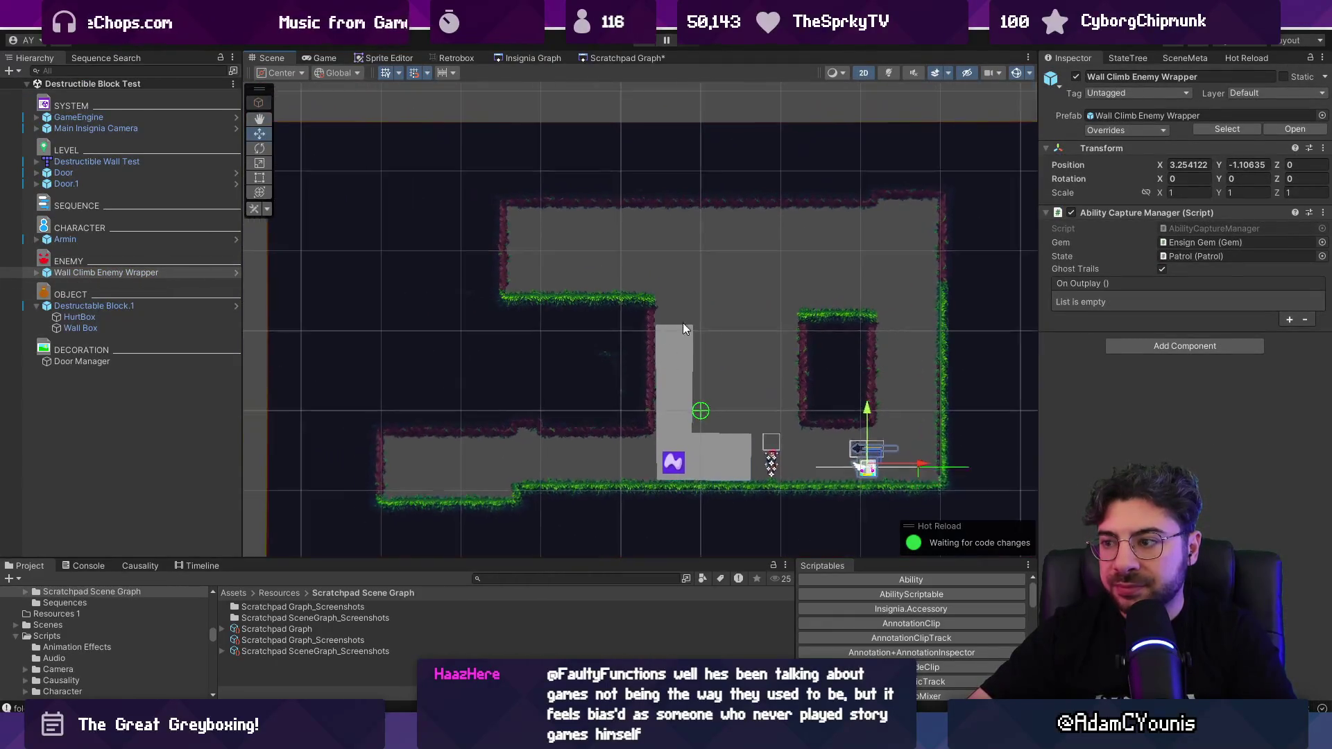
pyautogui.click(542, 578)
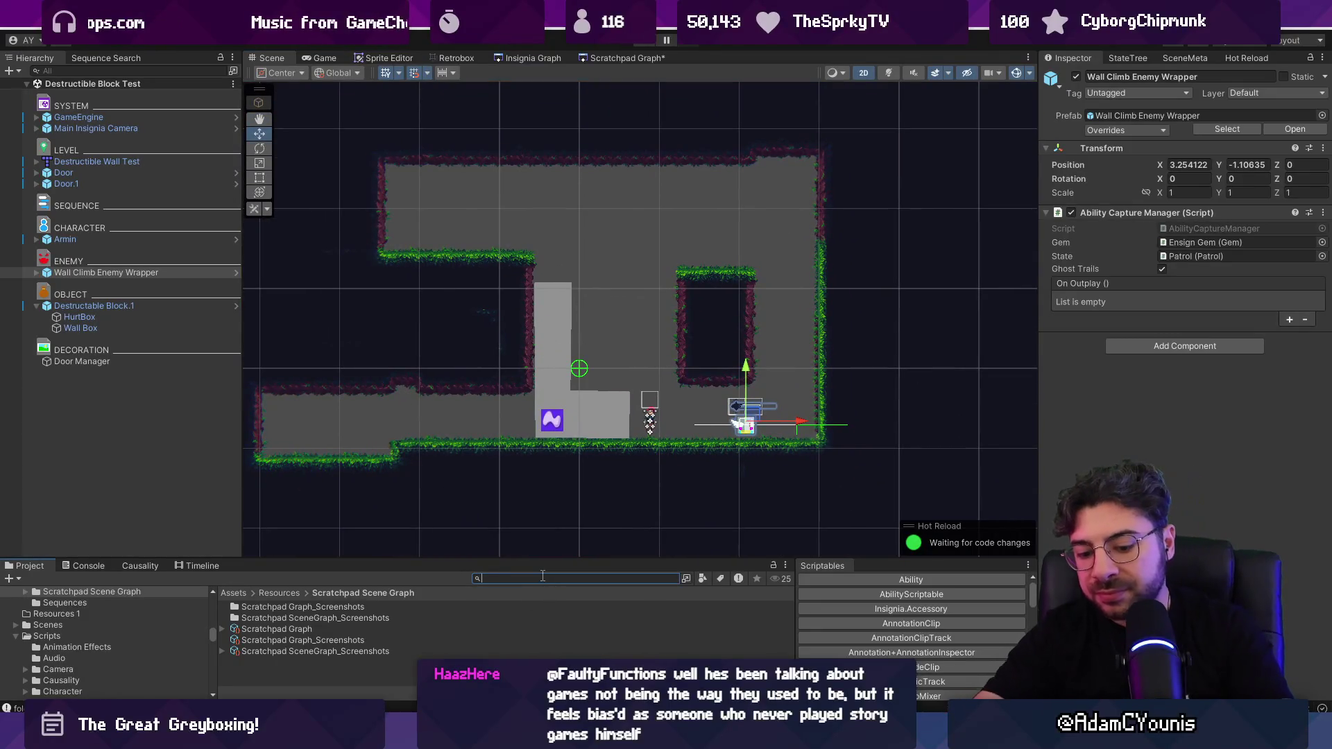
# Step: Find the Slamshell prefab, drop it into the test level's upper-left room, and enter Play mode
pyautogui.write('s')
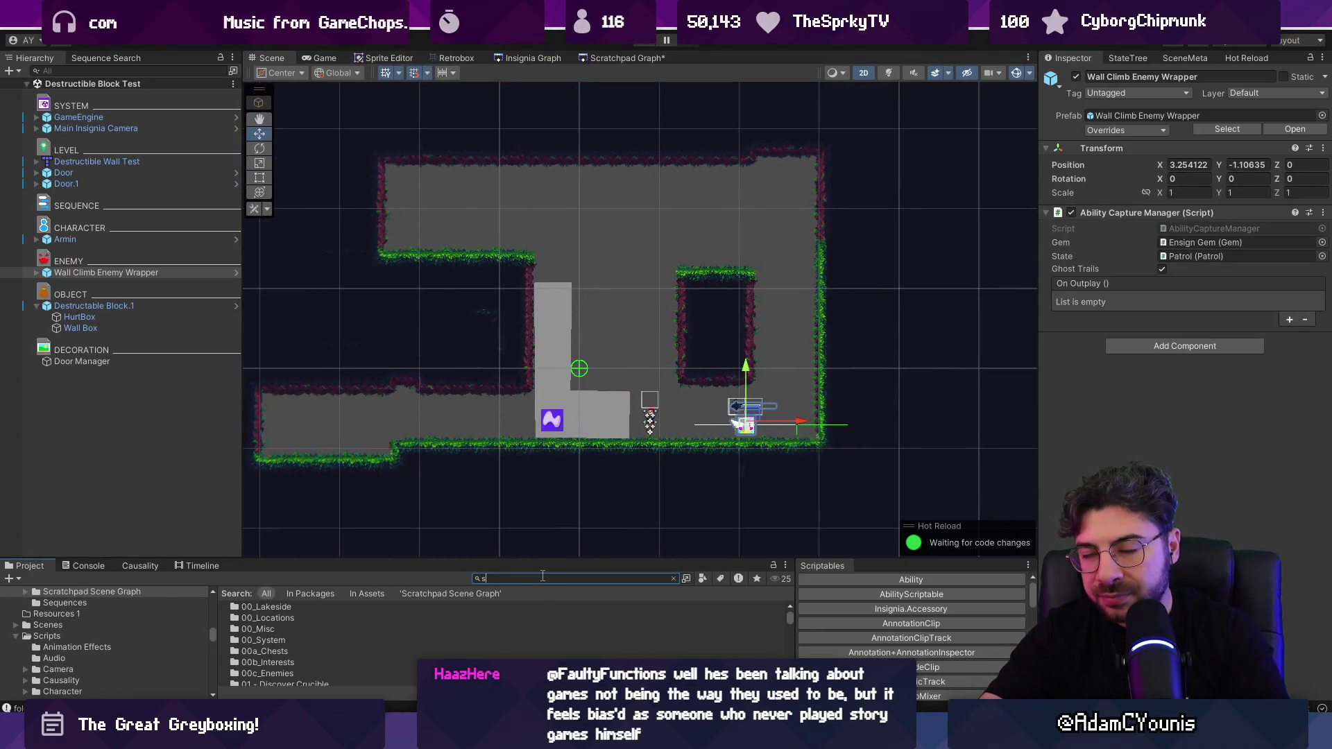
pyautogui.write('lamshell')
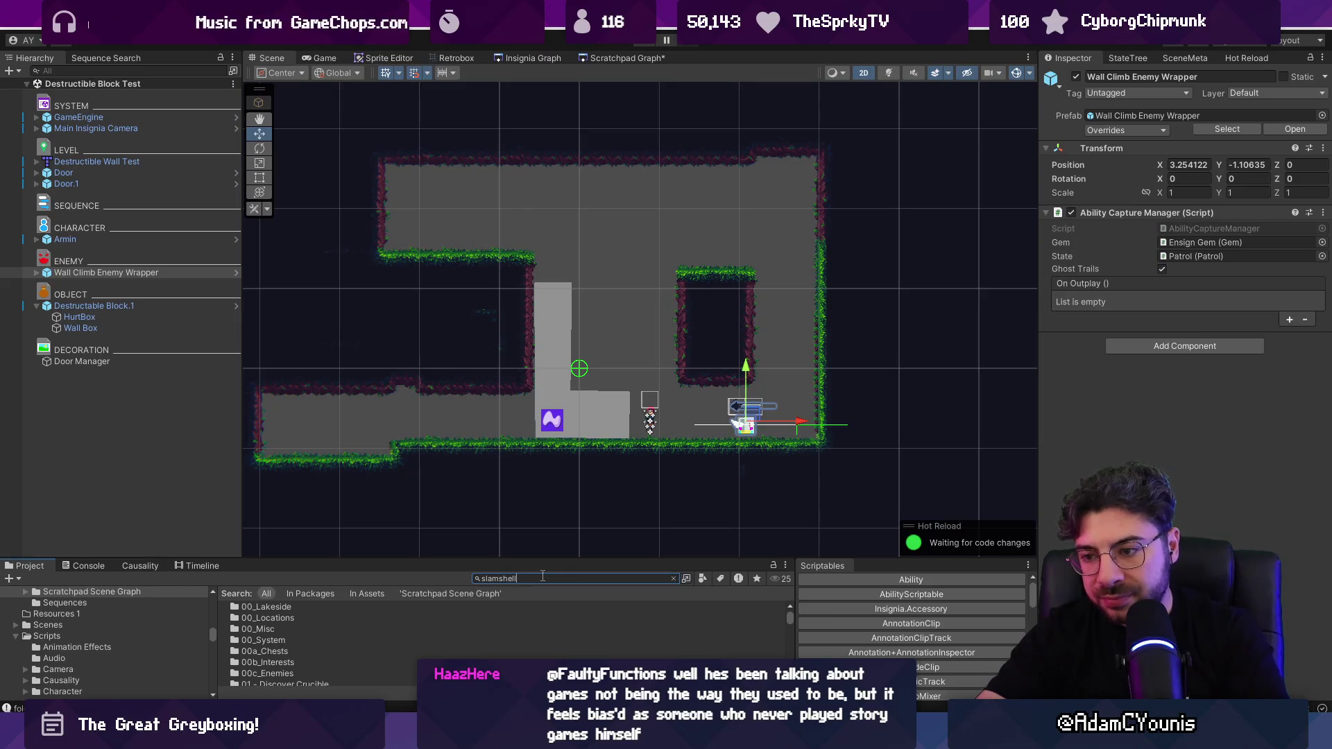
pyautogui.moveTo(542, 559)
pyautogui.mouseDown()
pyautogui.moveTo(527, 545)
pyautogui.moveTo(513, 449)
pyautogui.mouseUp()
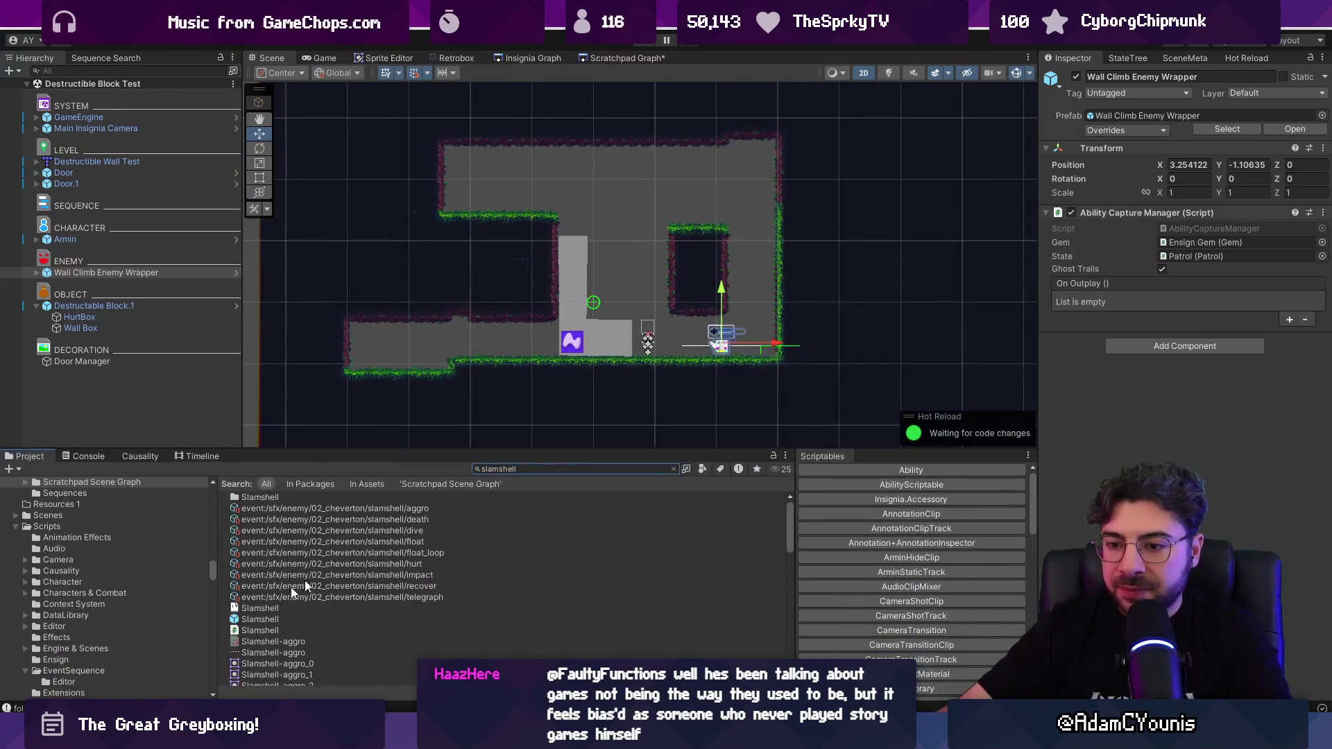
pyautogui.moveTo(278, 619); pyautogui.dragTo(511, 177)
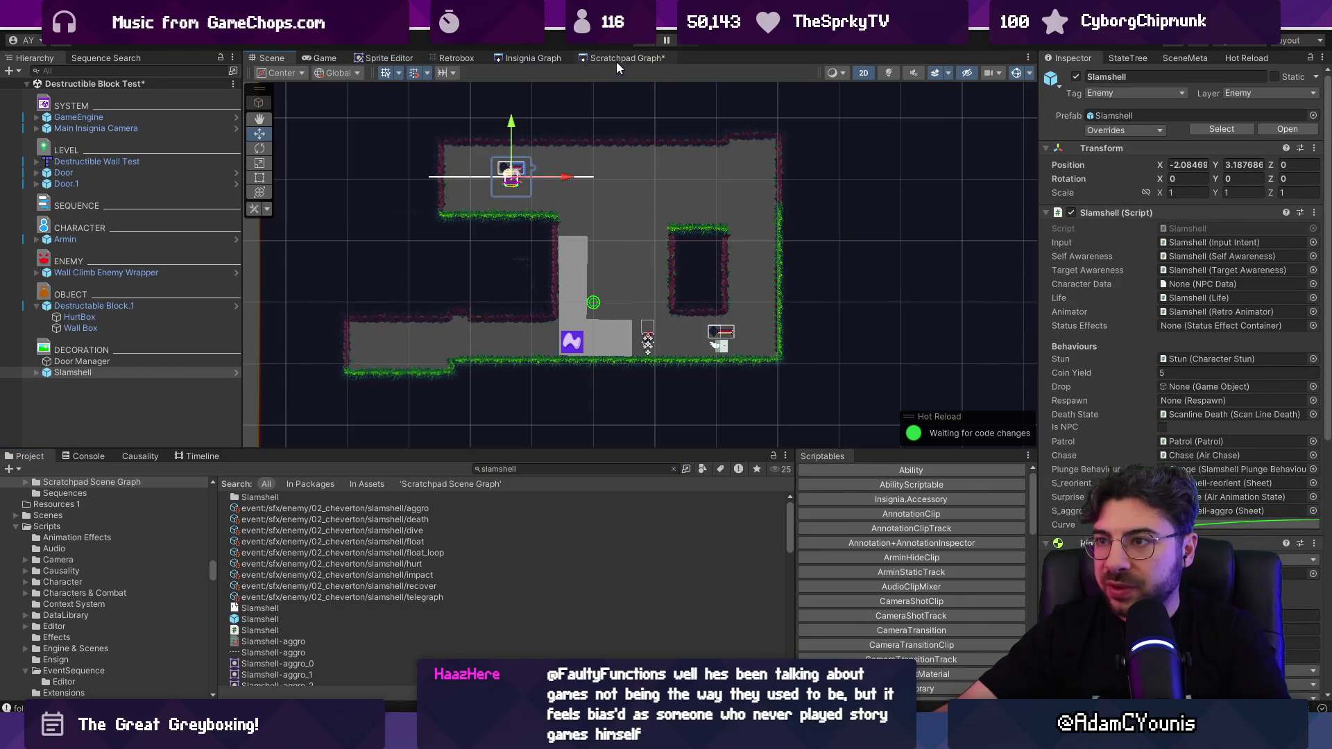
pyautogui.click(641, 43)
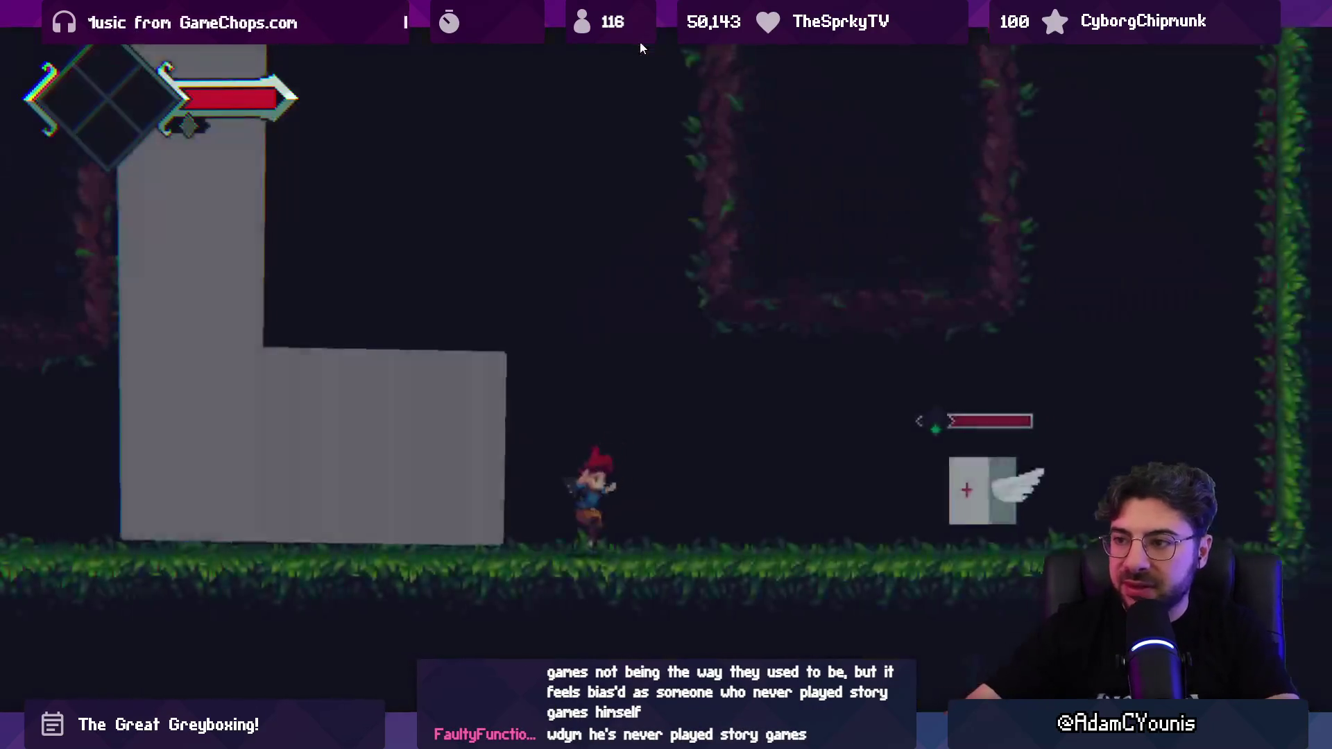
# Step: Run right, destroy the winged enemy, and climb the vine wall onto the next platform
pyautogui.press('Right')
pyautogui.press('x')
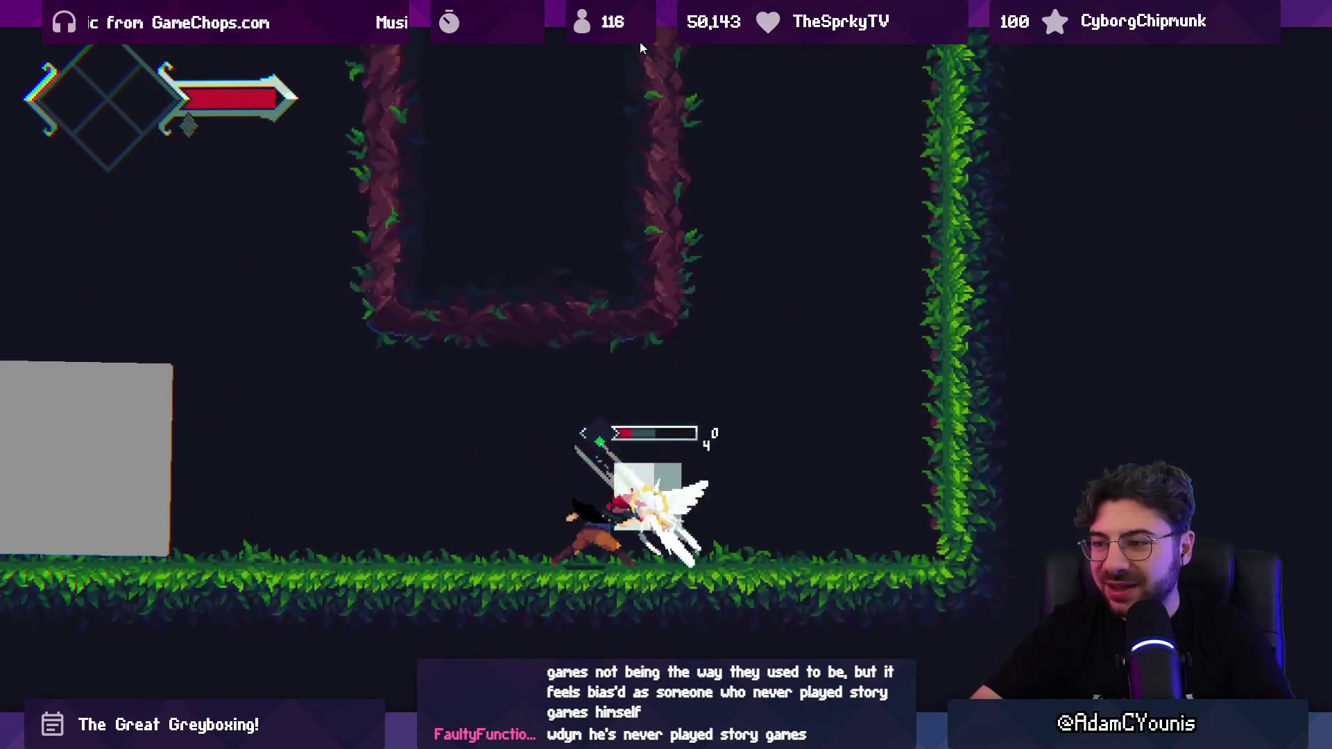
pyautogui.press('x')
pyautogui.press('z')
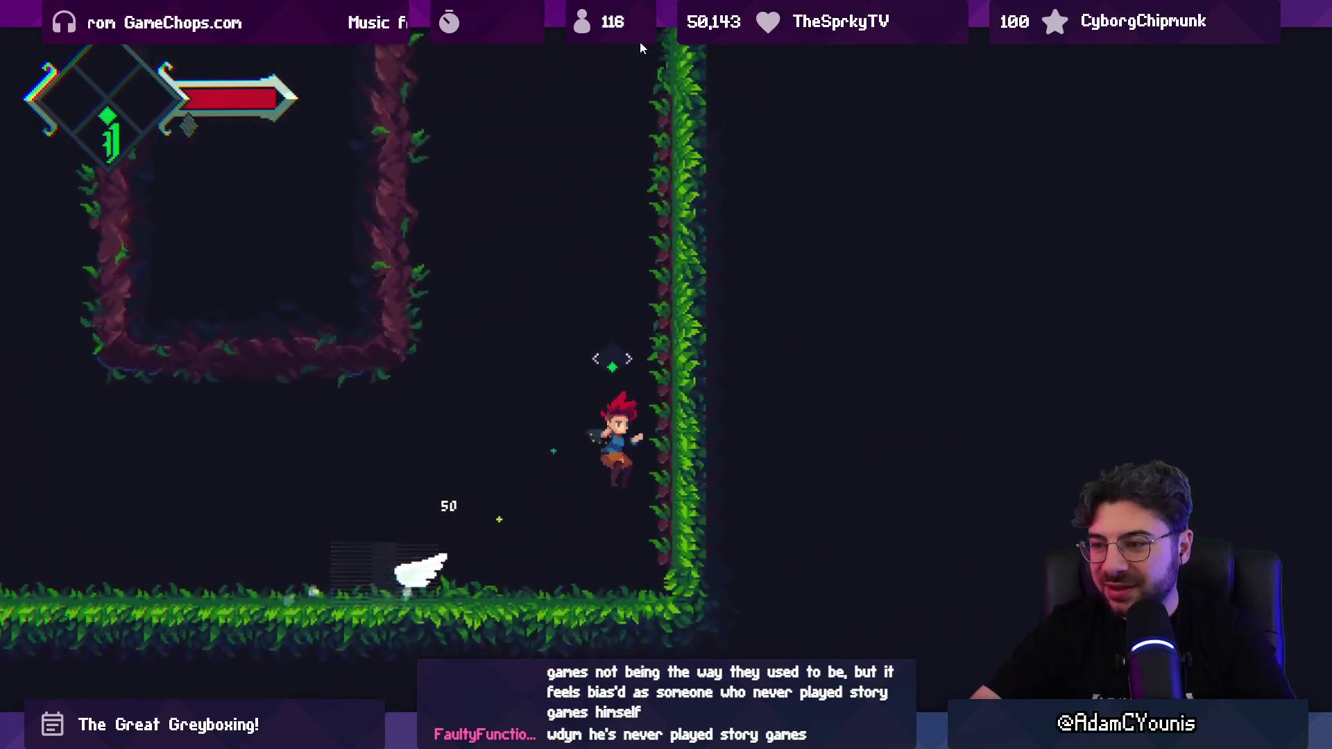
pyautogui.press('Up')
pyautogui.press('z')
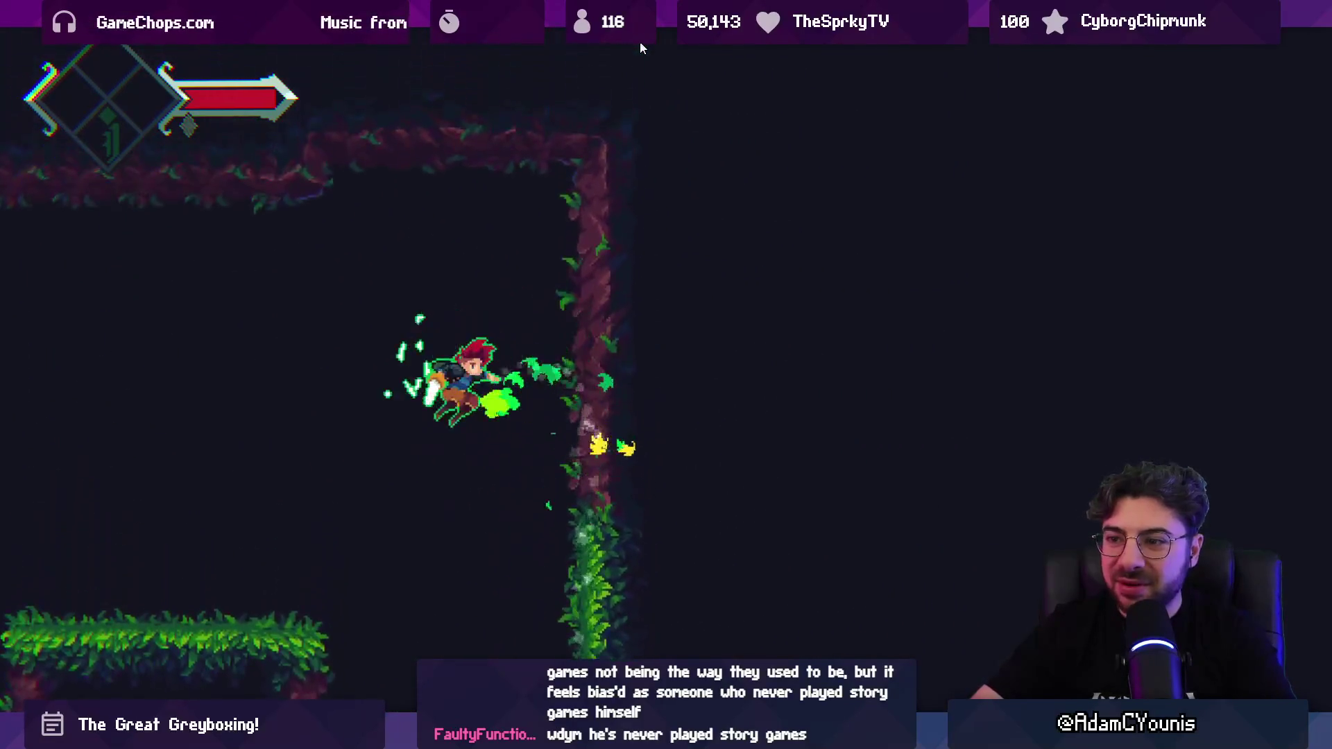
pyautogui.press('Right')
pyautogui.press('z')
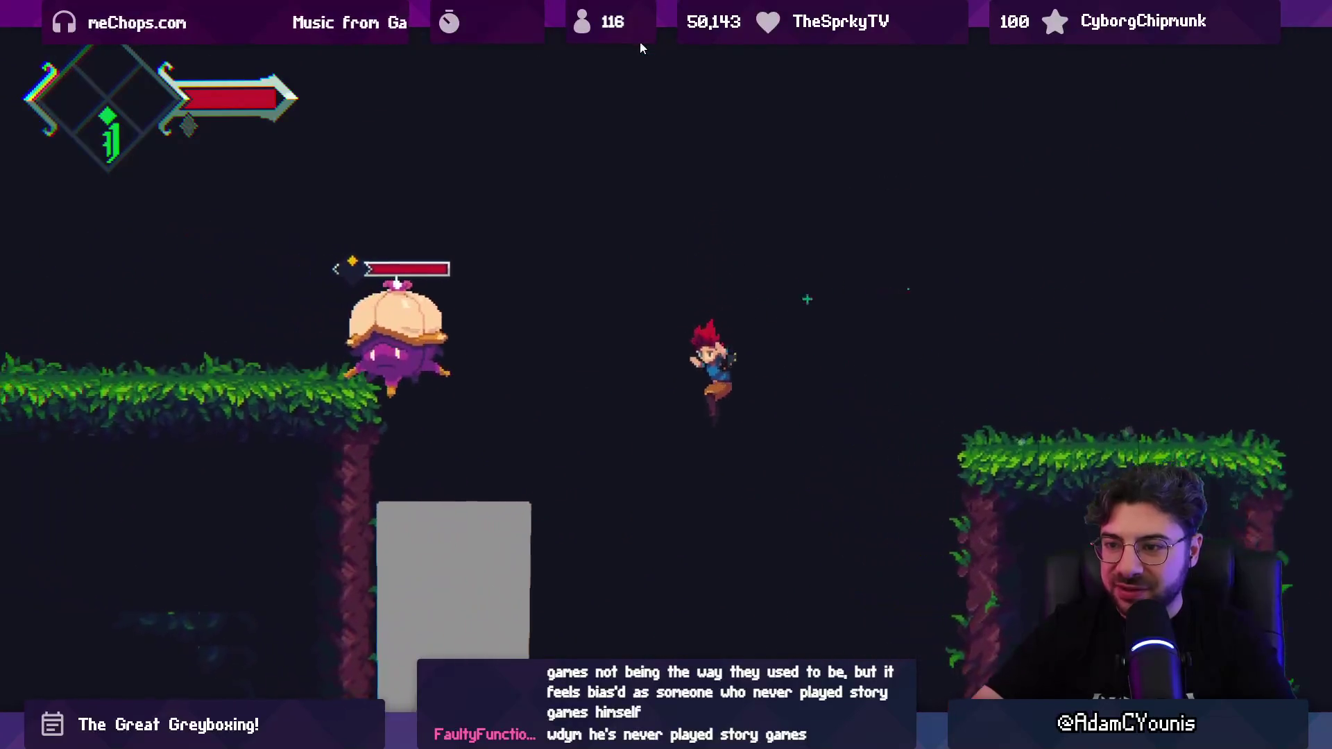
# Step: Slash the leaping Slamshell until it bursts, dash up the shaft, and restore the editor layout
pyautogui.press('x')
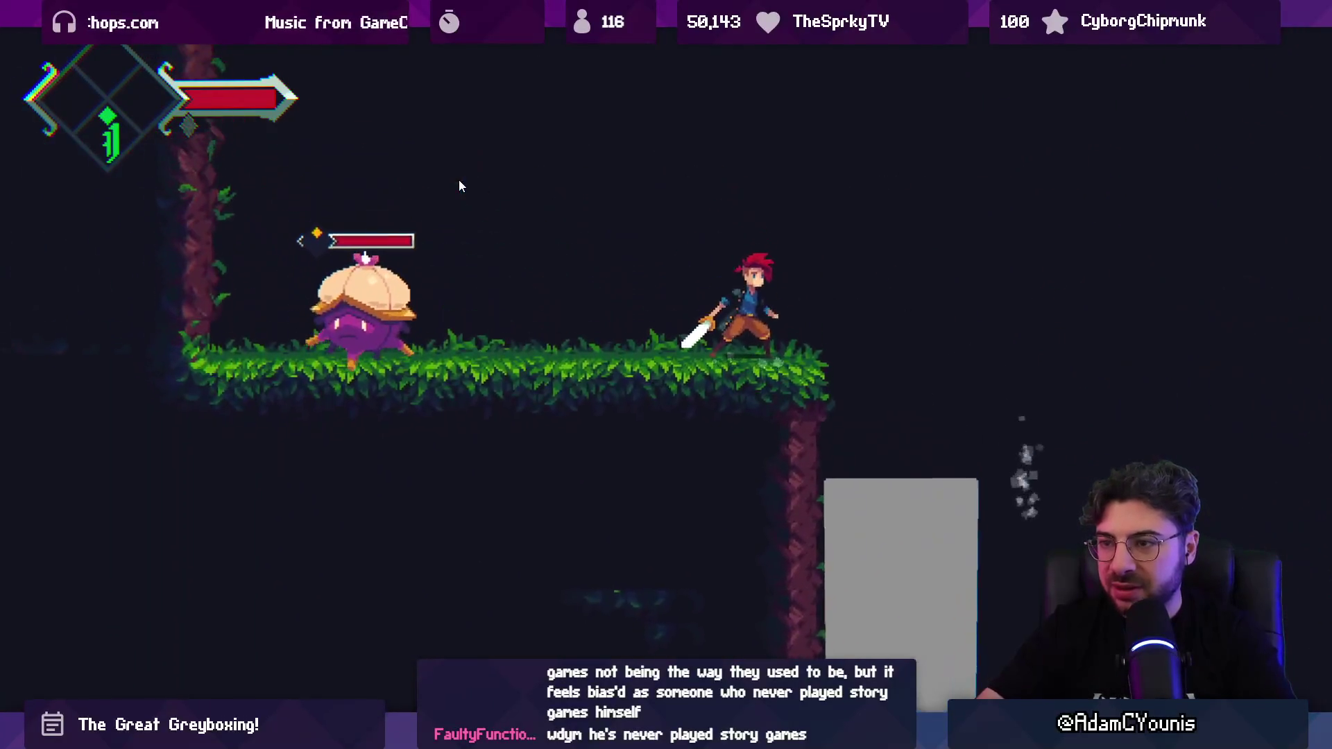
pyautogui.press('Left')
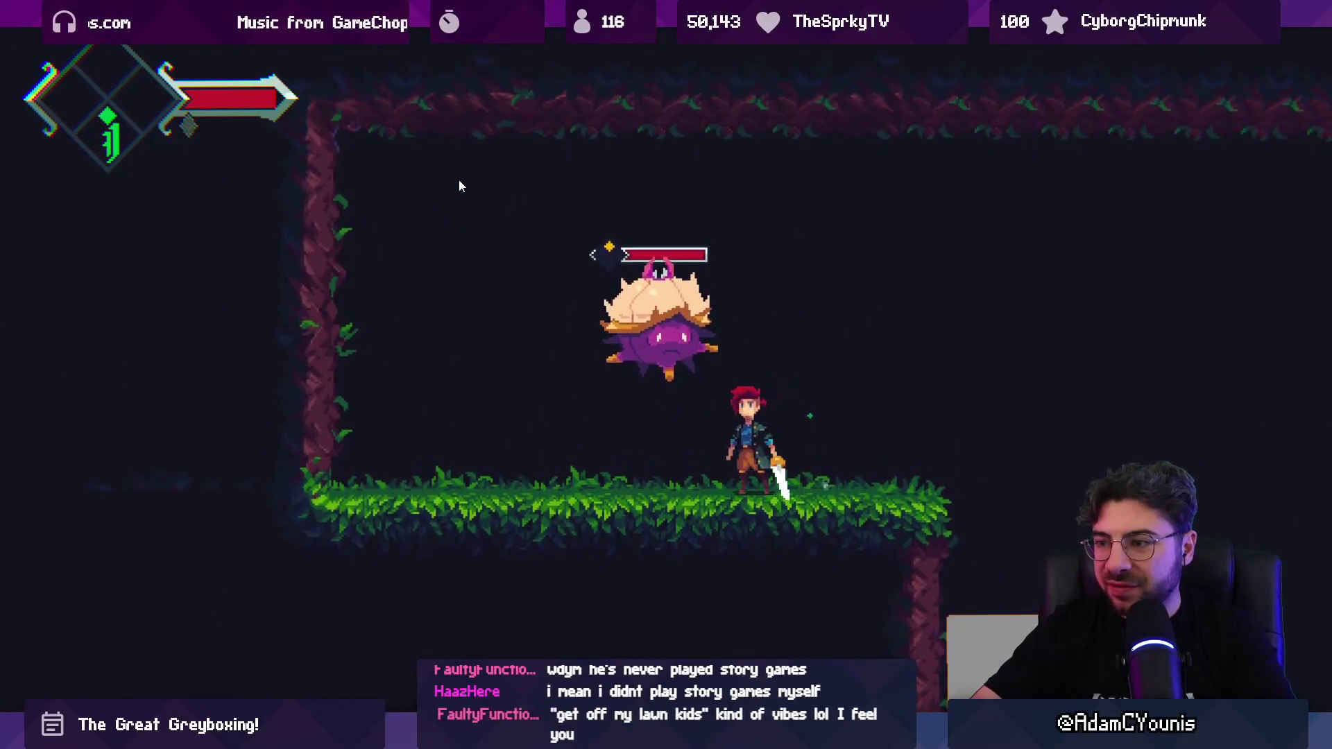
pyautogui.press('Right')
pyautogui.press('x')
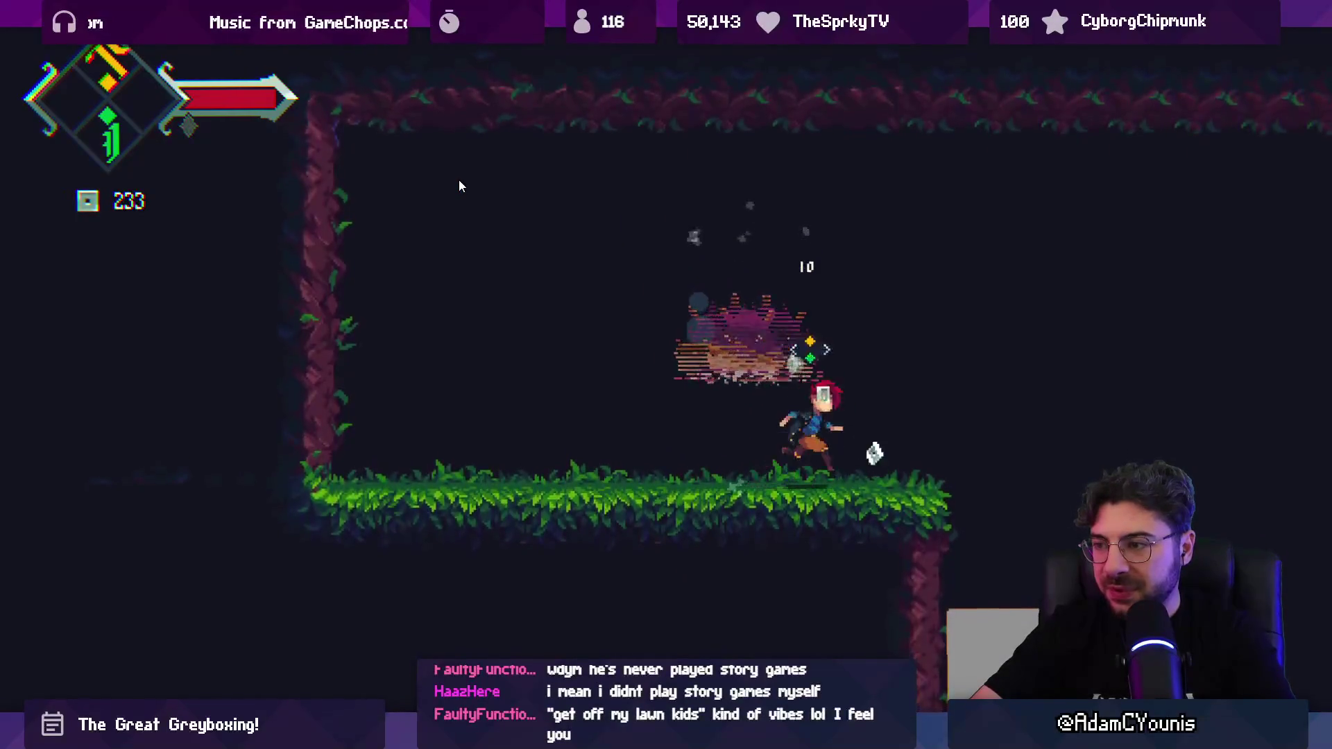
pyautogui.press('z')
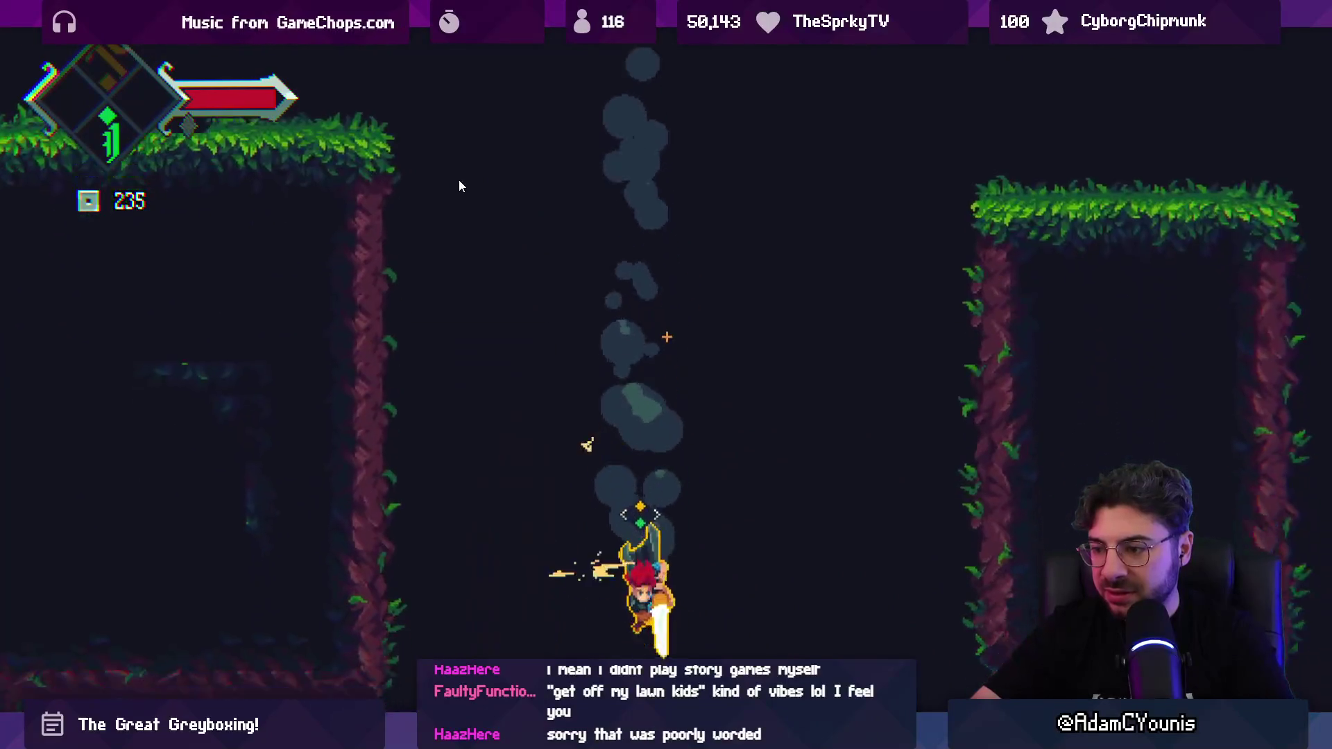
pyautogui.press('Left')
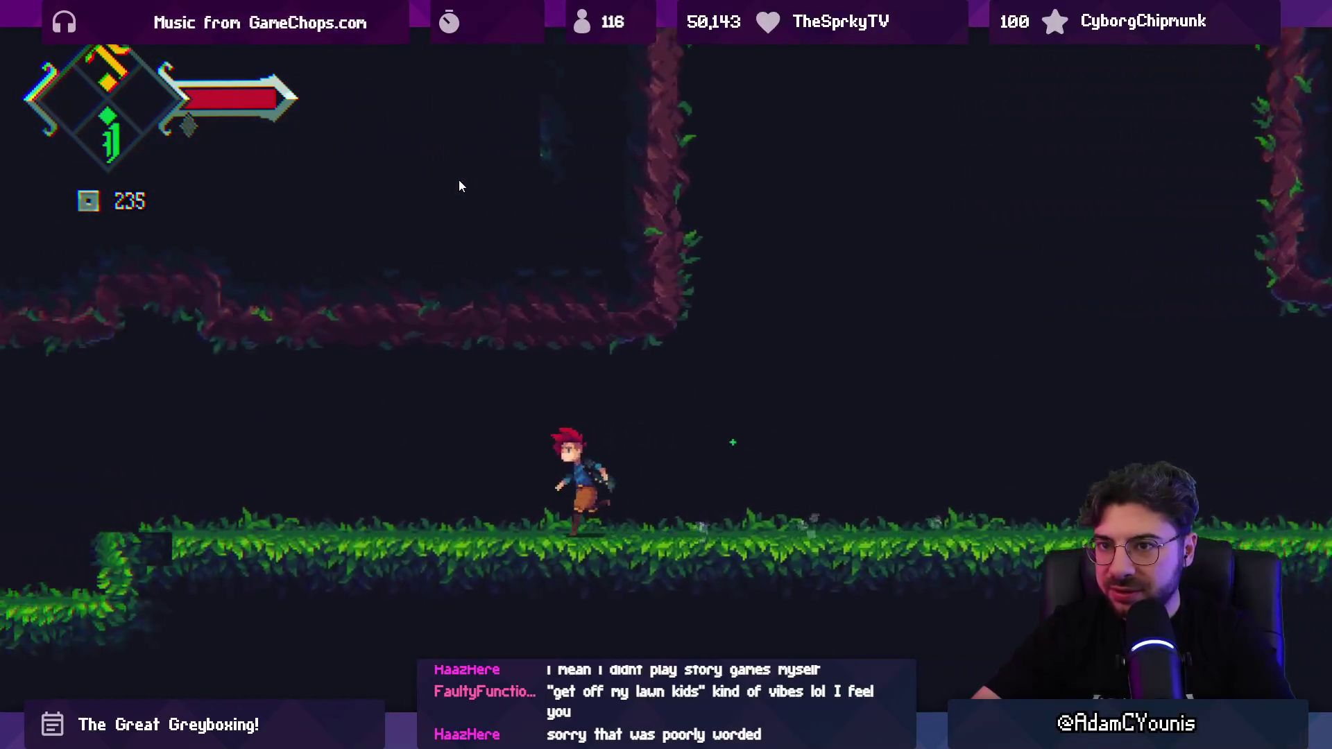
pyautogui.press('Left')
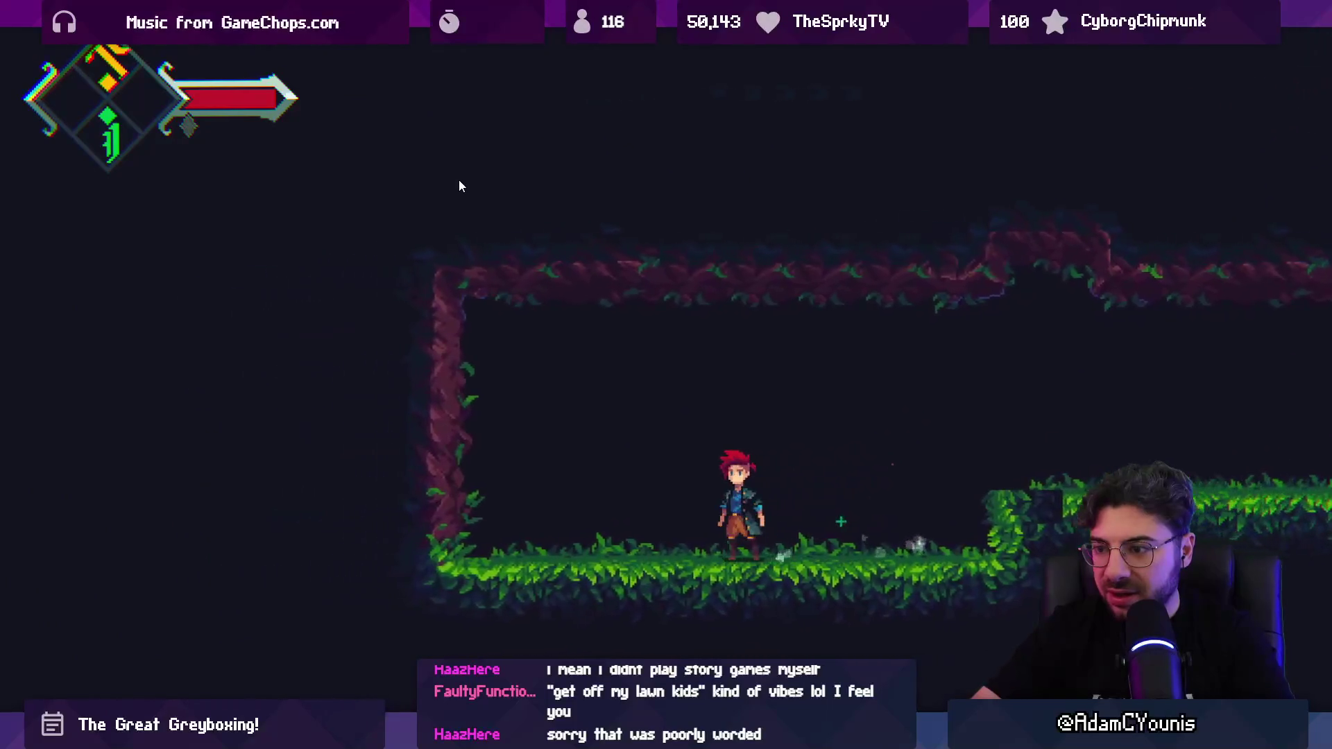
pyautogui.hotkey('shift', 'space')
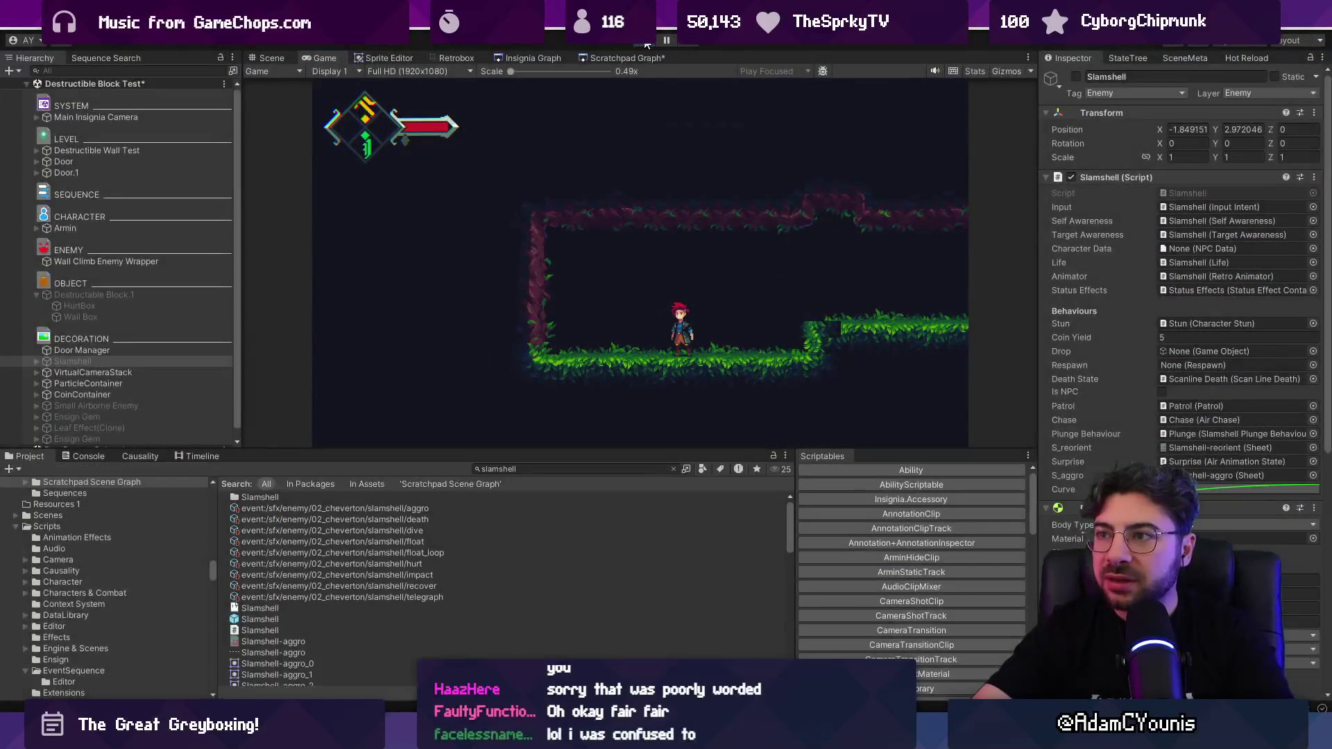
# Step: Exit Play mode and select the L-shaped Destructible Block.1 in the scene
pyautogui.click(645, 41)
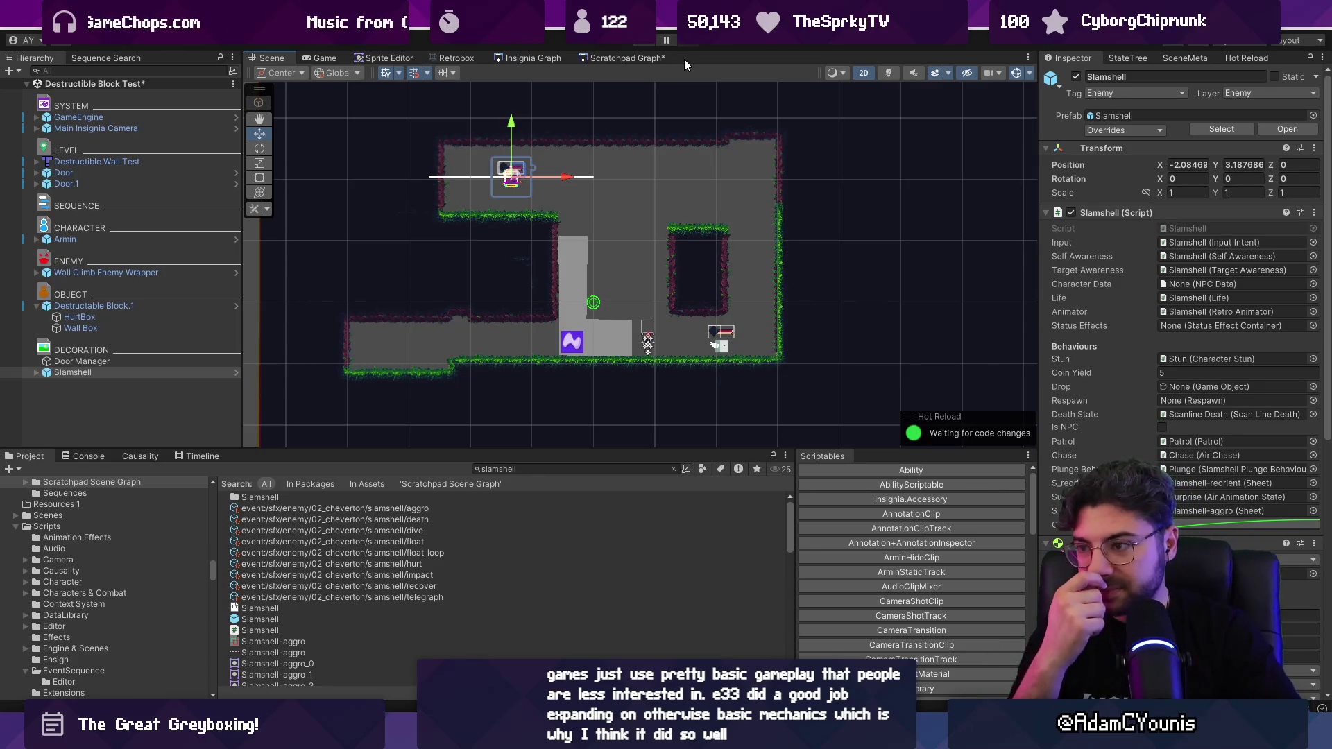
pyautogui.click(600, 326)
pyautogui.scroll(3, 601, 325)
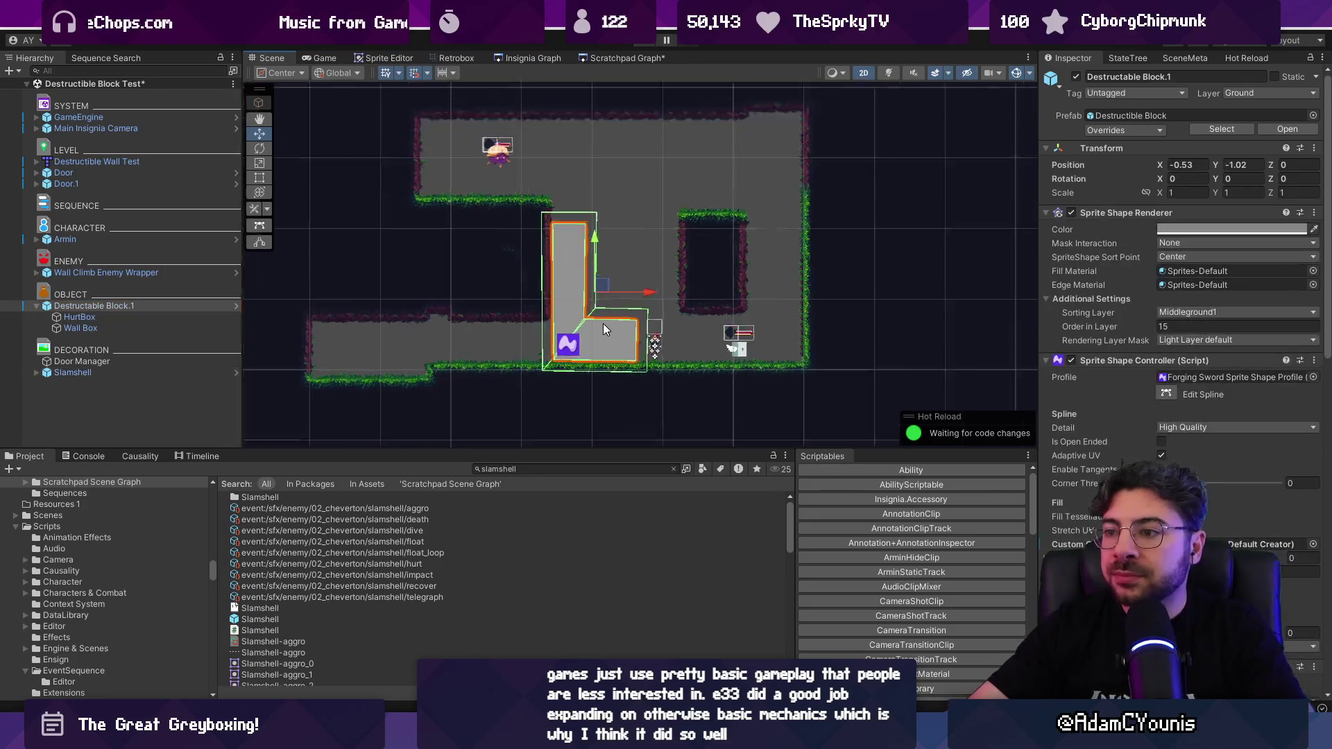
# Step: In Edit Spline mode, trial-move the inner and top-right corners and undo both moves
pyautogui.scroll(1, 573, 323)
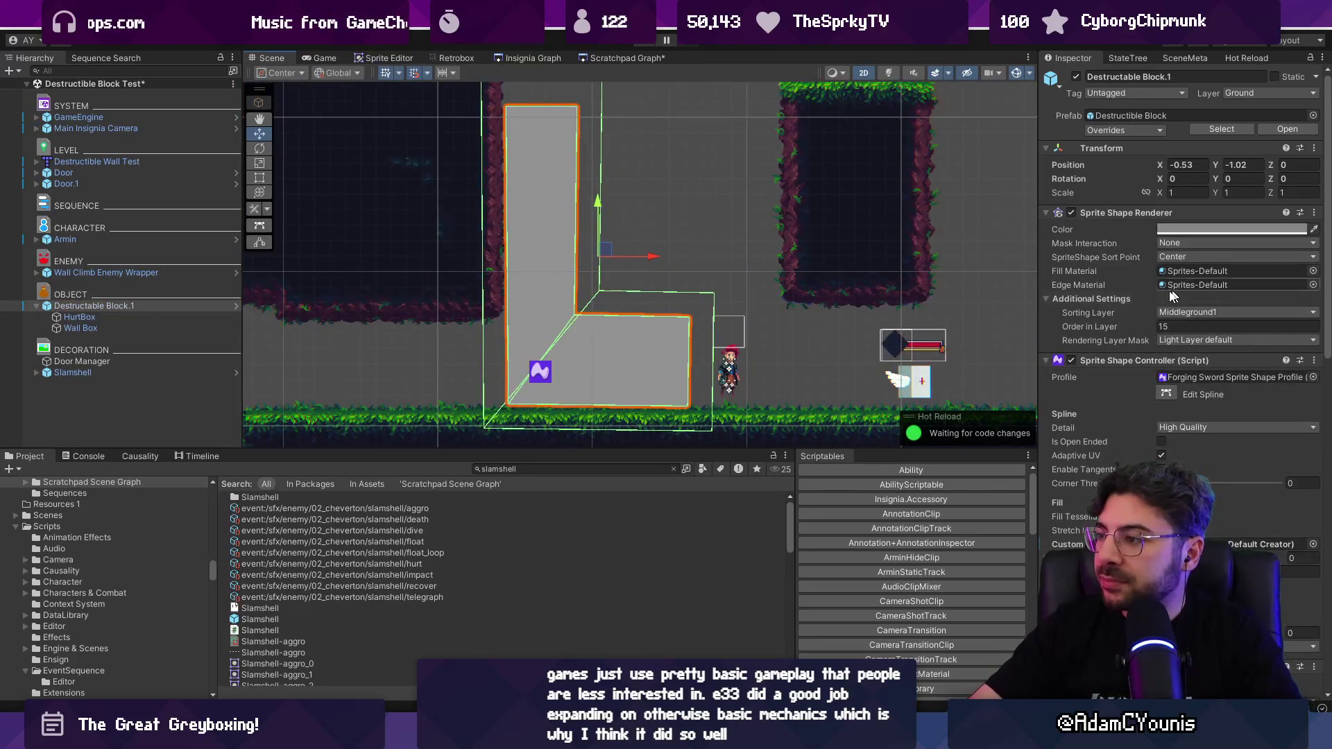
pyautogui.scroll(-3, 1172, 296)
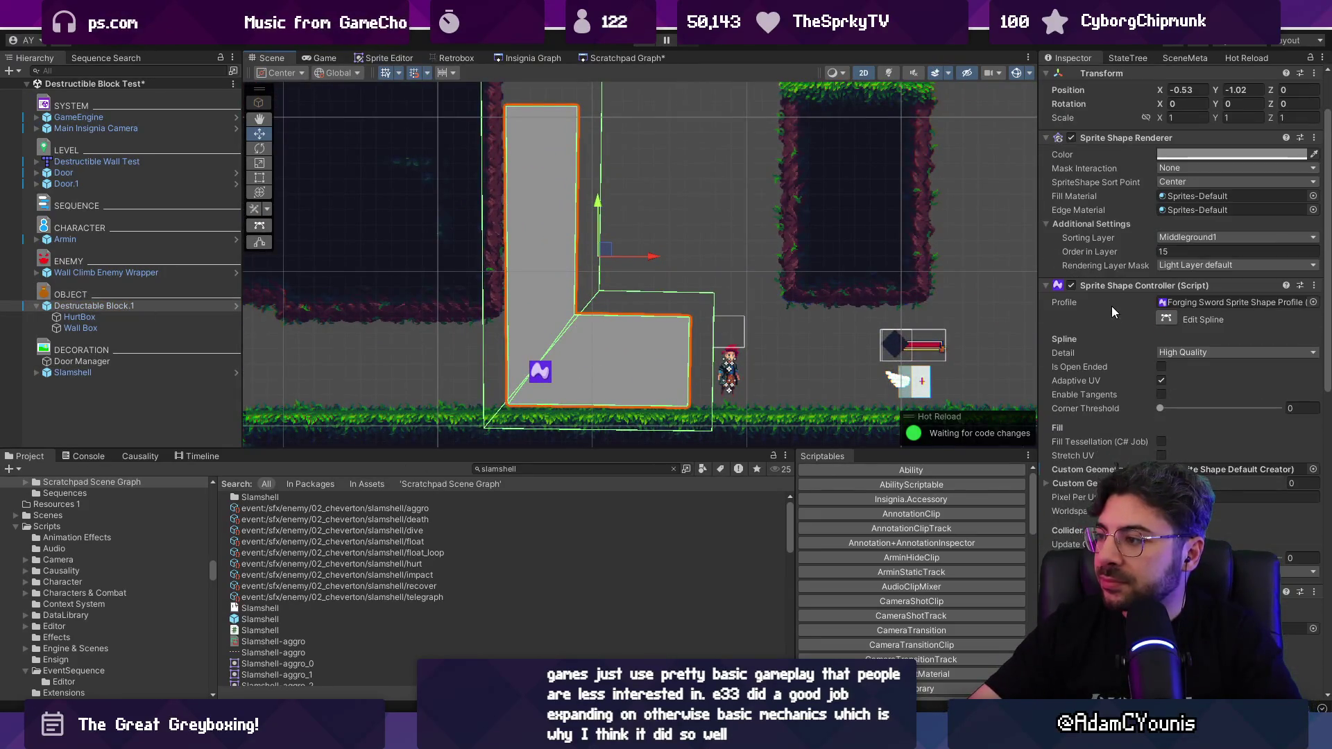
pyautogui.click(1164, 320)
pyautogui.moveTo(601, 316); pyautogui.dragTo(583, 307)
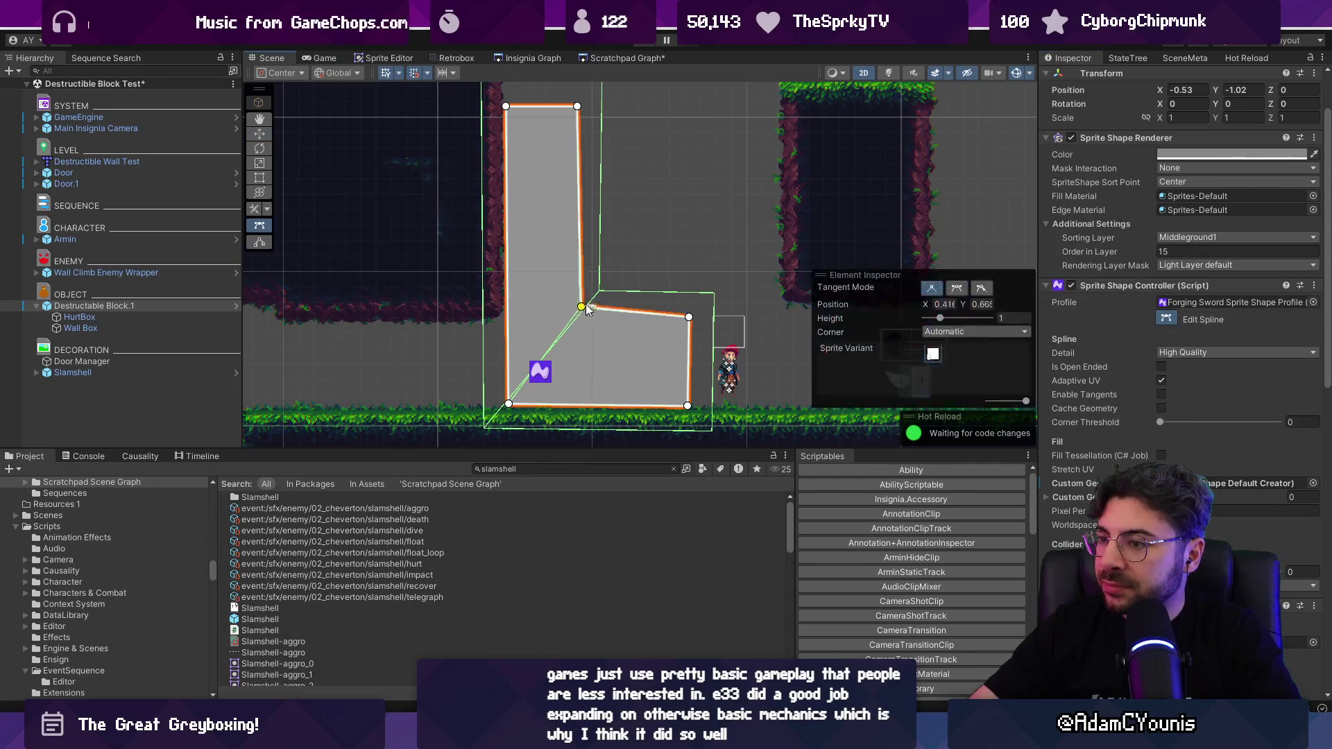
pyautogui.hotkey('ctrl', 'z')
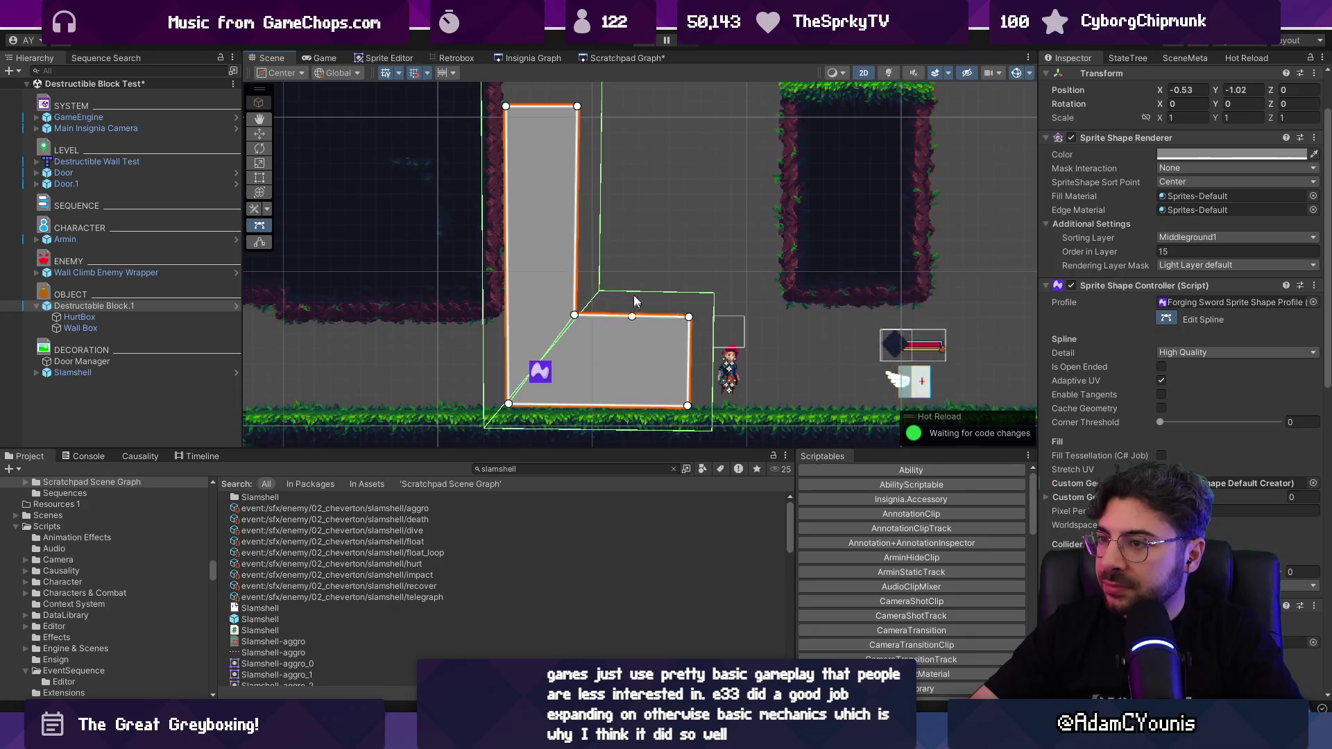
pyautogui.scroll(-2, 627, 284)
pyautogui.moveTo(590, 152); pyautogui.dragTo(609, 129)
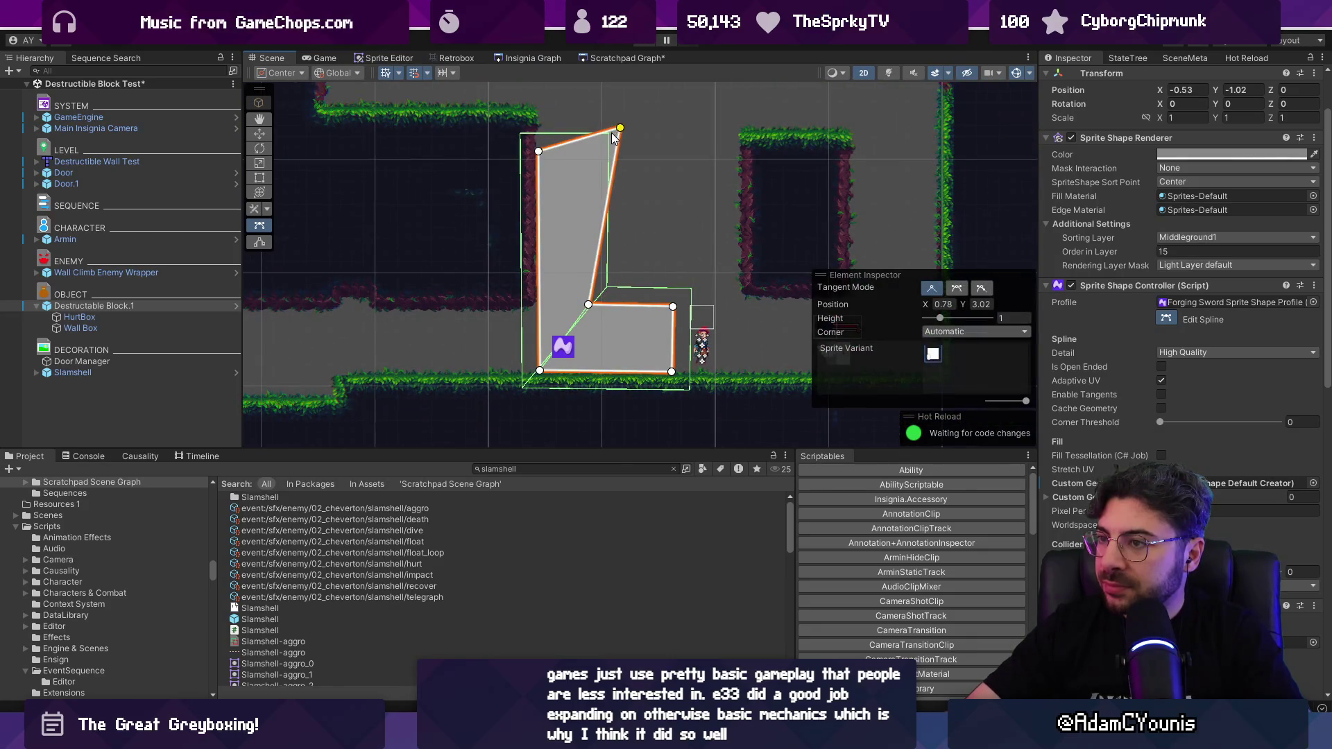
pyautogui.hotkey('ctrl', 'z')
pyautogui.scroll(-3, 1107, 459)
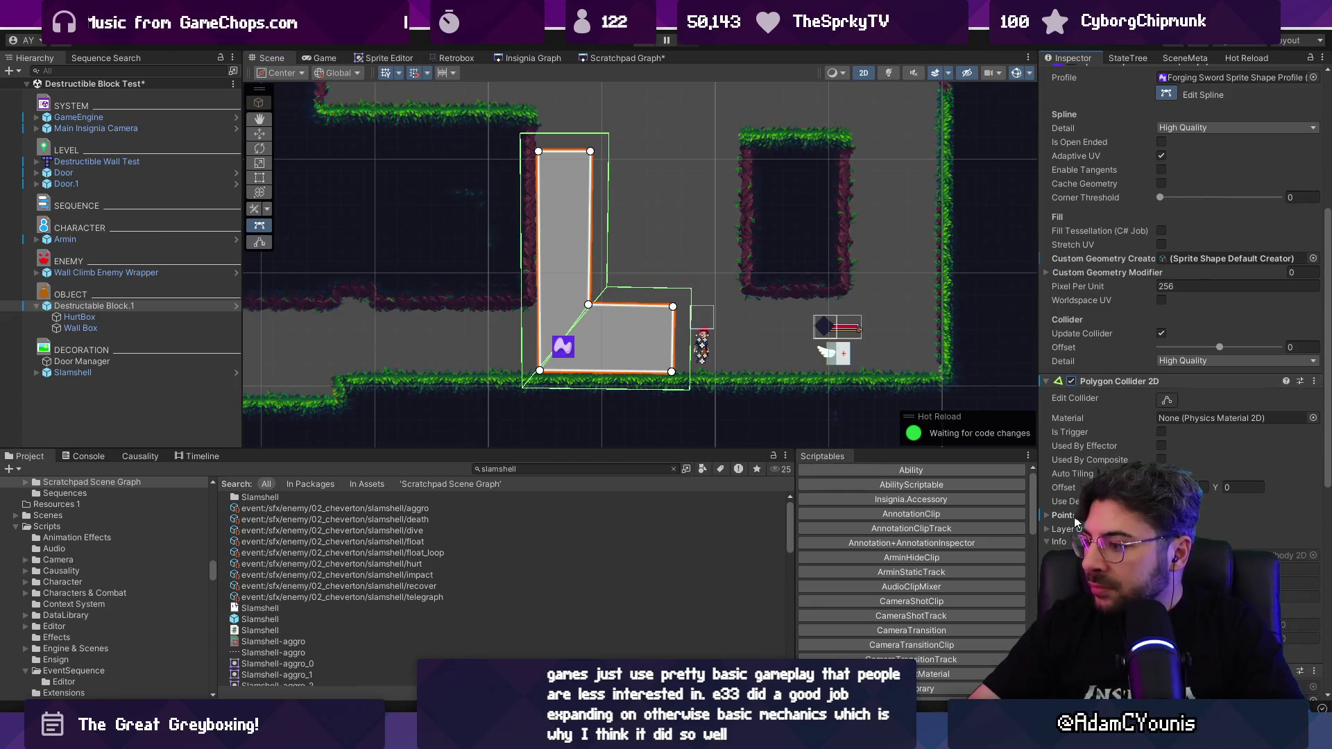
# Step: Open and dismiss the options menus of the Polygon Collider 2D and Destructible components
pyautogui.scroll(-2, 1146, 390)
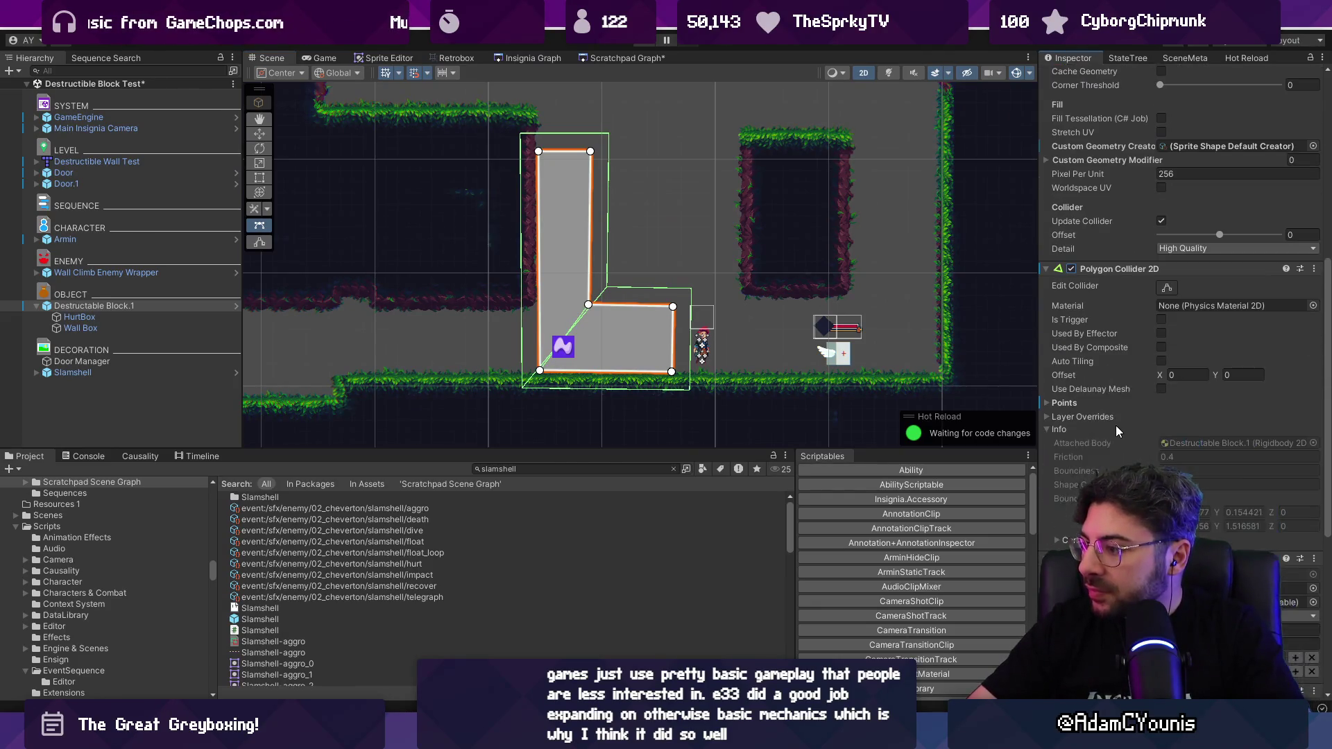
pyautogui.click(1314, 270)
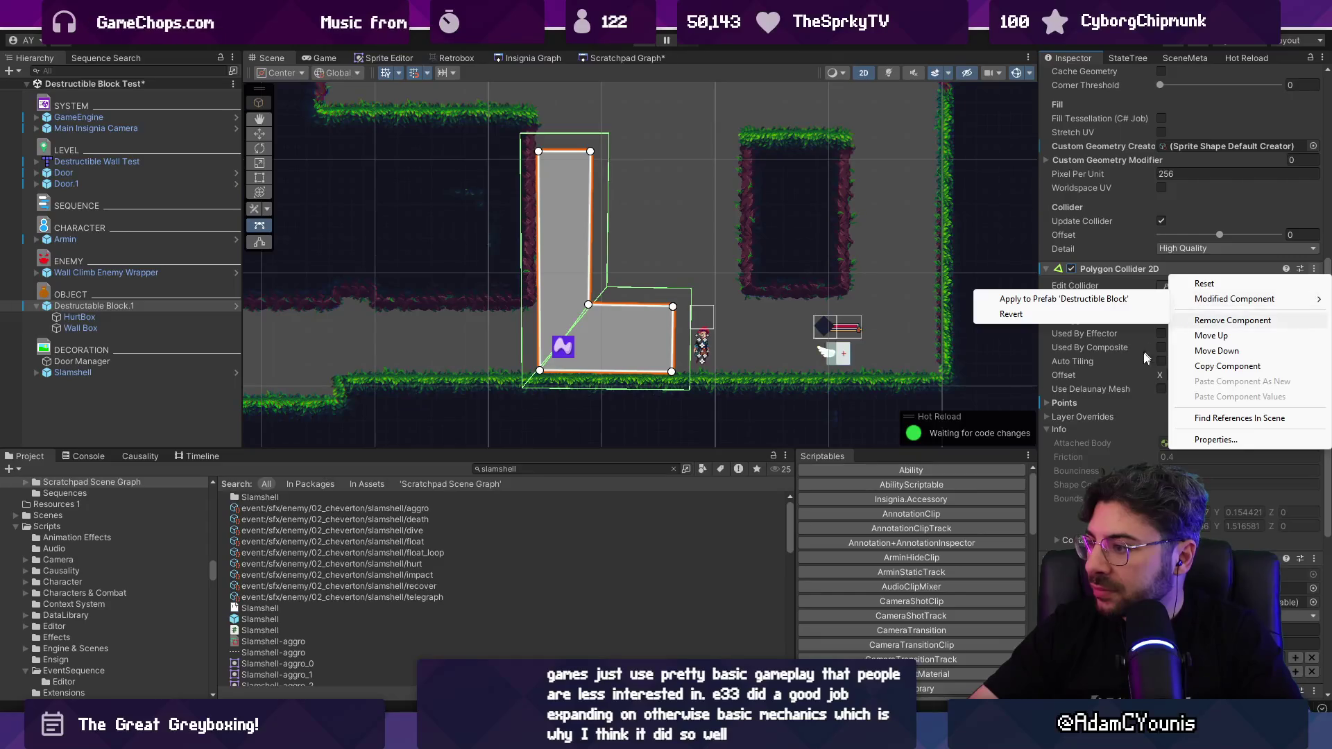
pyautogui.click(1074, 411)
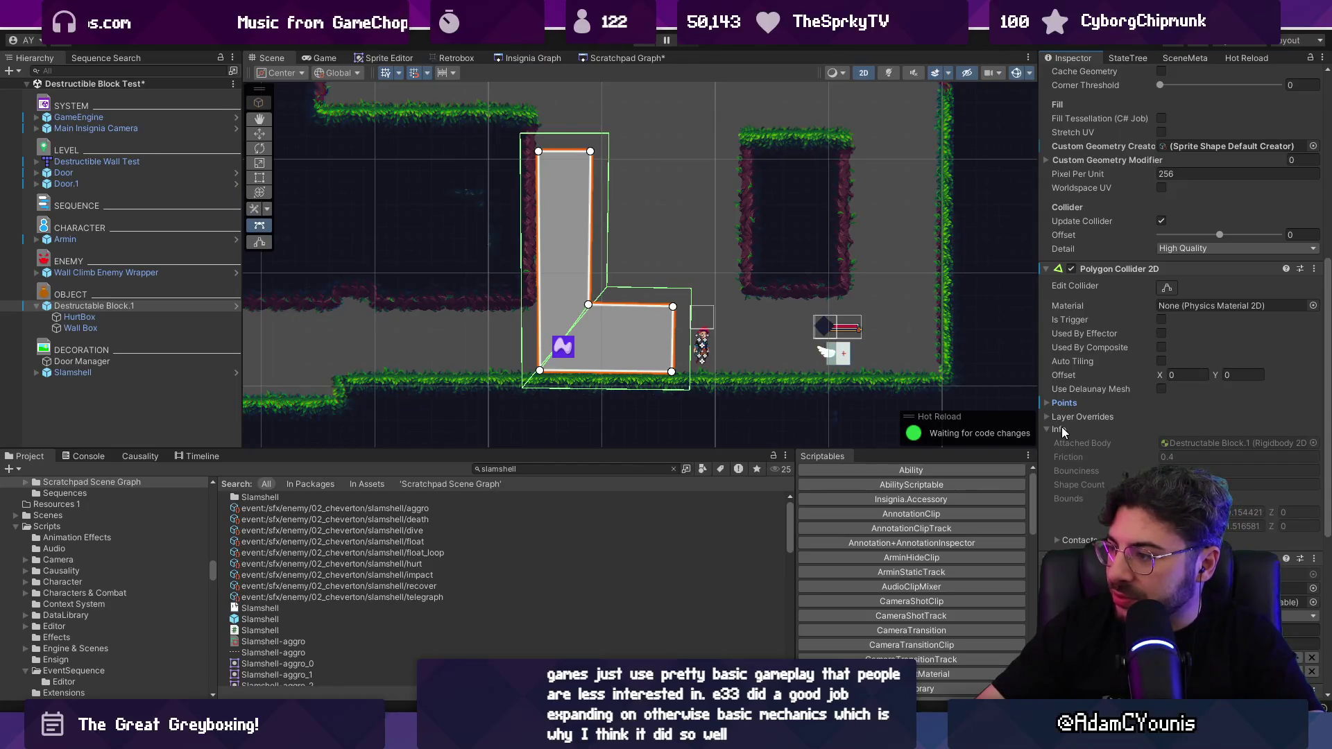
pyautogui.scroll(-5, 1110, 364)
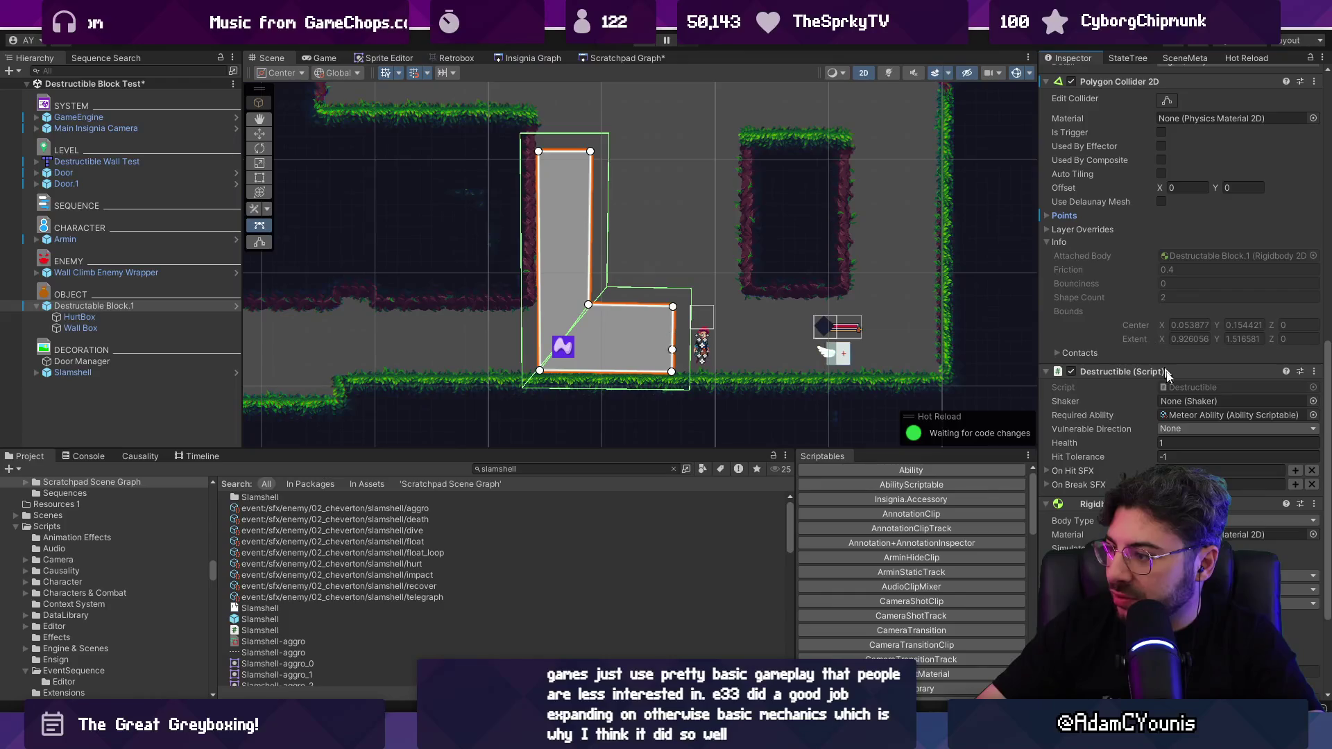
pyautogui.rightClick(1183, 374)
pyautogui.press('Escape')
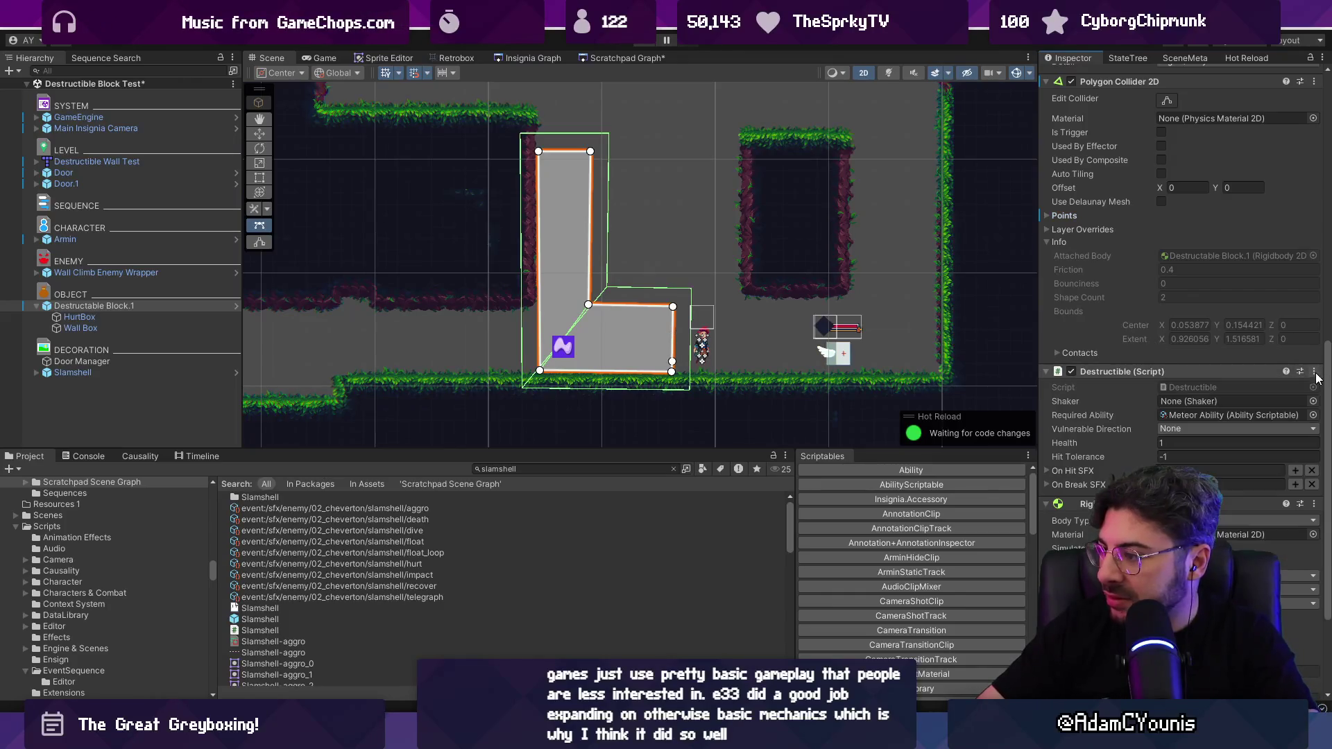
pyautogui.scroll(-4, 1143, 409)
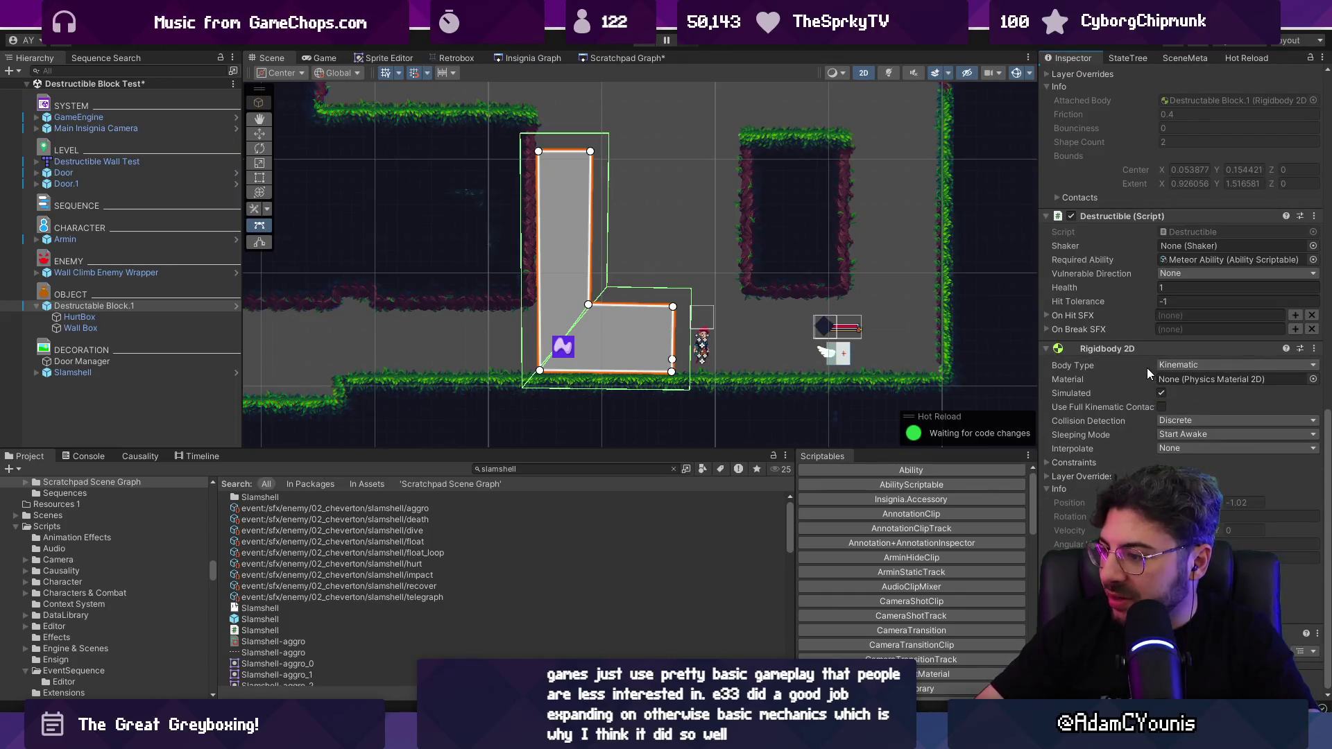
pyautogui.scroll(8, 1147, 367)
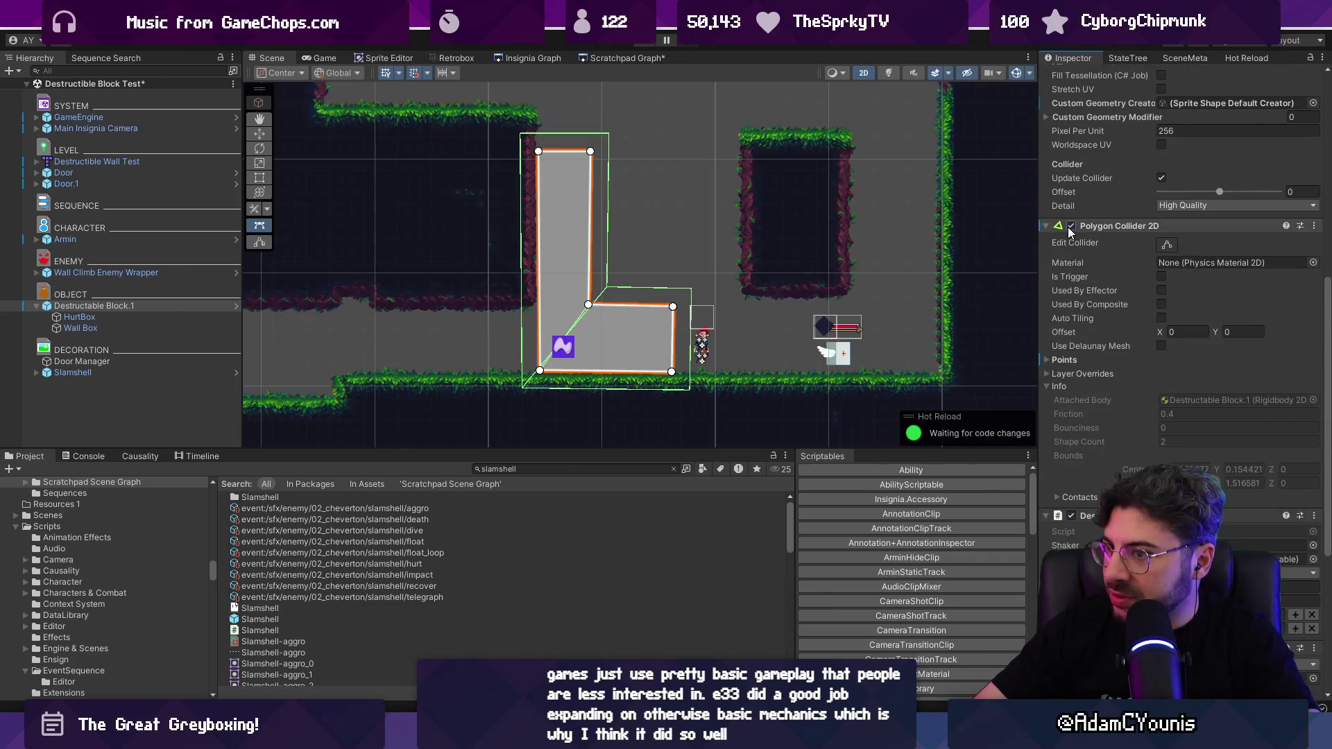
# Step: Collapse and re-expand Polygon Collider 2D, fold Info, and expand its Points list
pyautogui.click(1120, 227)
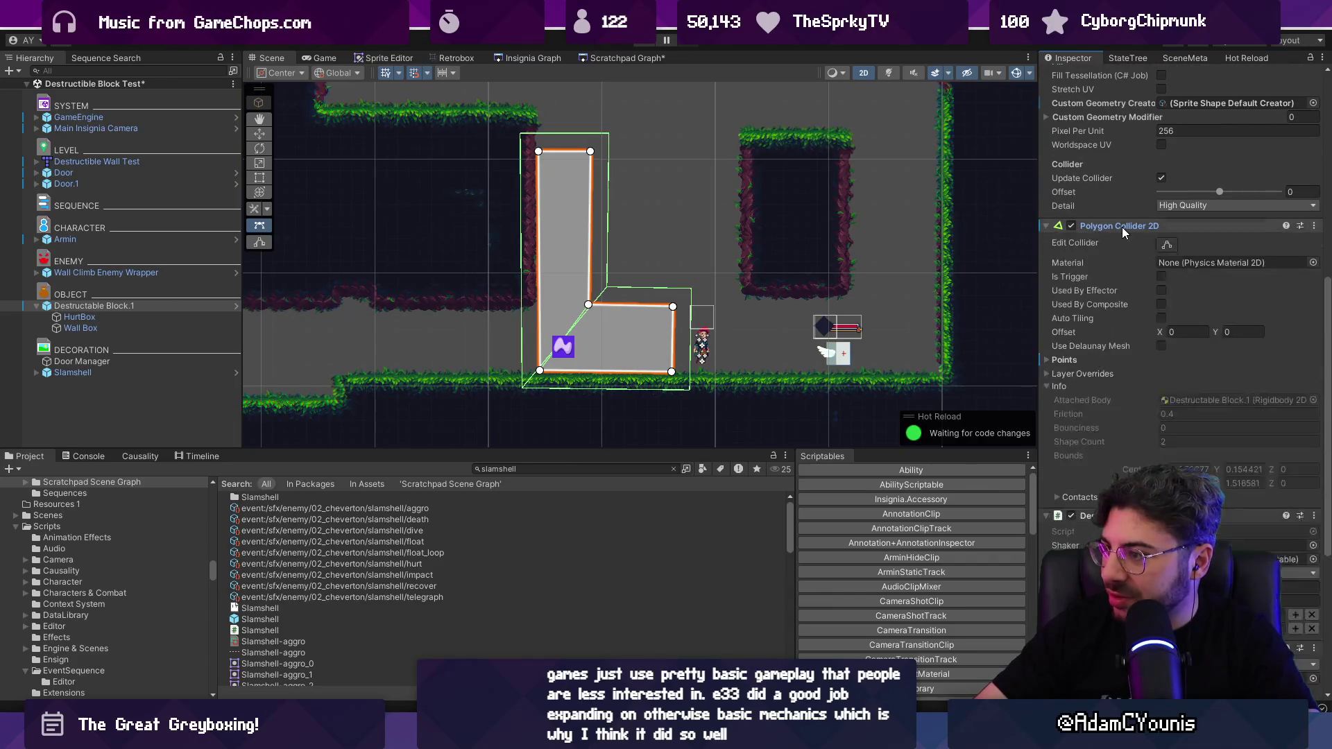
pyautogui.click(1109, 317)
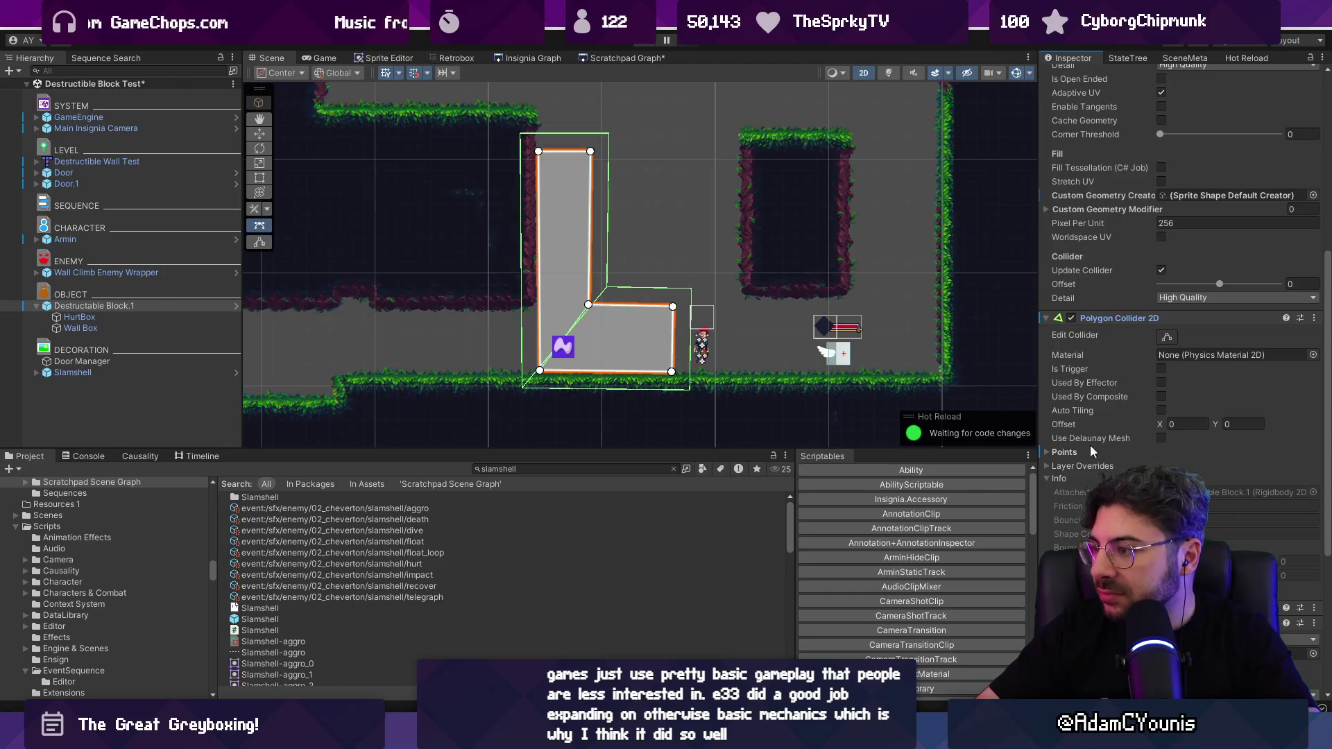
pyautogui.click(1048, 478)
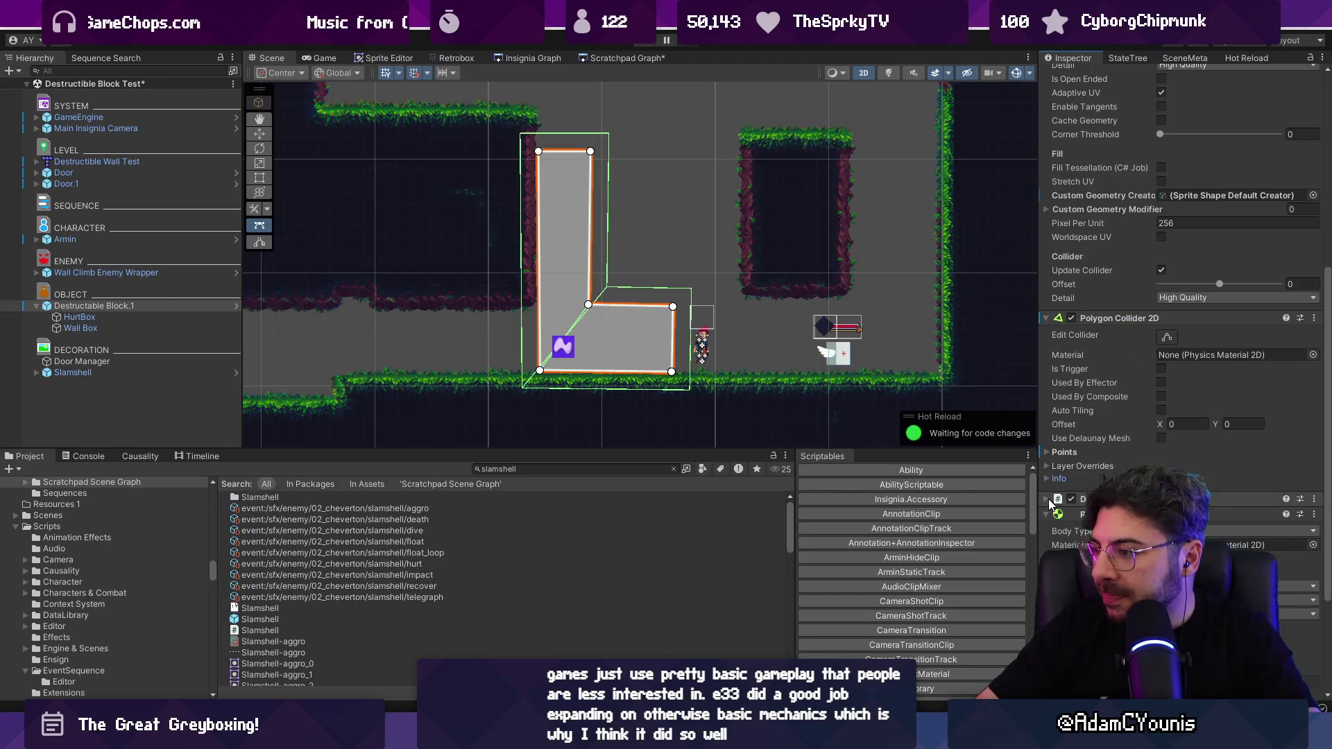
pyautogui.click(1046, 451)
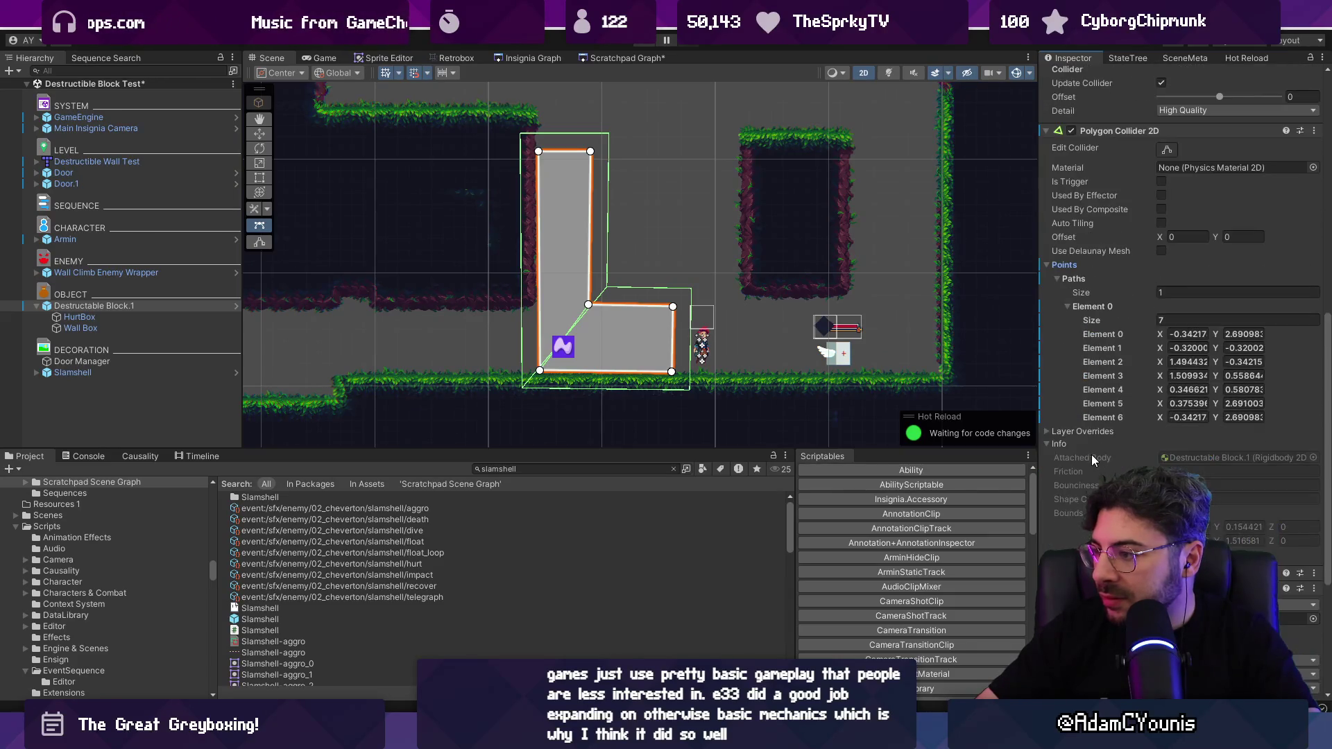
pyautogui.scroll(5, 1082, 310)
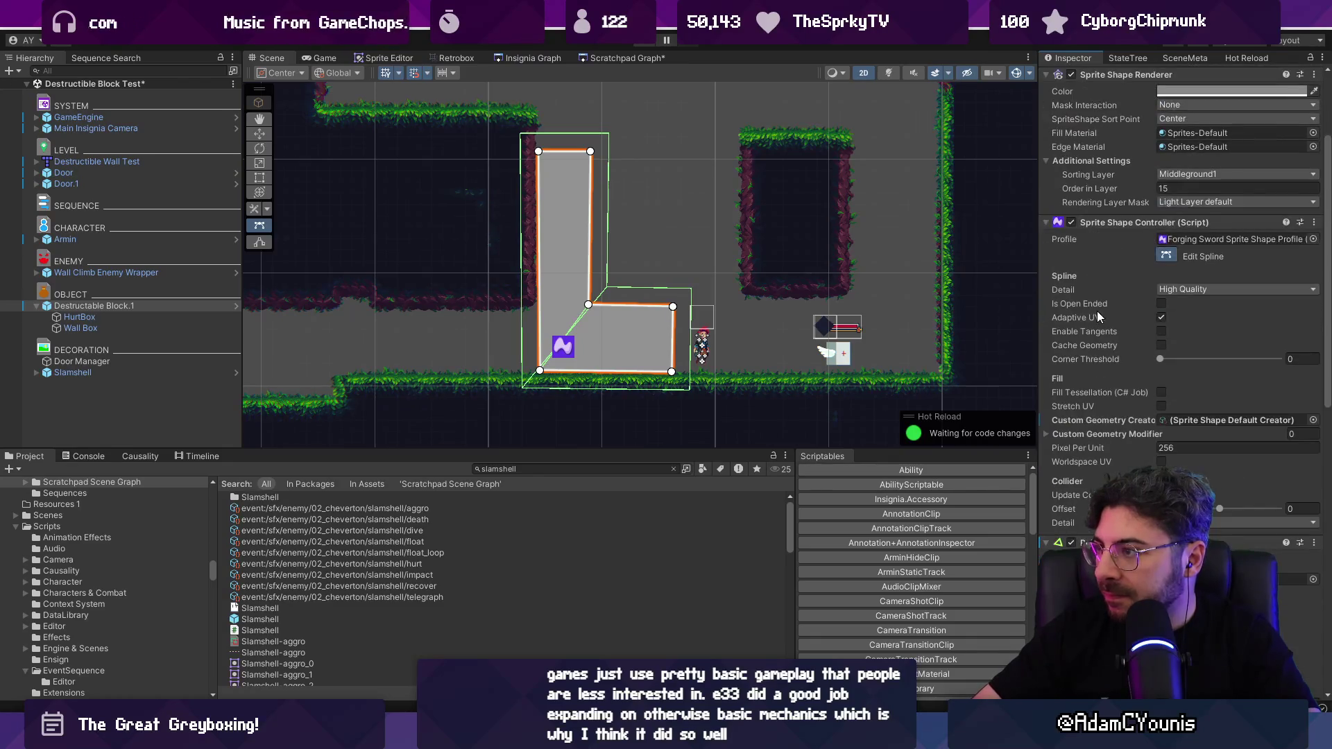
# Step: Uncheck Cache Geometry and pull the block's upper-right corner out to X 2.03, Y 1.02
pyautogui.click(1312, 222)
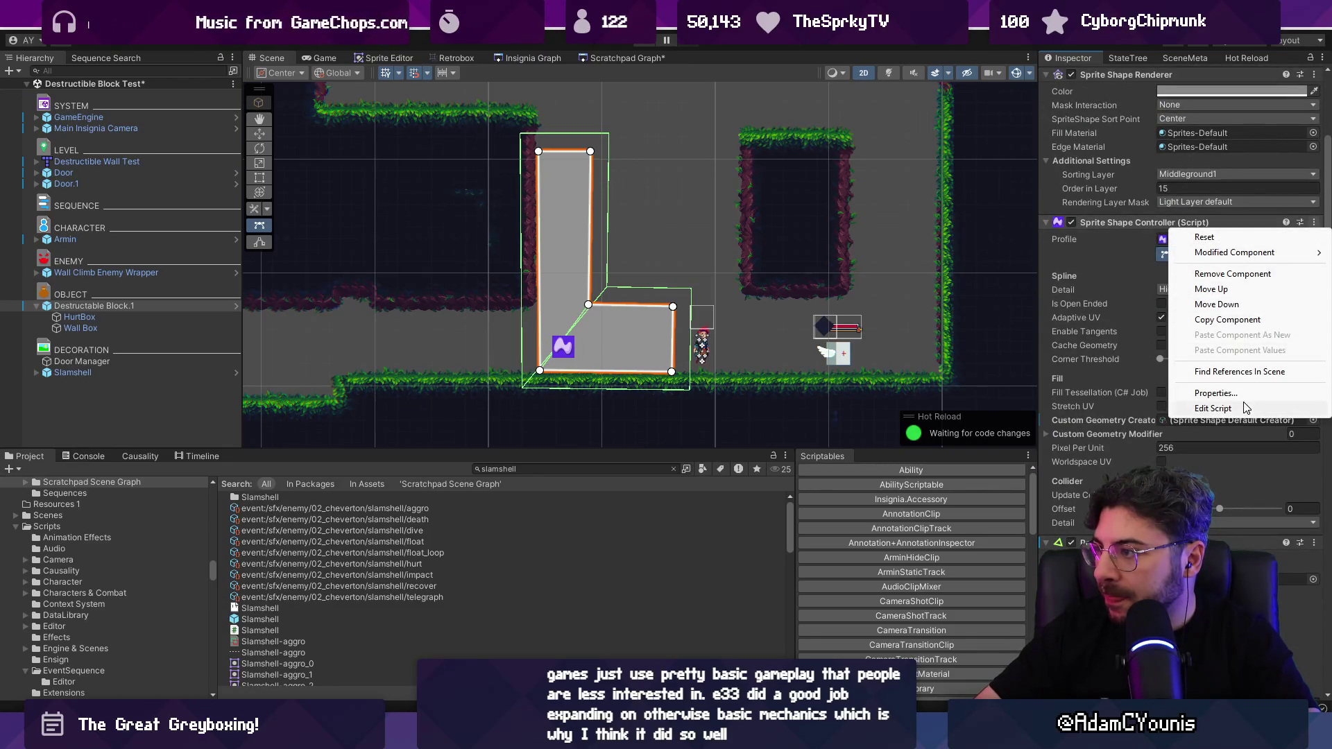
pyautogui.click(1140, 338)
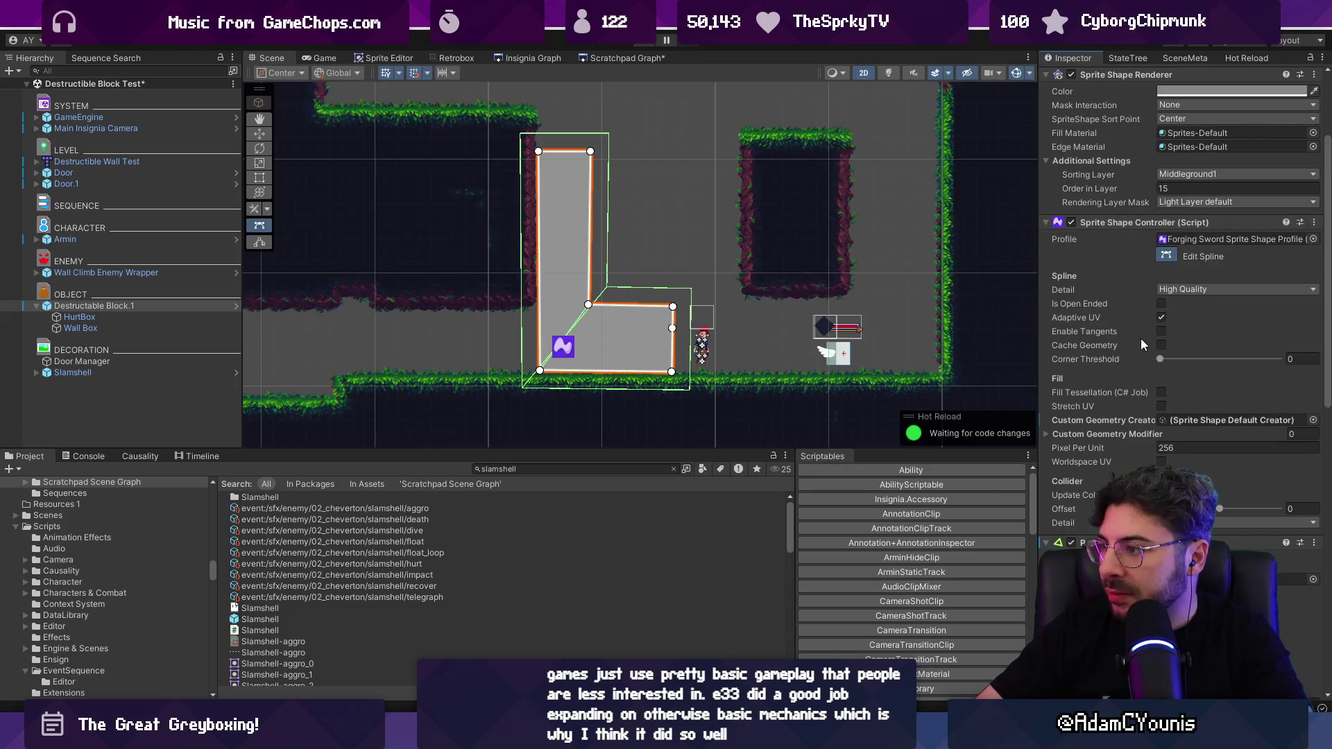
pyautogui.click(1161, 345)
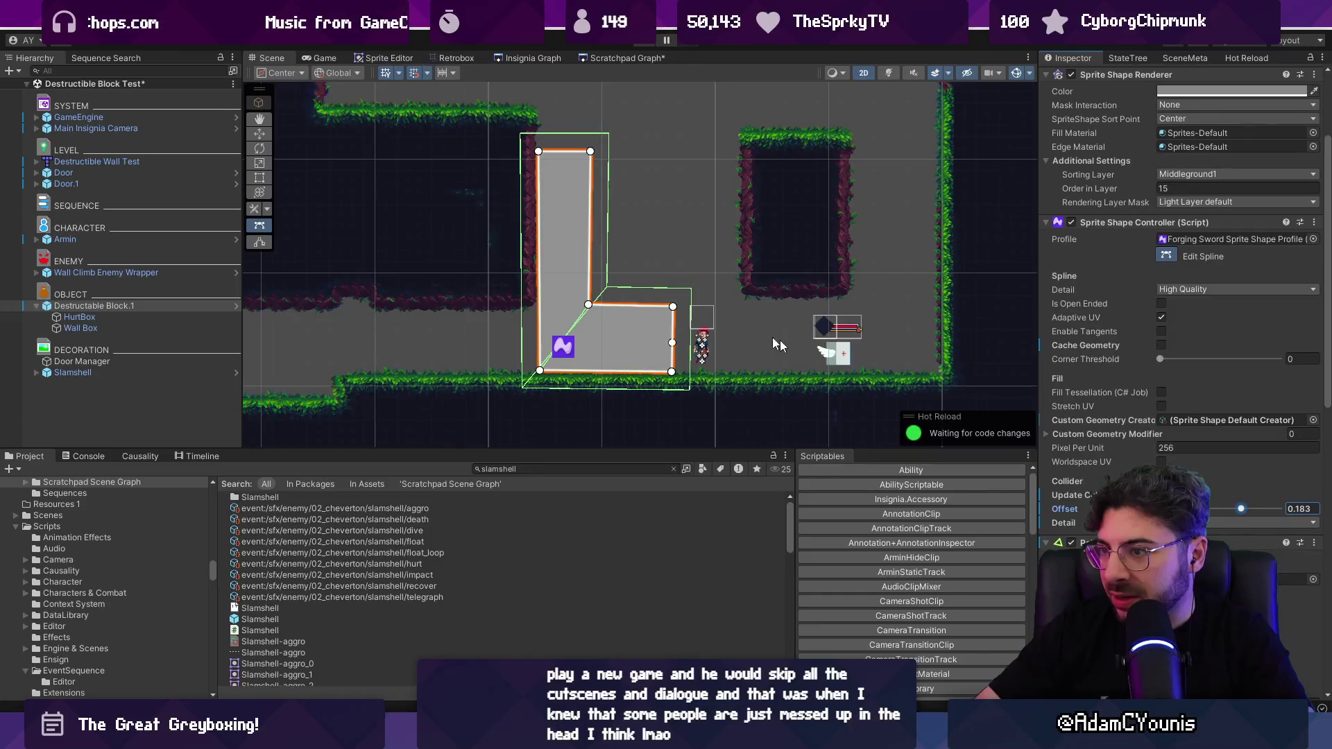
pyautogui.moveTo(672, 306)
pyautogui.mouseDown()
pyautogui.moveTo(693, 291)
pyautogui.moveTo(692, 258)
pyautogui.moveTo(710, 272)
pyautogui.mouseUp()
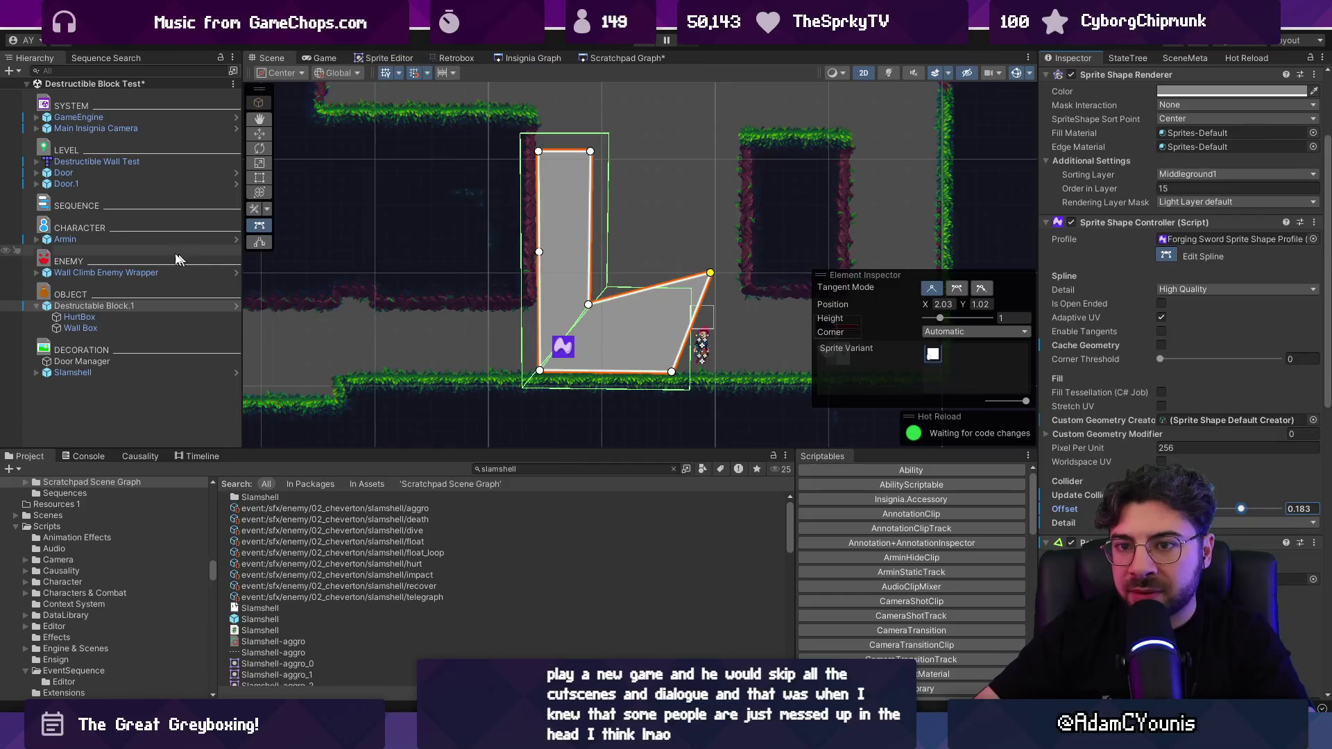
pyautogui.scroll(3, 661, 286)
pyautogui.scroll(-3, 666, 284)
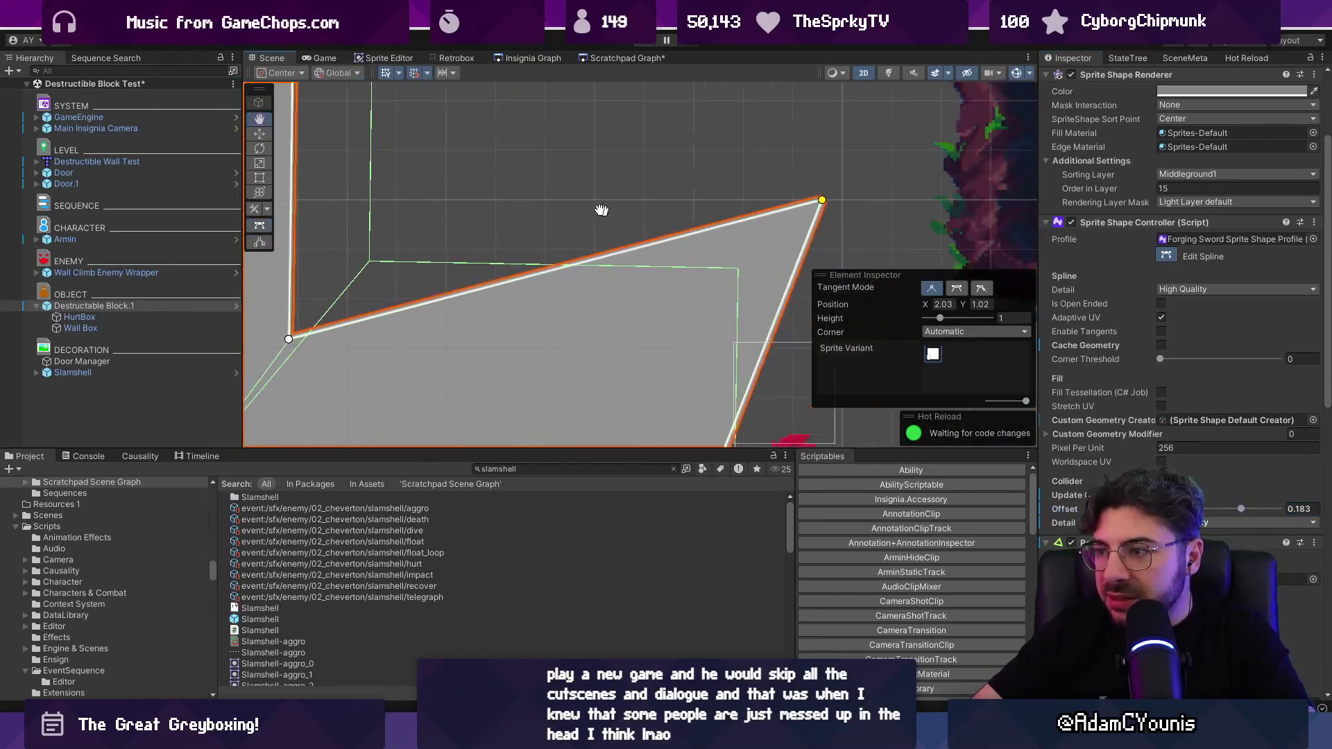
pyautogui.hotkey('ctrl', 'z')
pyautogui.scroll(3, 416, 350)
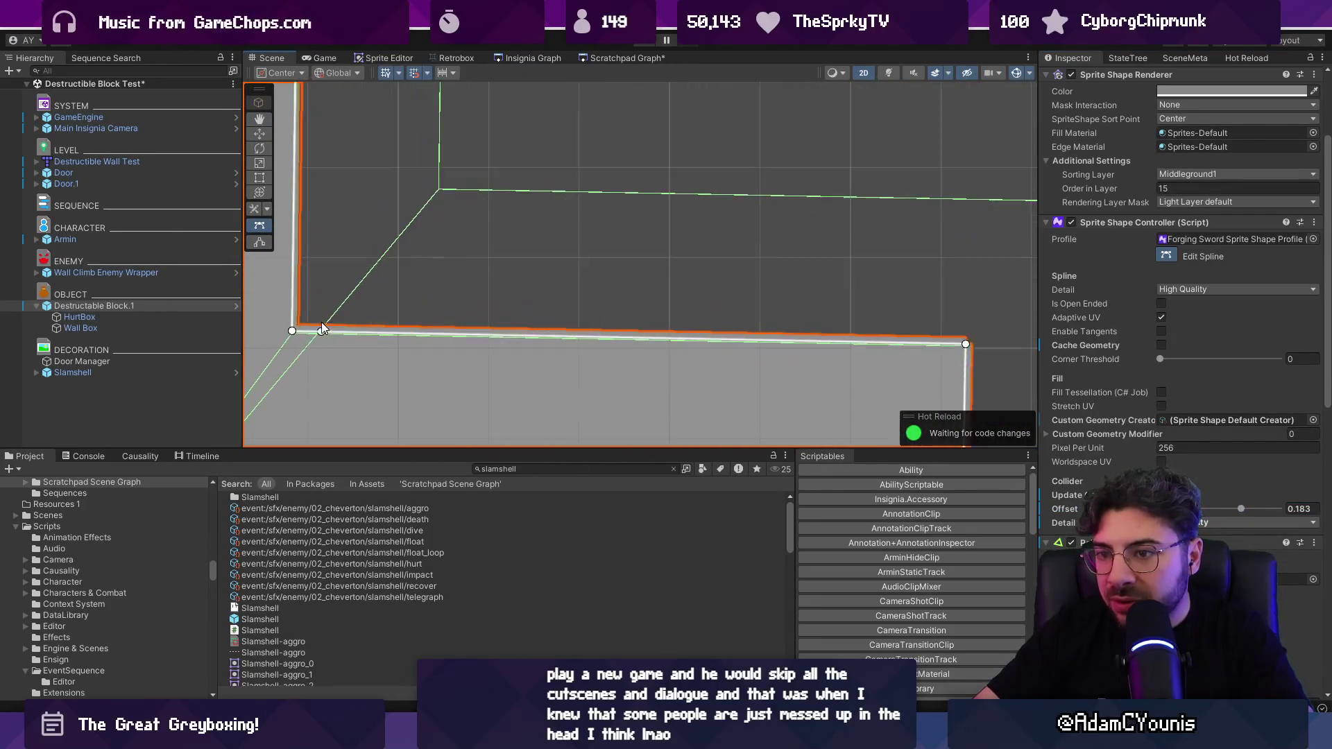
pyautogui.scroll(-1, 371, 328)
pyautogui.scroll(-2, 371, 328)
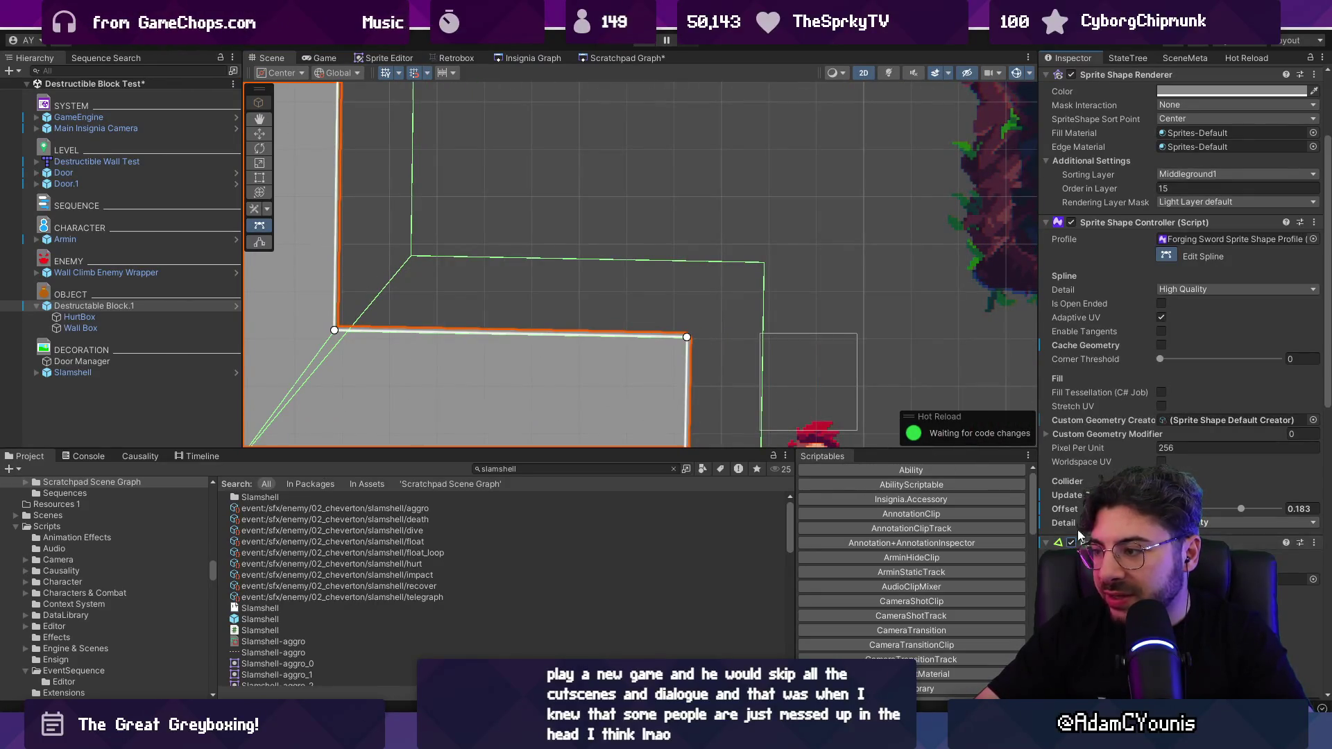
pyautogui.scroll(-10, 1078, 513)
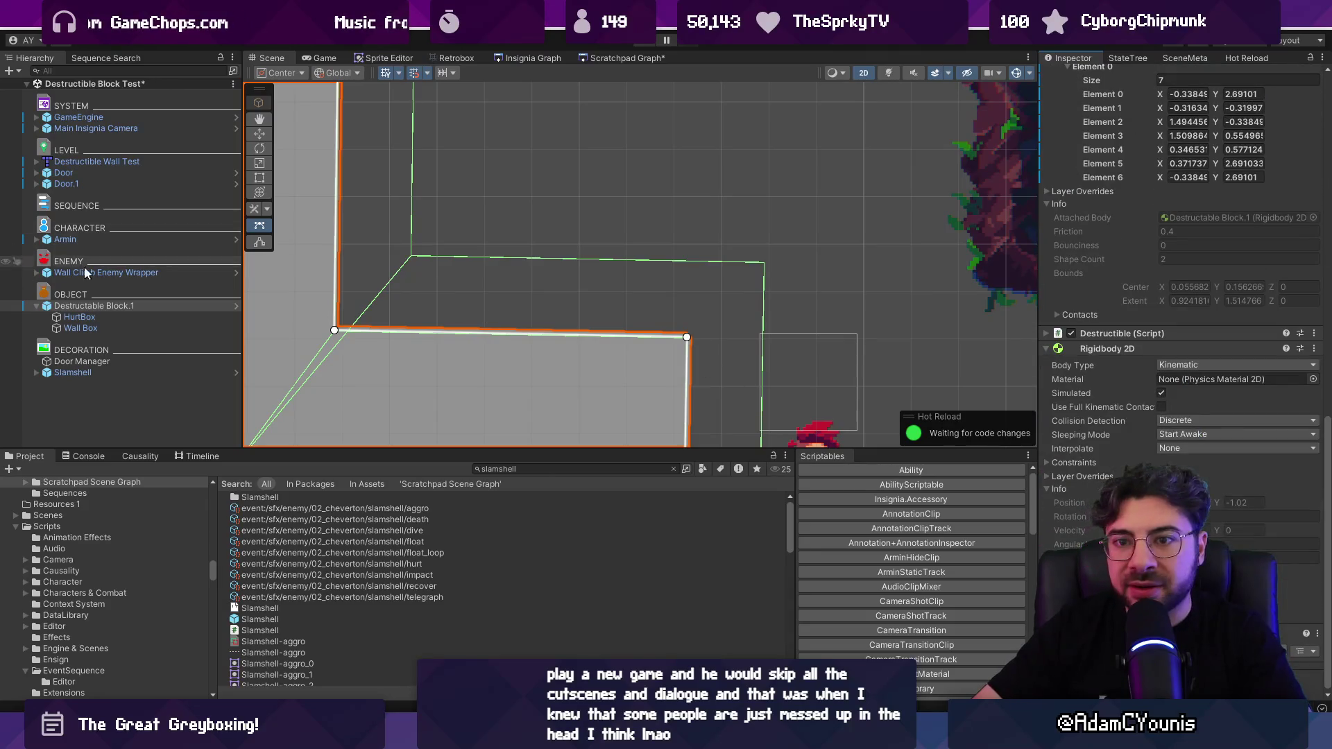
# Step: Toggle Polygon Collider 2D off and on for HurtBox with Wall Box, then HurtBox alone
pyautogui.click(79, 317)
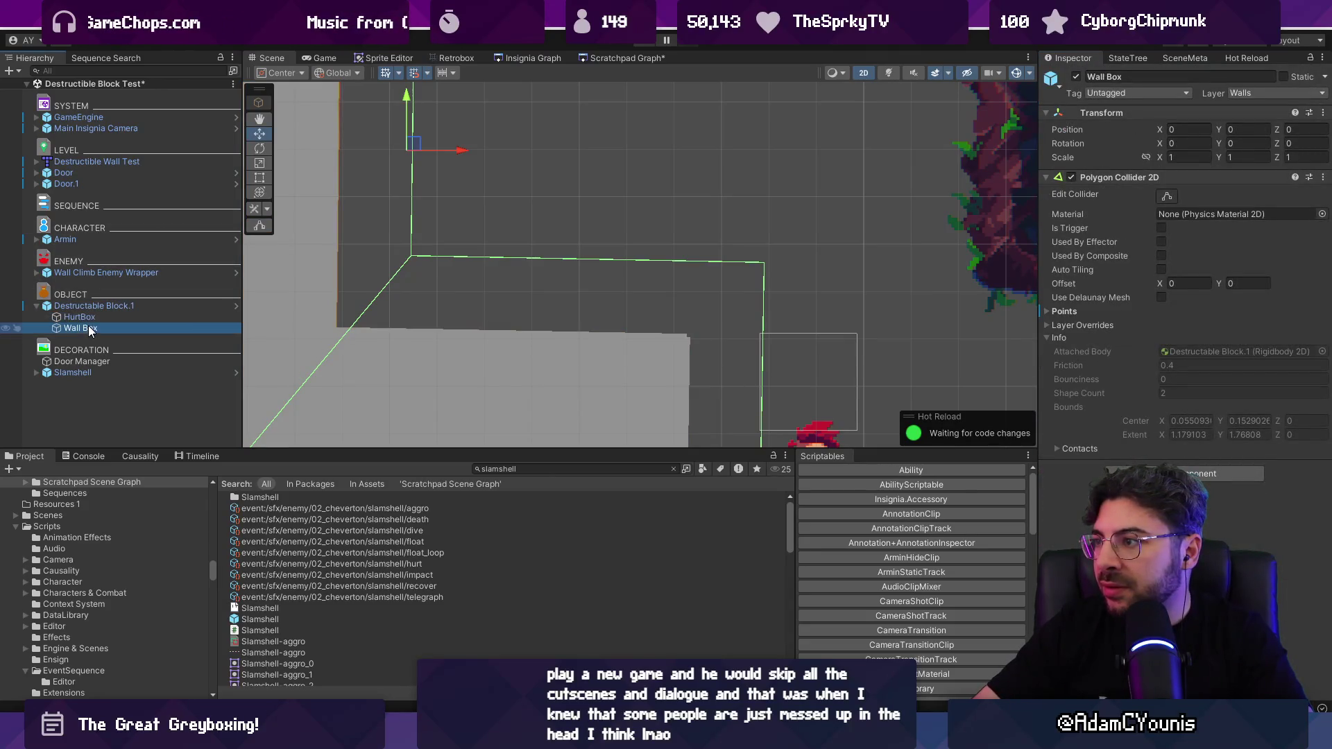
pyautogui.scroll(-3, 504, 303)
pyautogui.scroll(-5, 504, 303)
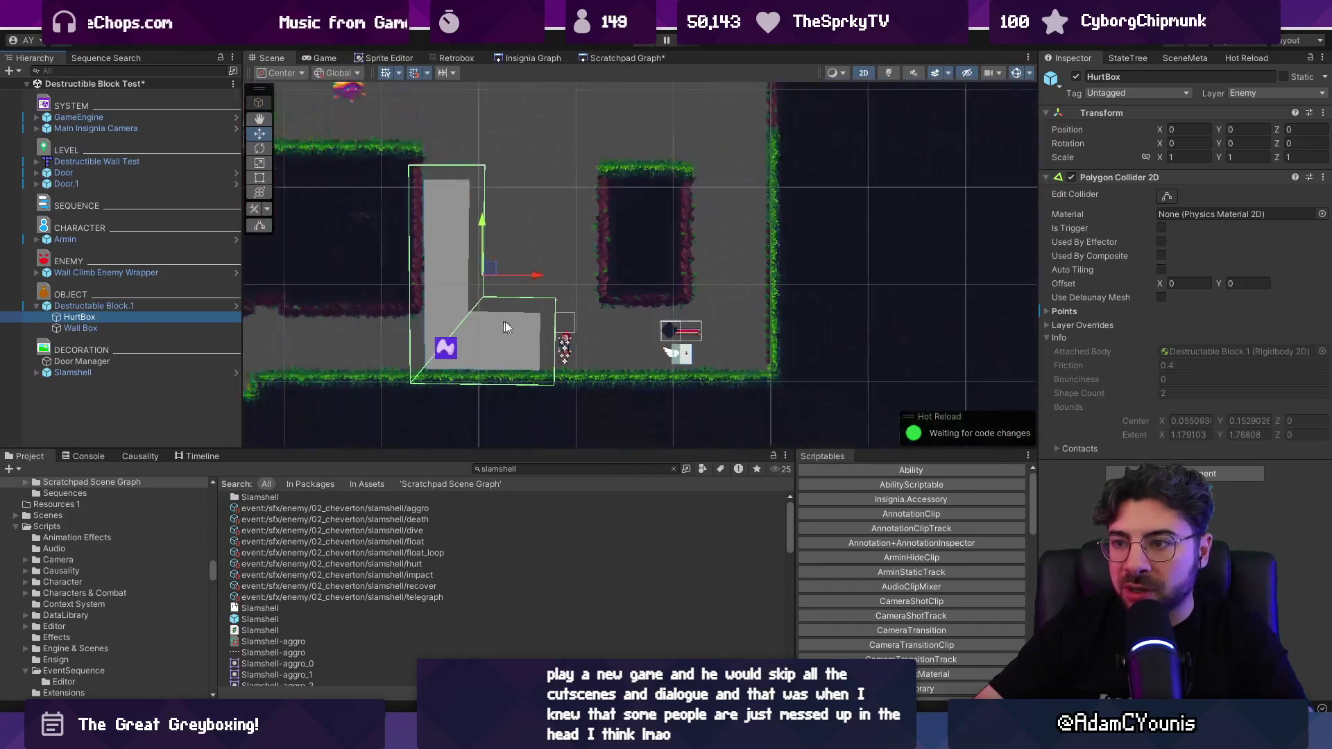
pyautogui.keyDown('shift'); pyautogui.click(80, 328); pyautogui.keyUp('shift')
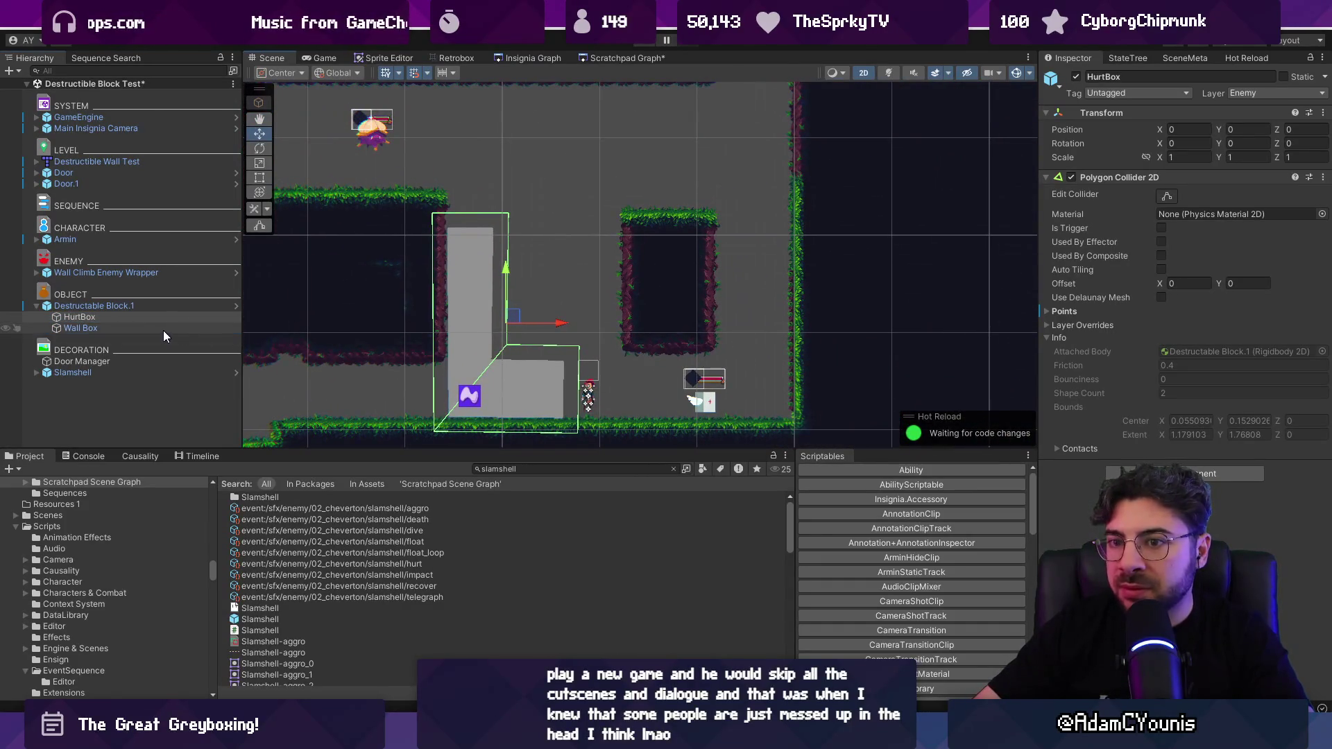
pyautogui.click(1071, 178)
pyautogui.click(1071, 177)
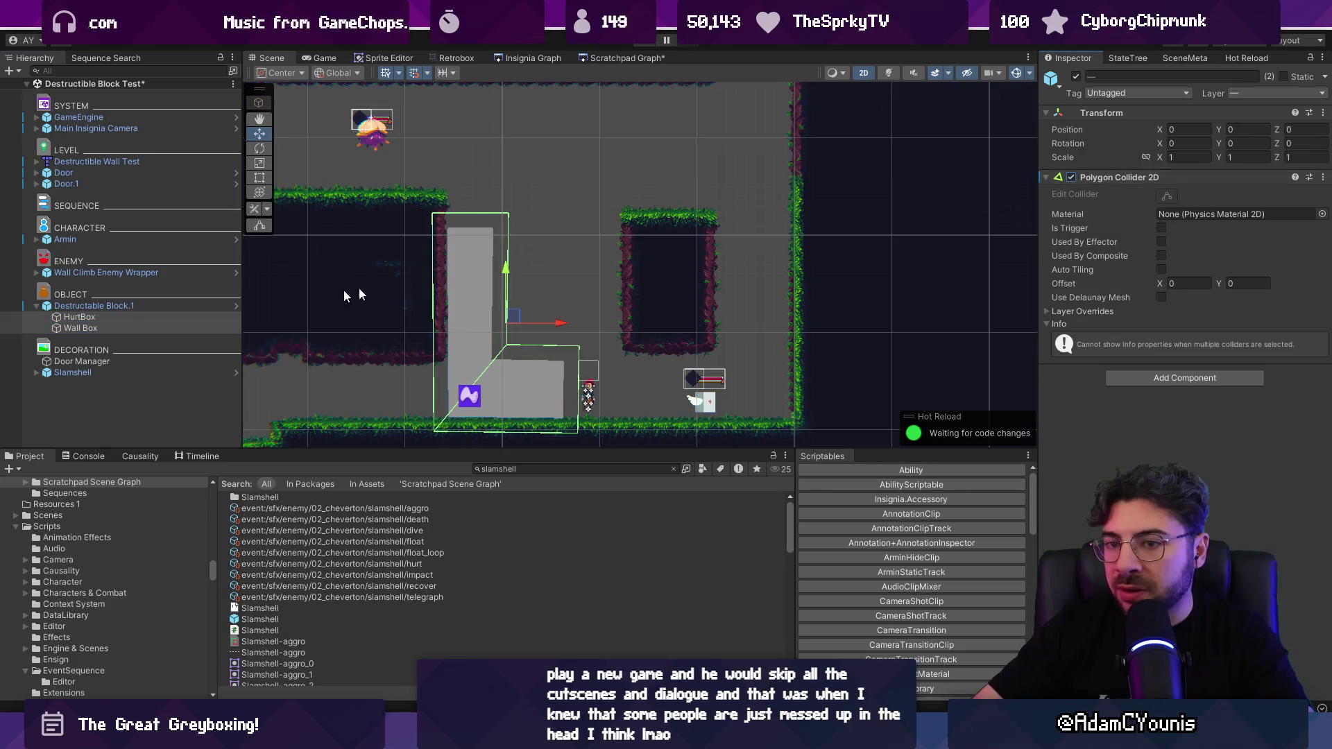
pyautogui.click(79, 316)
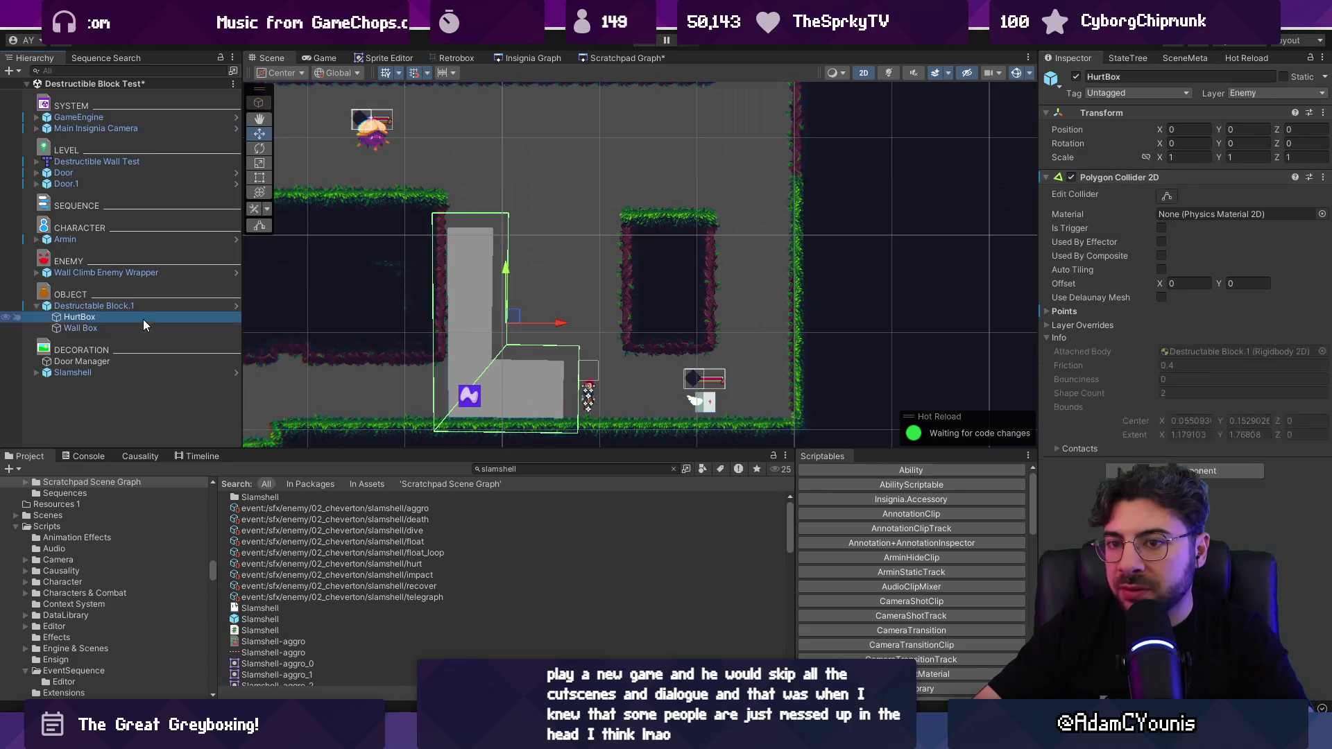
pyautogui.click(1071, 178)
pyautogui.click(1071, 178)
pyautogui.click(1070, 178)
pyautogui.click(1070, 177)
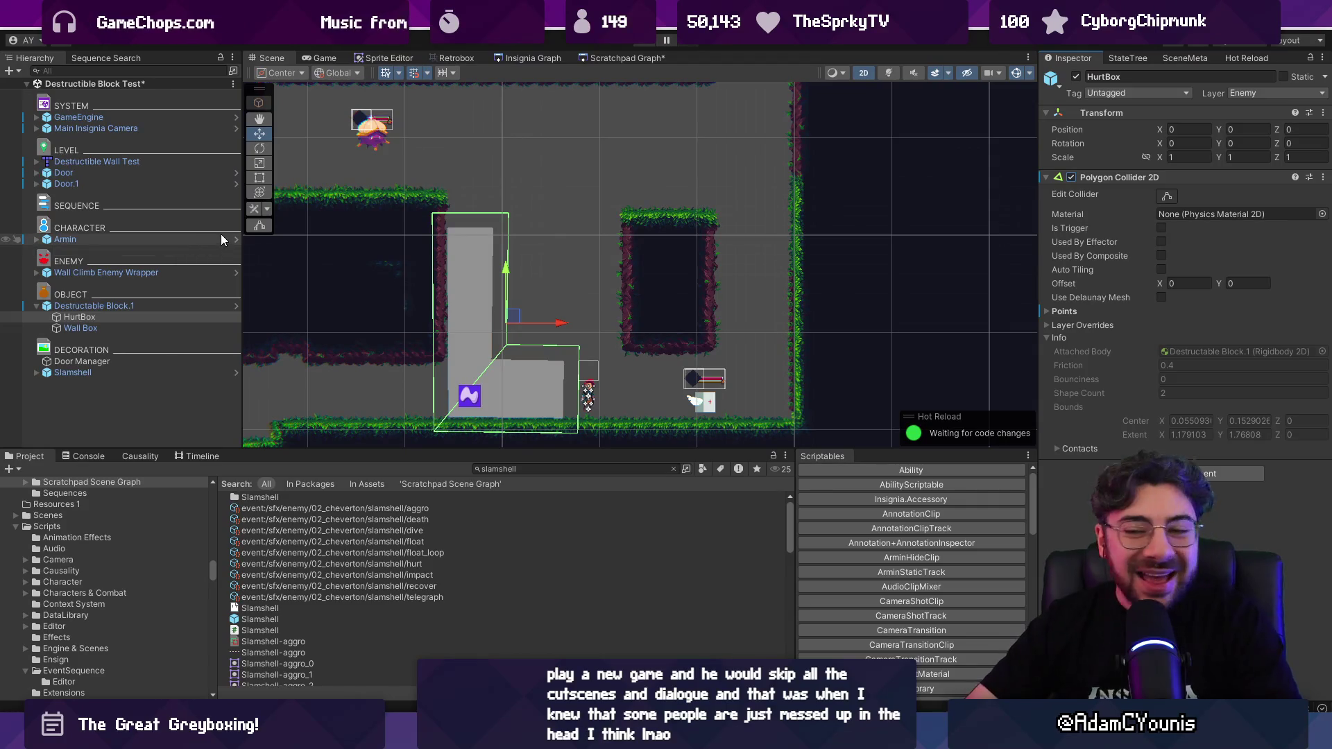
# Step: Focus HurtBox, enter Edit Collider on its polygon collider, then select Destructable Block.1
pyautogui.scroll(2, 444, 253)
pyautogui.click(196, 317)
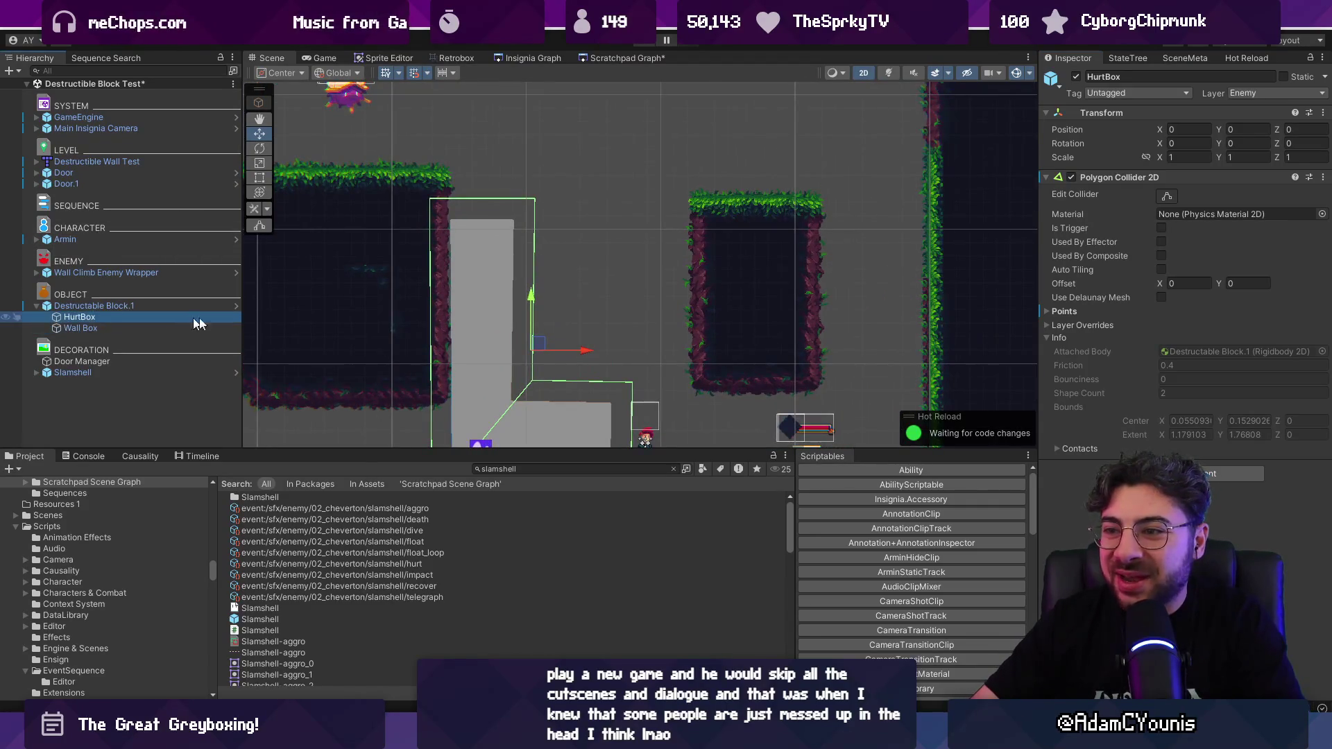
pyautogui.click(1166, 198)
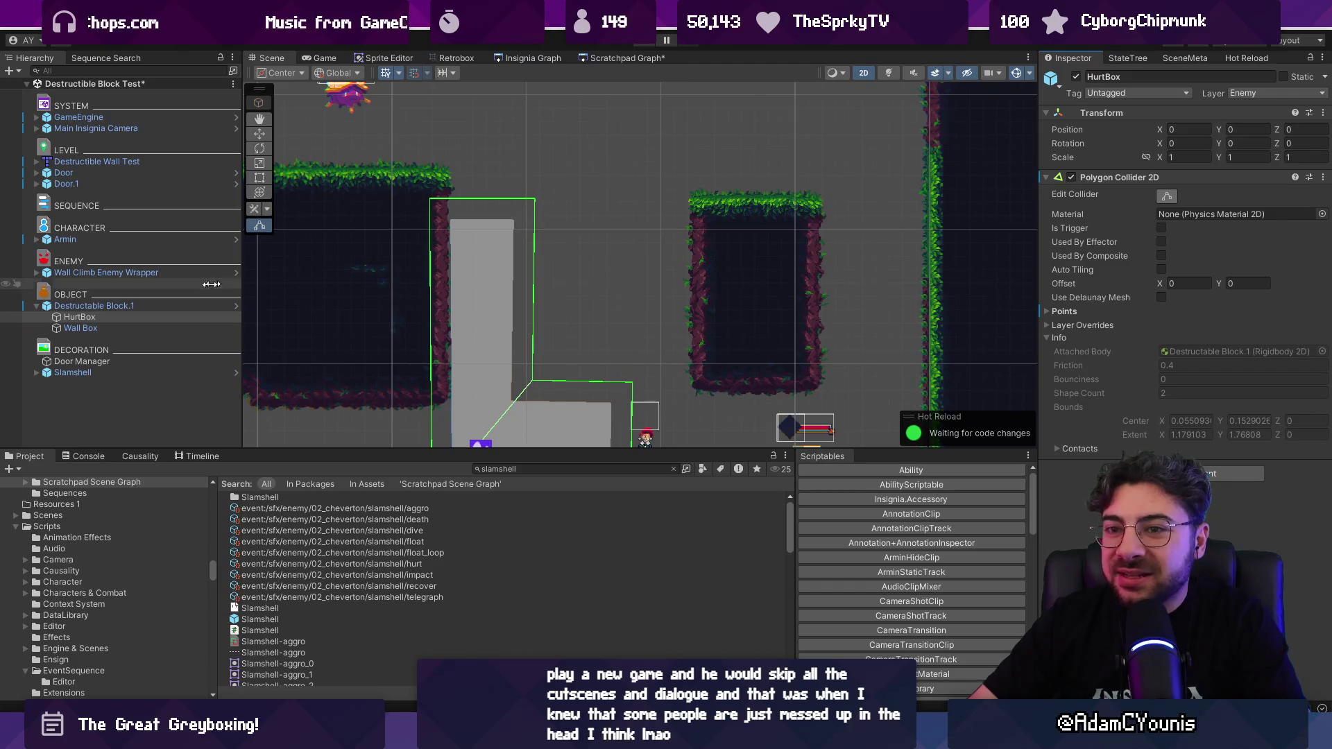
pyautogui.click(136, 308)
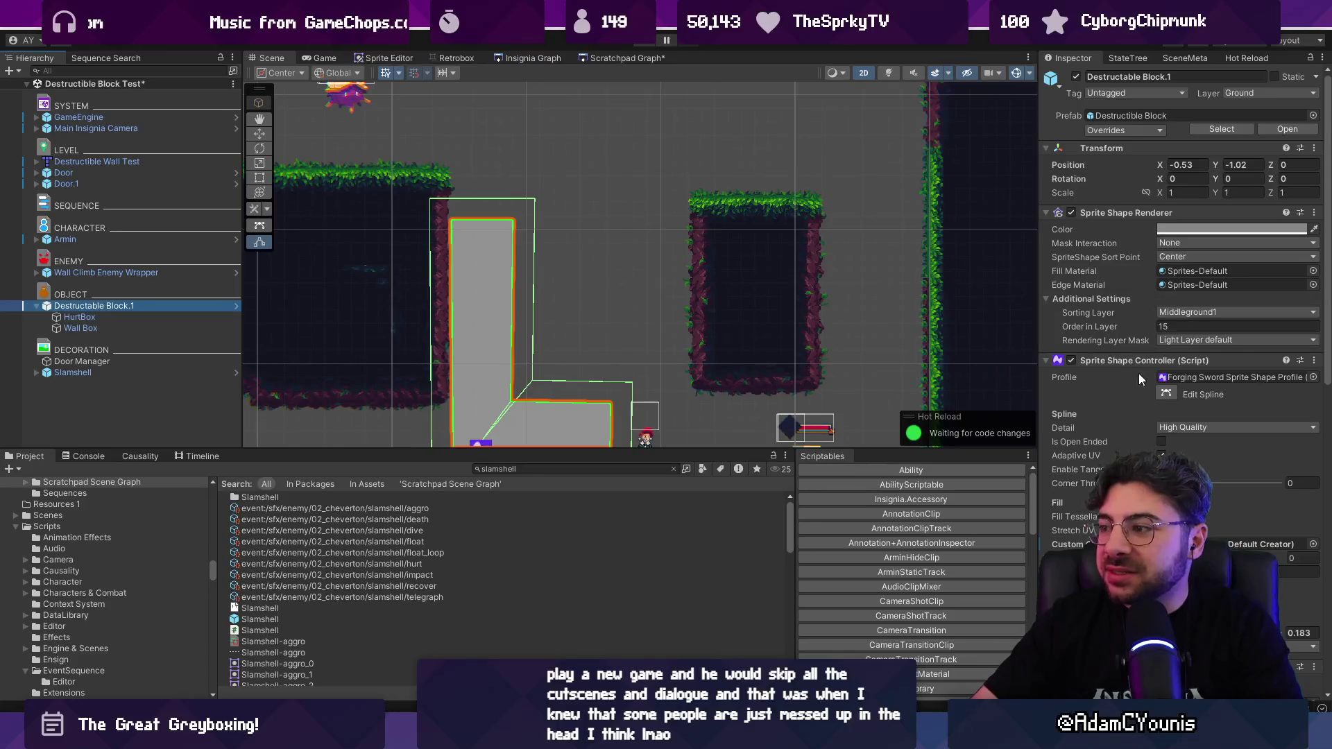
# Step: In Edit Spline mode, widen the upright arm by pulling both top corners up and outward
pyautogui.click(1165, 394)
pyautogui.moveTo(513, 221); pyautogui.dragTo(533, 205)
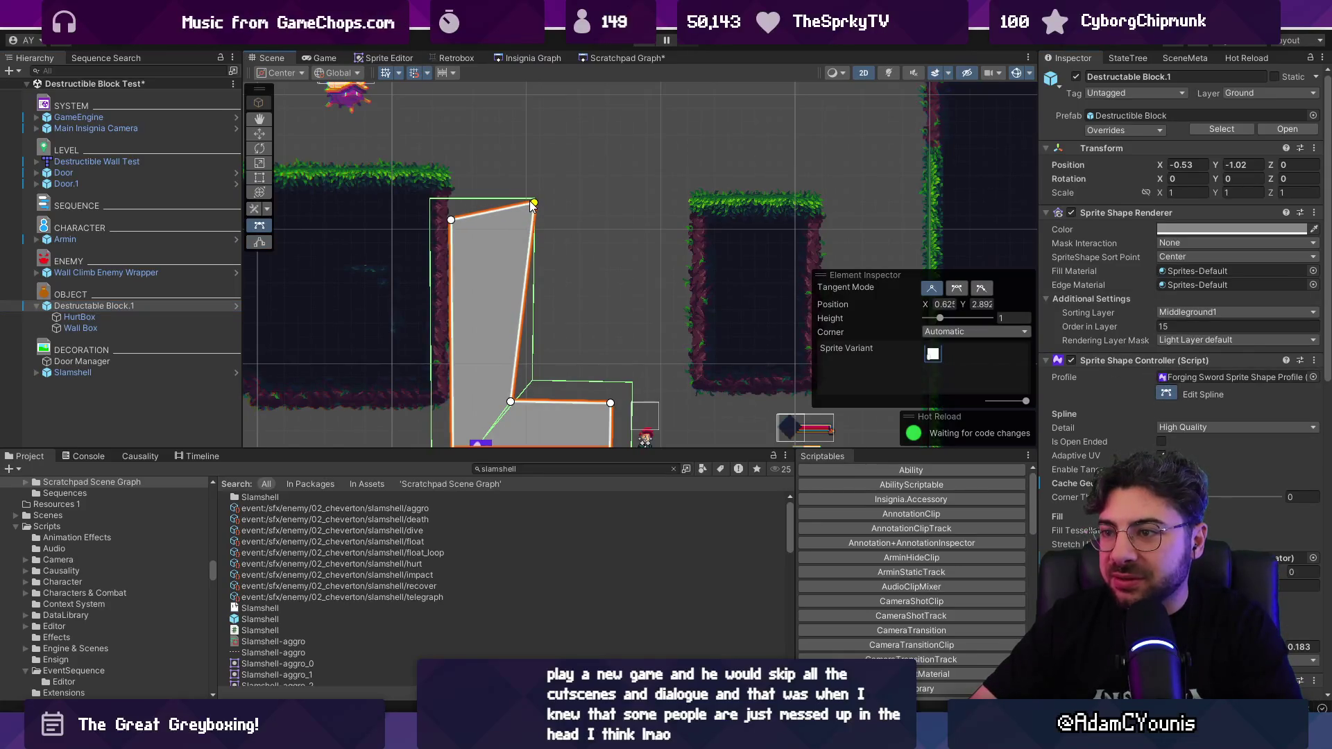
pyautogui.moveTo(450, 227); pyautogui.dragTo(429, 204)
pyautogui.moveTo(525, 217); pyautogui.dragTo(528, 149)
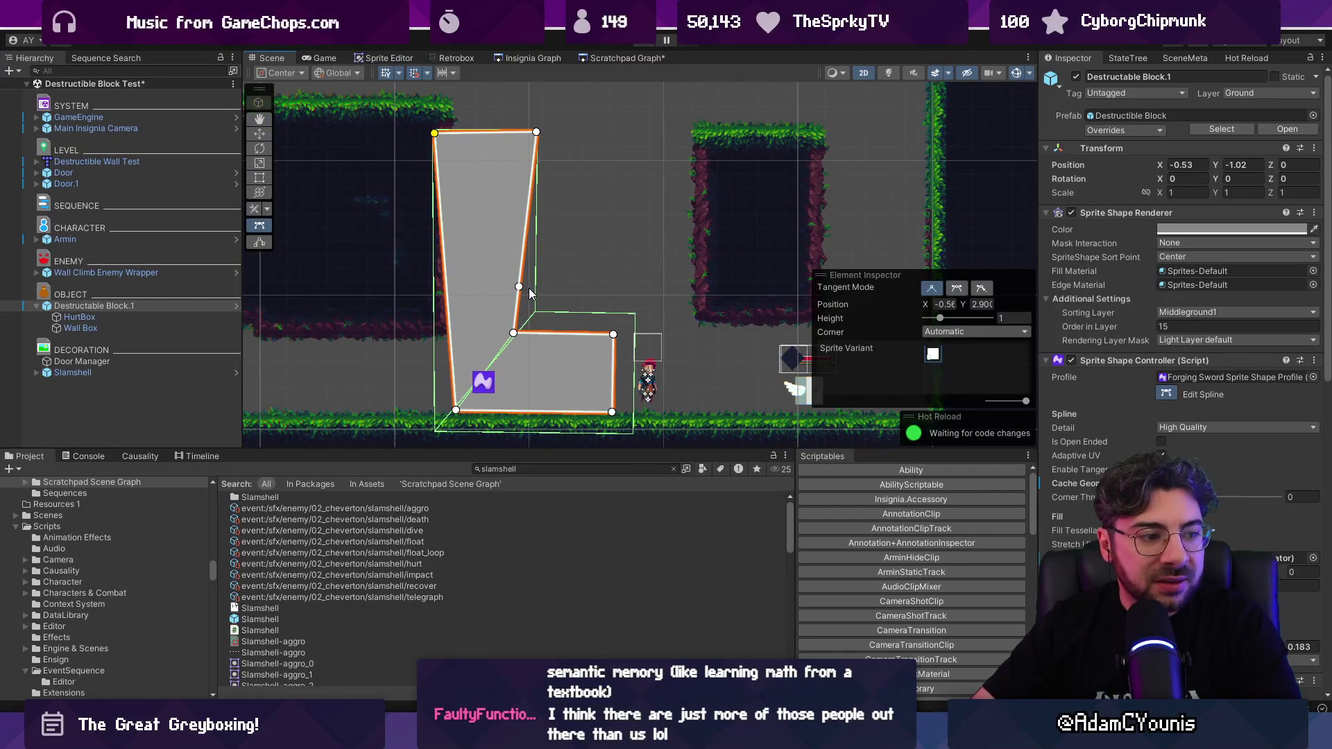
pyautogui.scroll(1, 528, 288)
# Step: Raise the inner and lower-arm corners, push both bottom corners outward, then exit and play-test
pyautogui.moveTo(525, 335); pyautogui.dragTo(539, 313)
pyautogui.moveTo(615, 341); pyautogui.dragTo(647, 326)
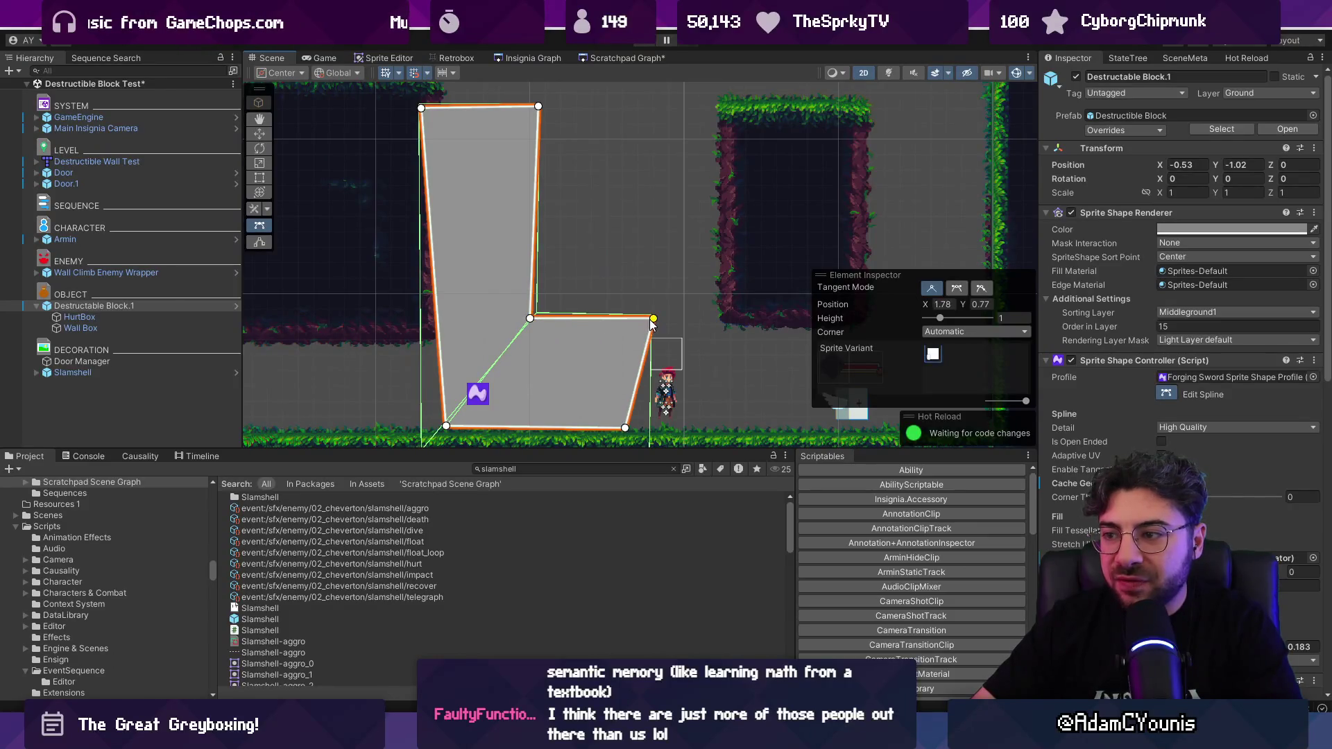
pyautogui.moveTo(628, 429); pyautogui.dragTo(648, 452)
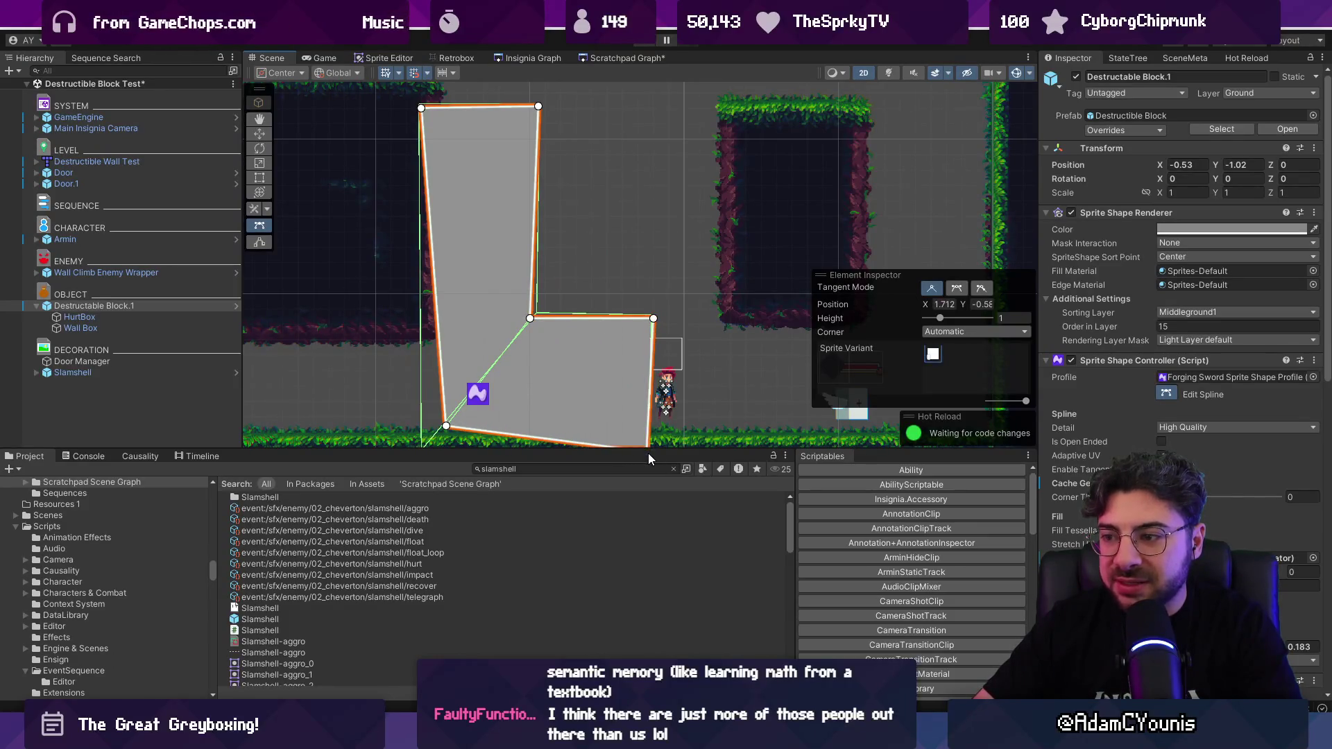
pyautogui.moveTo(448, 427); pyautogui.dragTo(423, 454)
pyautogui.scroll(-1, 530, 317)
pyautogui.scroll(2, 530, 318)
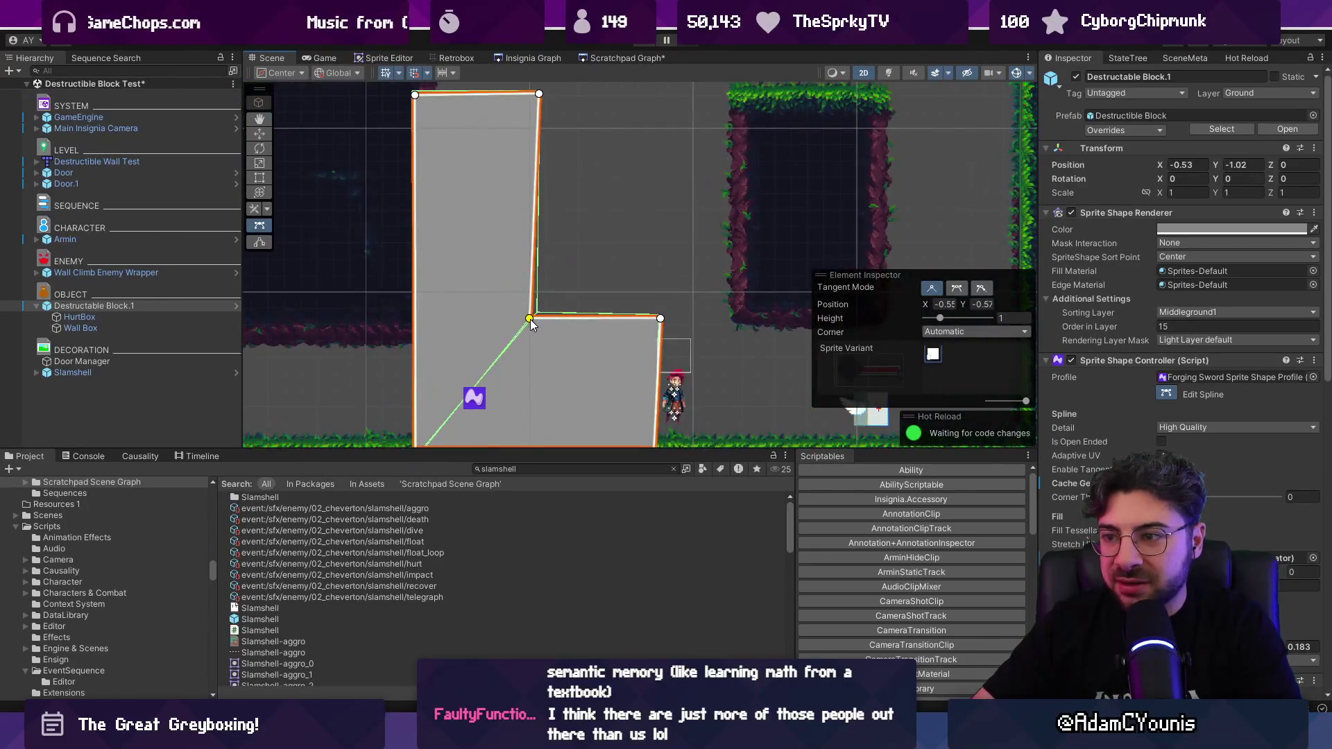
pyautogui.click(530, 319)
pyautogui.moveTo(537, 314); pyautogui.dragTo(542, 310)
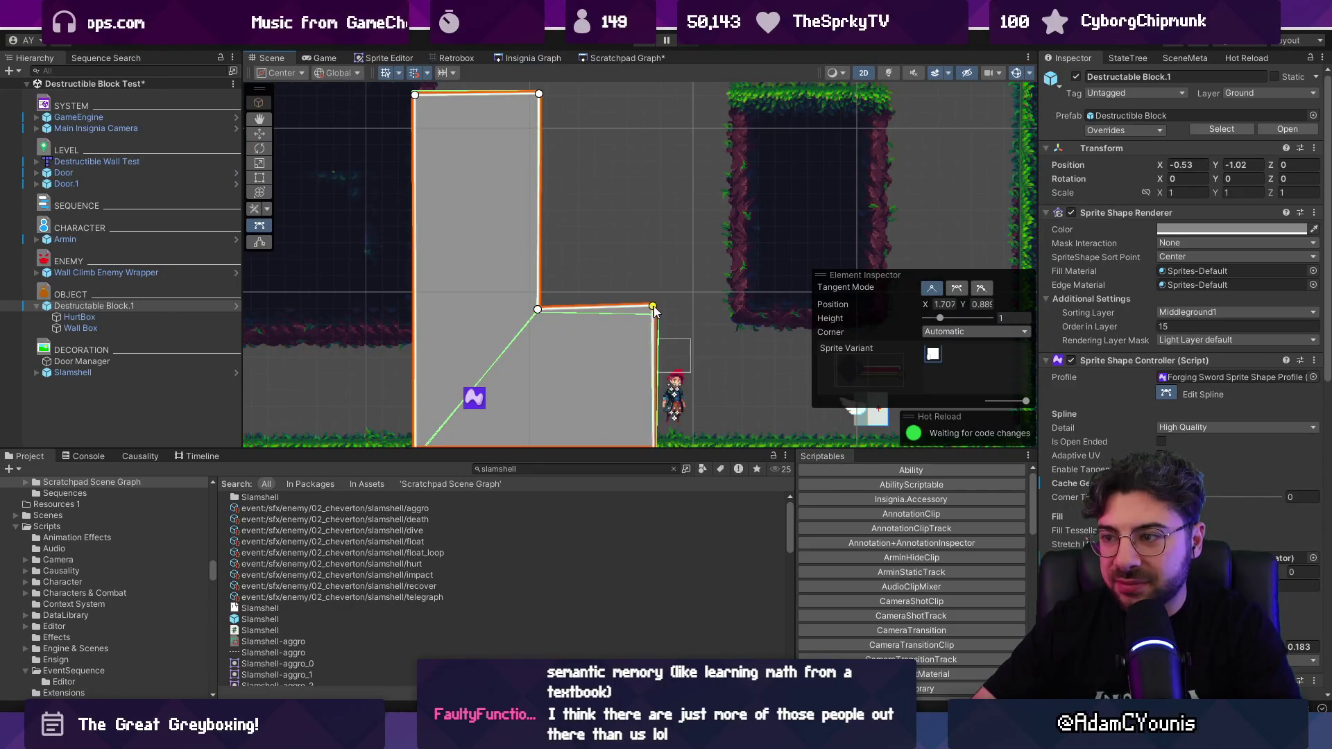
pyautogui.scroll(-1, 554, 275)
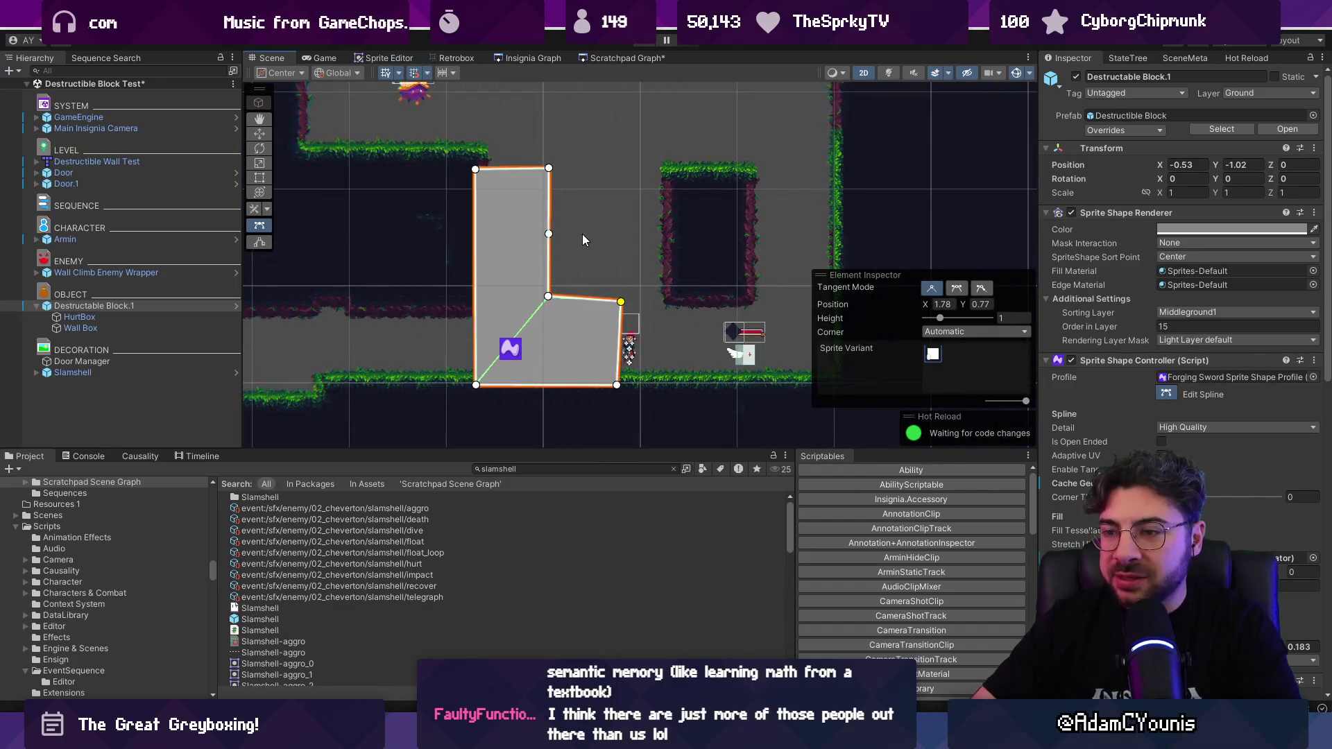
pyautogui.press('w')
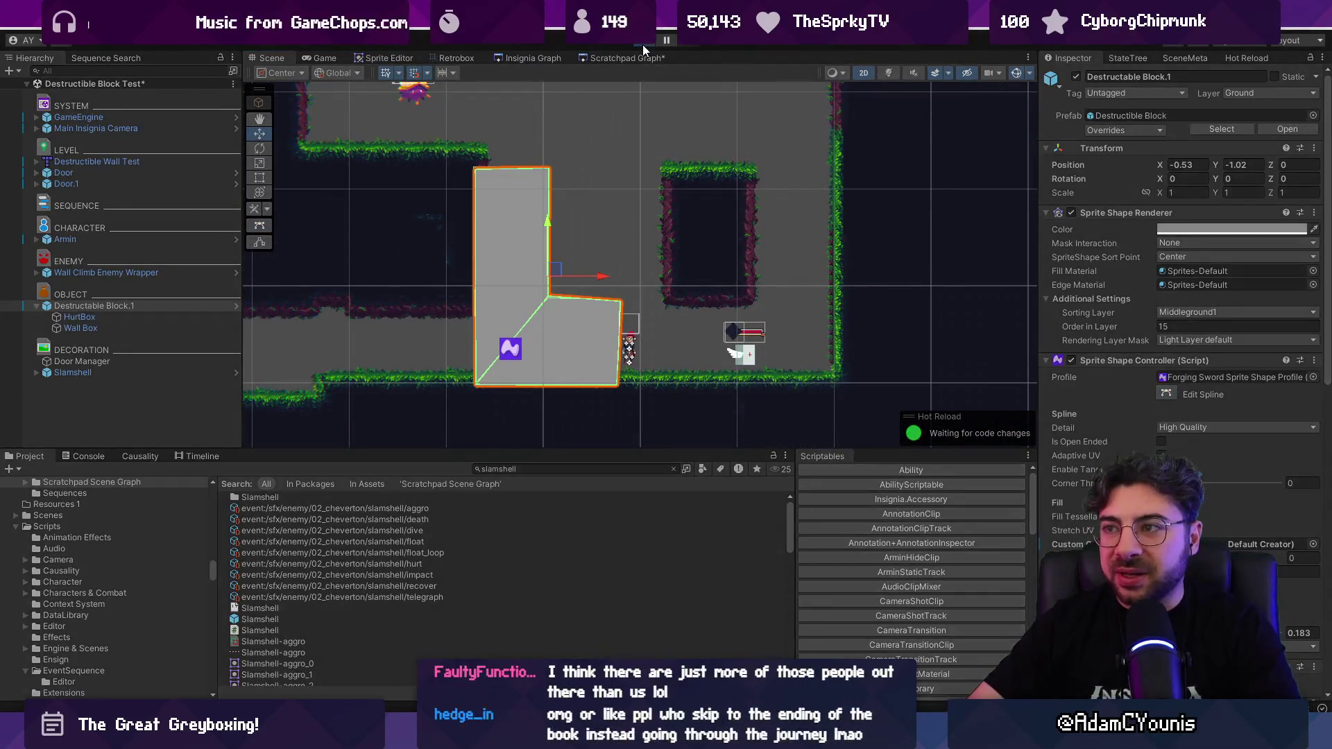
pyautogui.click(642, 44)
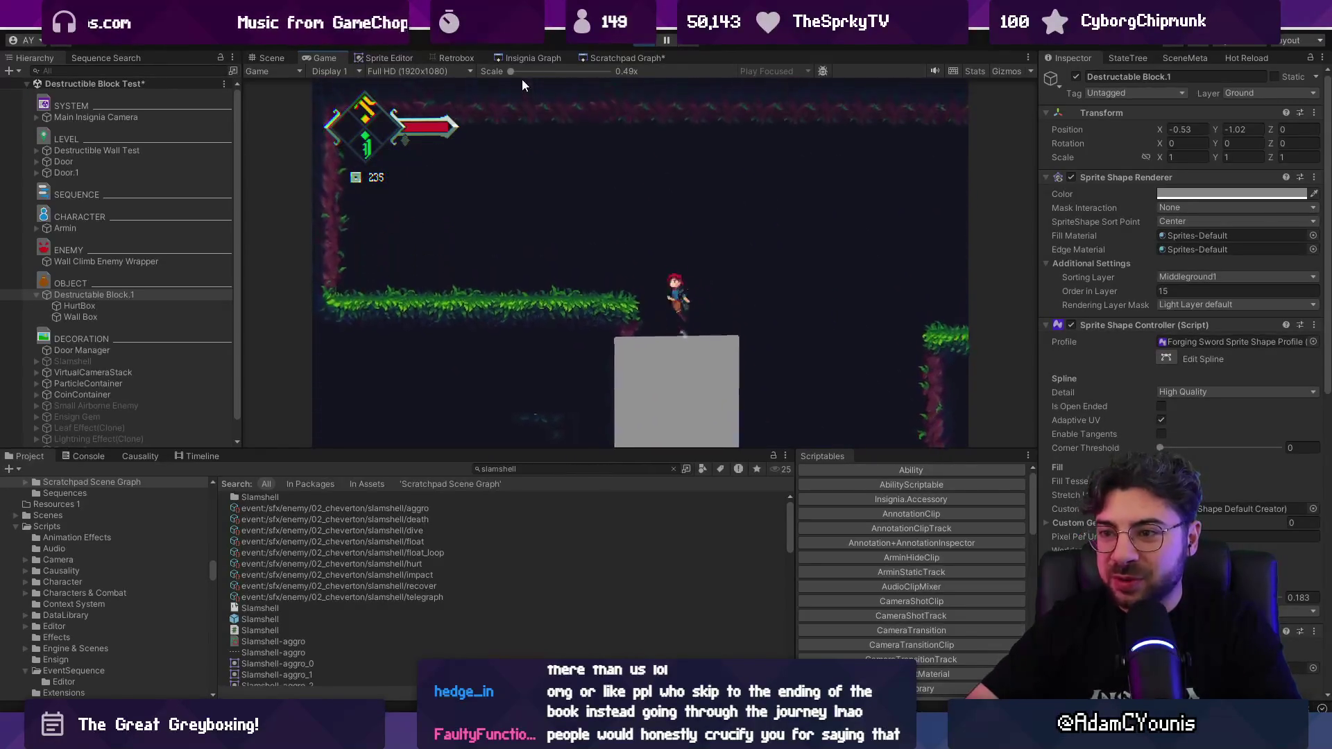
# Step: Play the level fullscreen with F11, return to the editor, and switch to the sprite editor
pyautogui.press('F11')
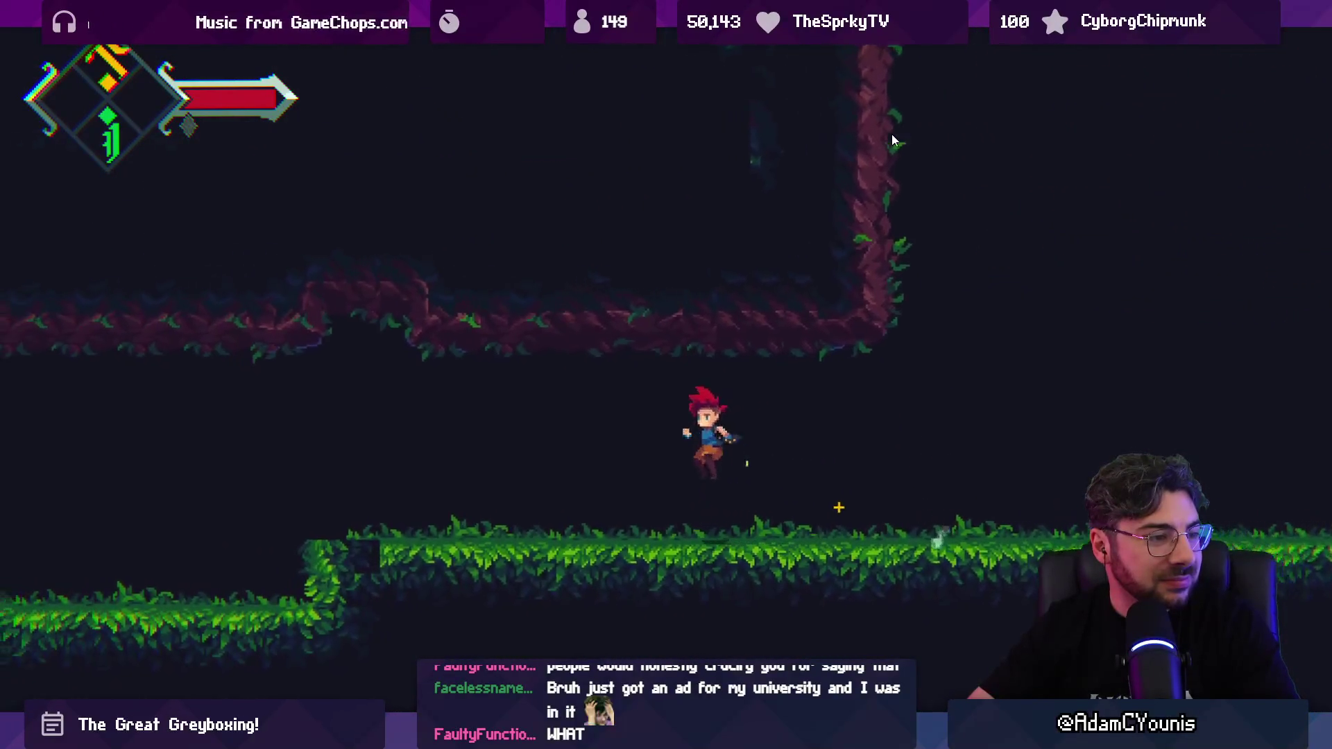
pyautogui.hotkey('ctrl', 'p')
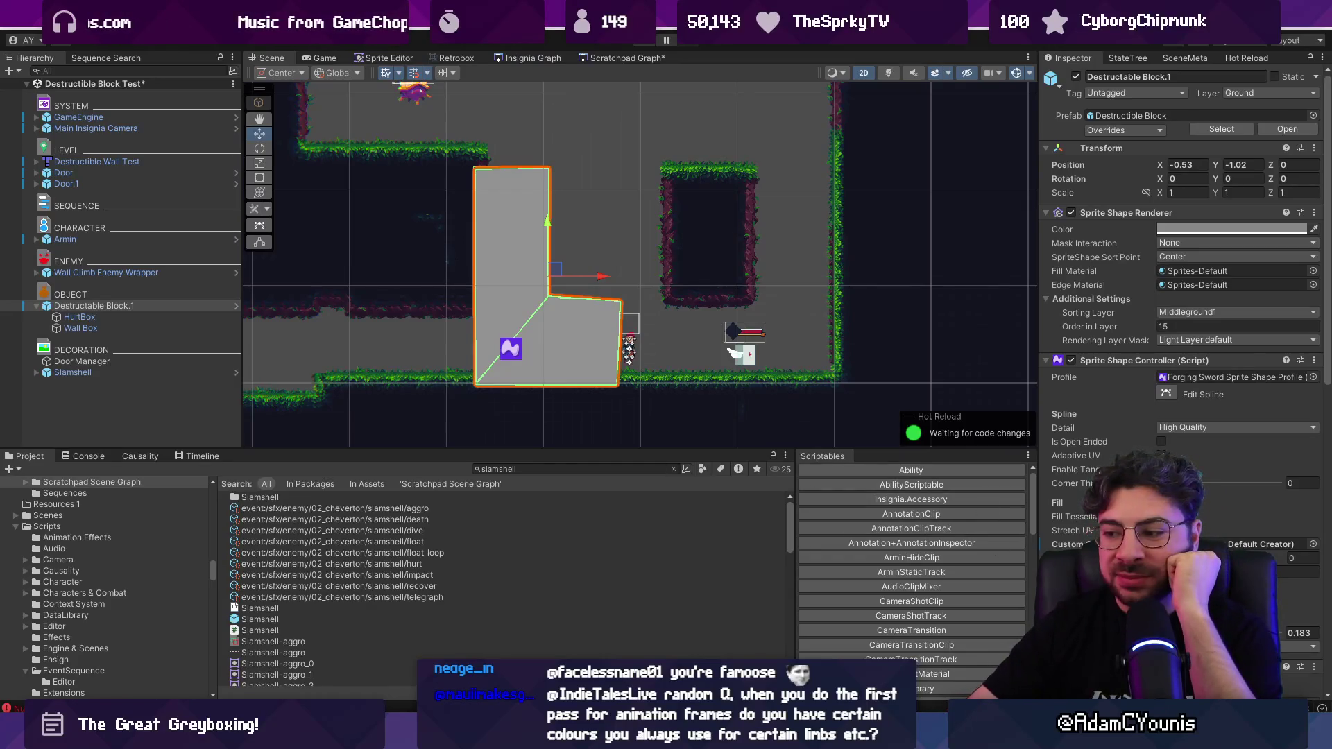
pyautogui.hotkey('alt', 'Tab')
# Step: Alternately select the sword character's head and body layers, then scrub the animation to frame 1
pyautogui.scroll(3, 513, 299)
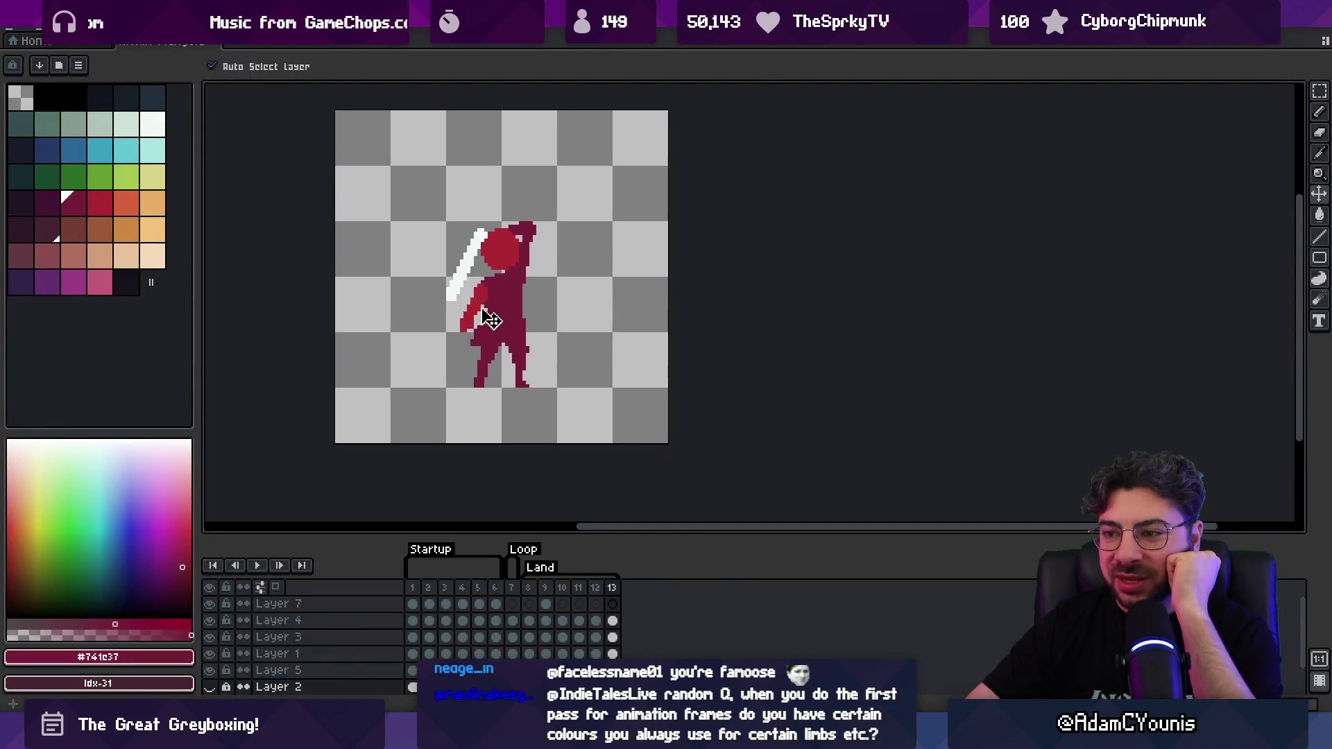
pyautogui.click(513, 226)
pyautogui.click(512, 297)
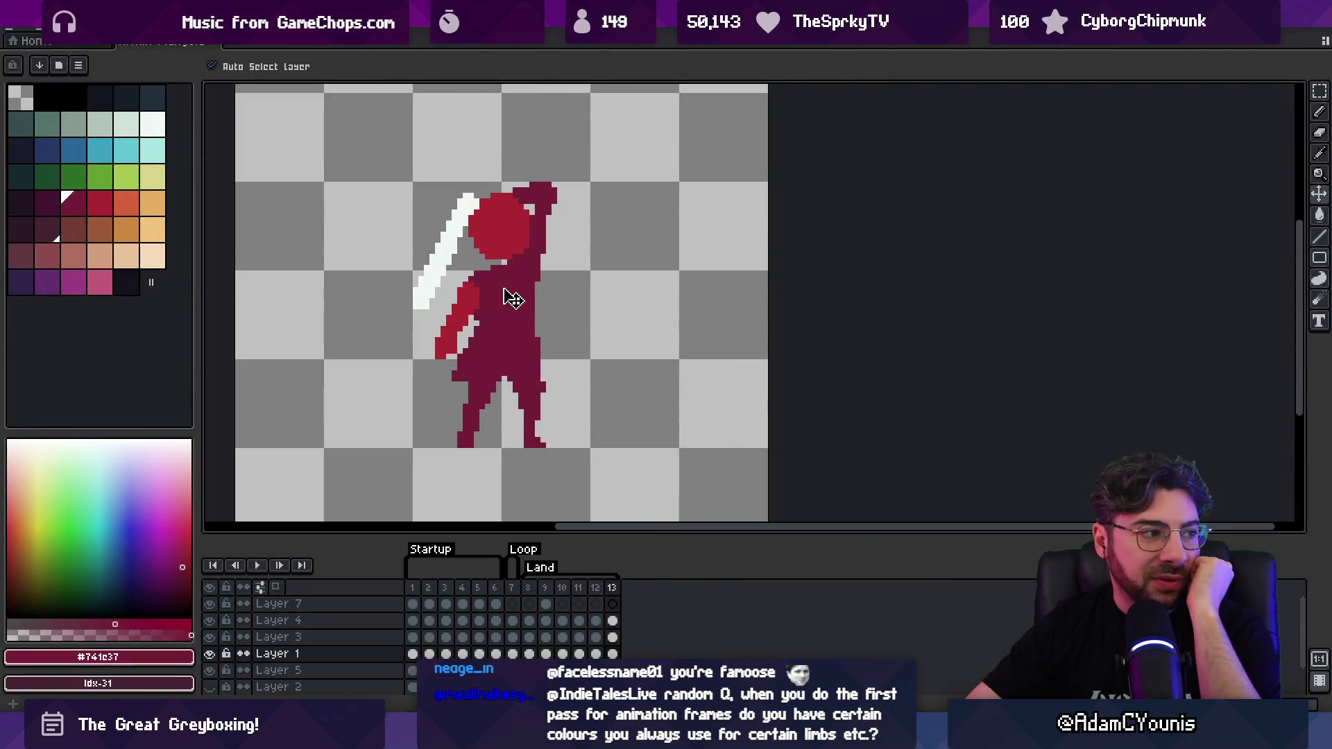
pyautogui.click(504, 255)
pyautogui.click(511, 282)
pyautogui.click(509, 269)
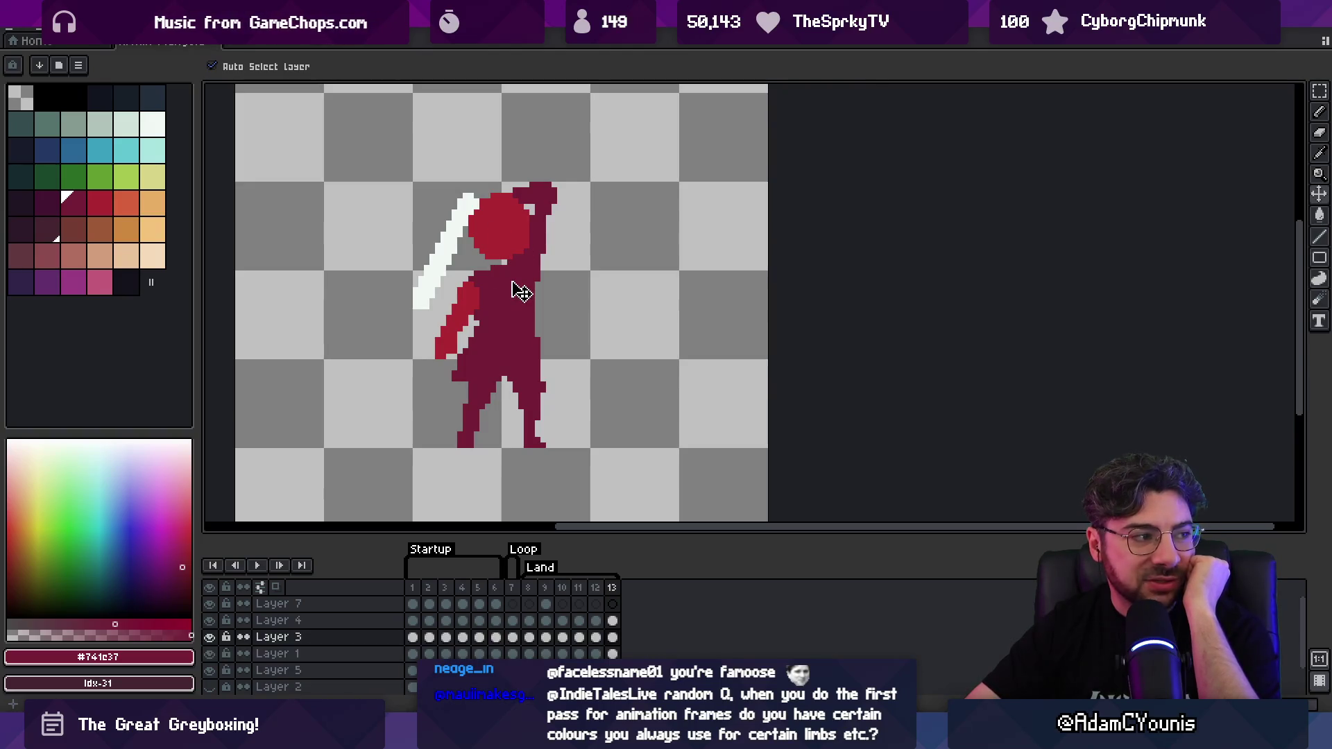
pyautogui.click(520, 288)
pyautogui.click(513, 251)
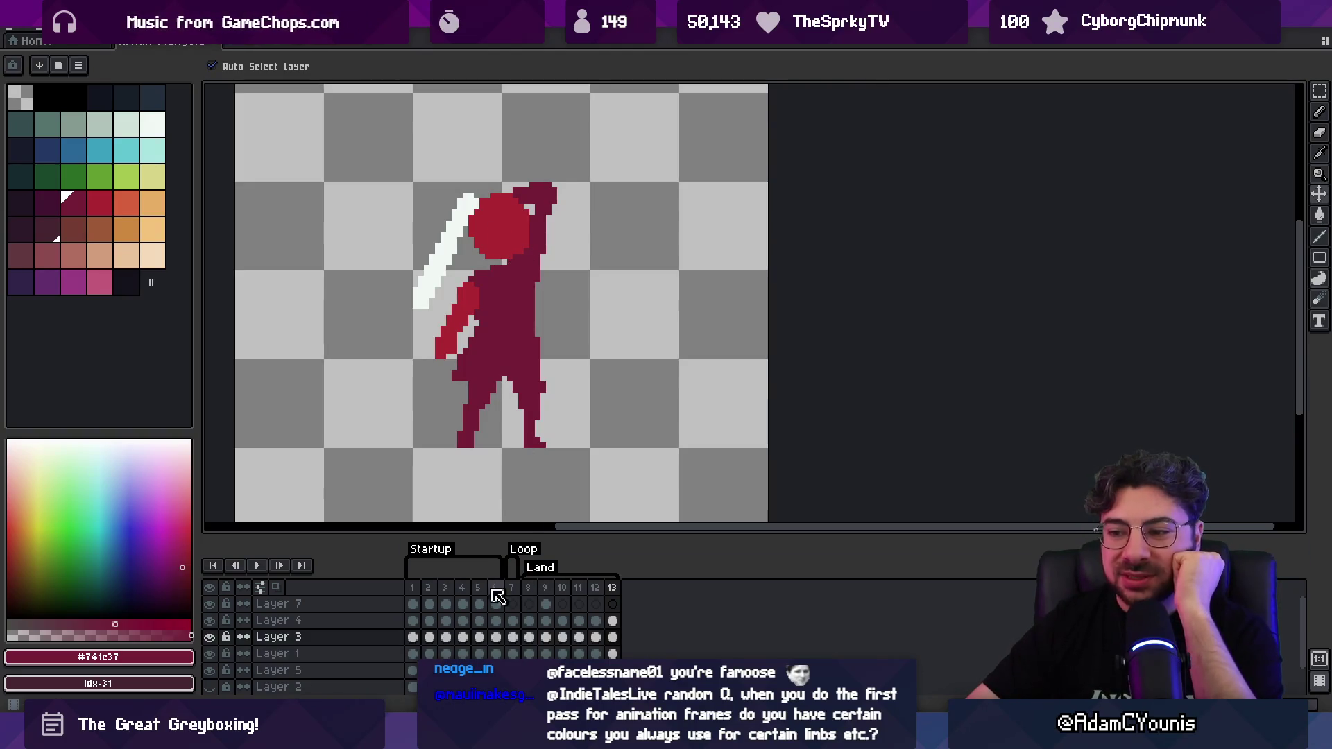
pyautogui.moveTo(427, 587)
pyautogui.mouseDown()
pyautogui.moveTo(628, 582)
pyautogui.moveTo(399, 579)
pyautogui.moveTo(433, 570)
pyautogui.mouseUp()
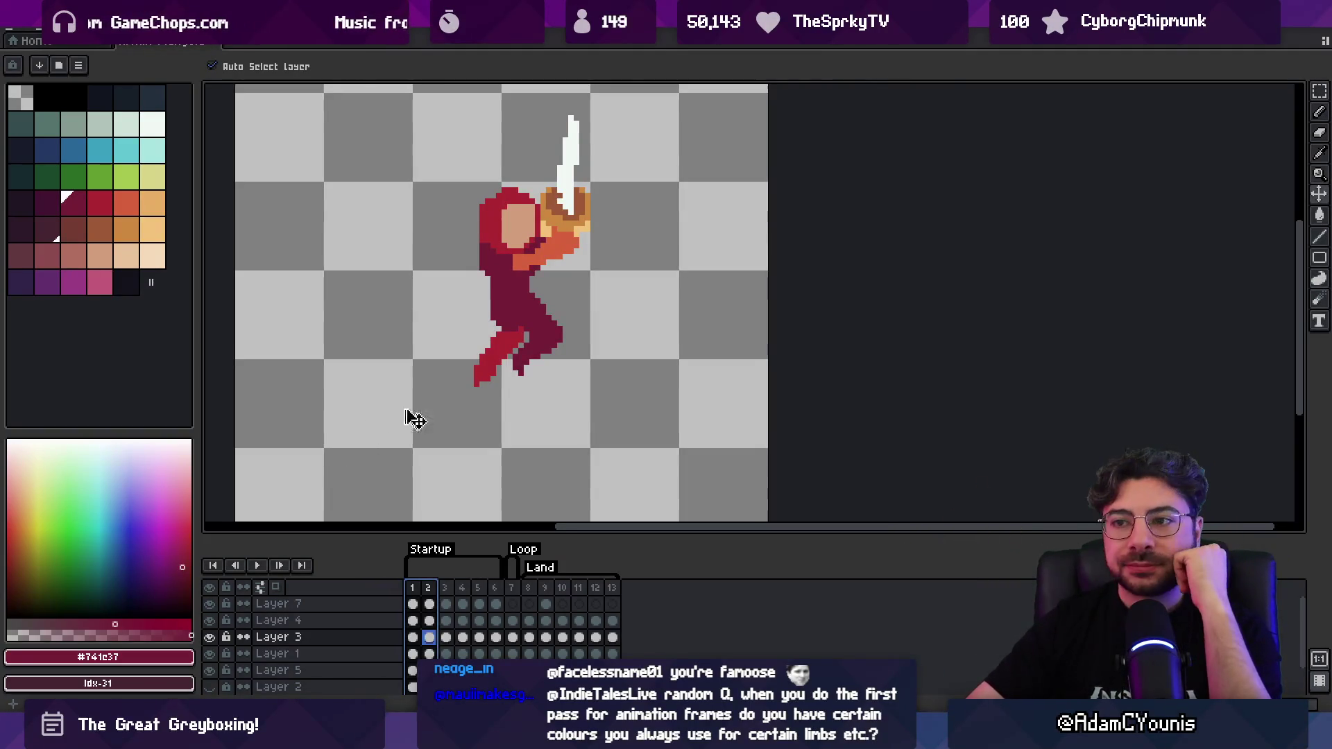
pyautogui.scroll(-3, 677, 315)
# Step: Switch back to the Unity level scene and then on to the Plunge To Do board
pyautogui.hotkey('alt', 'Tab')
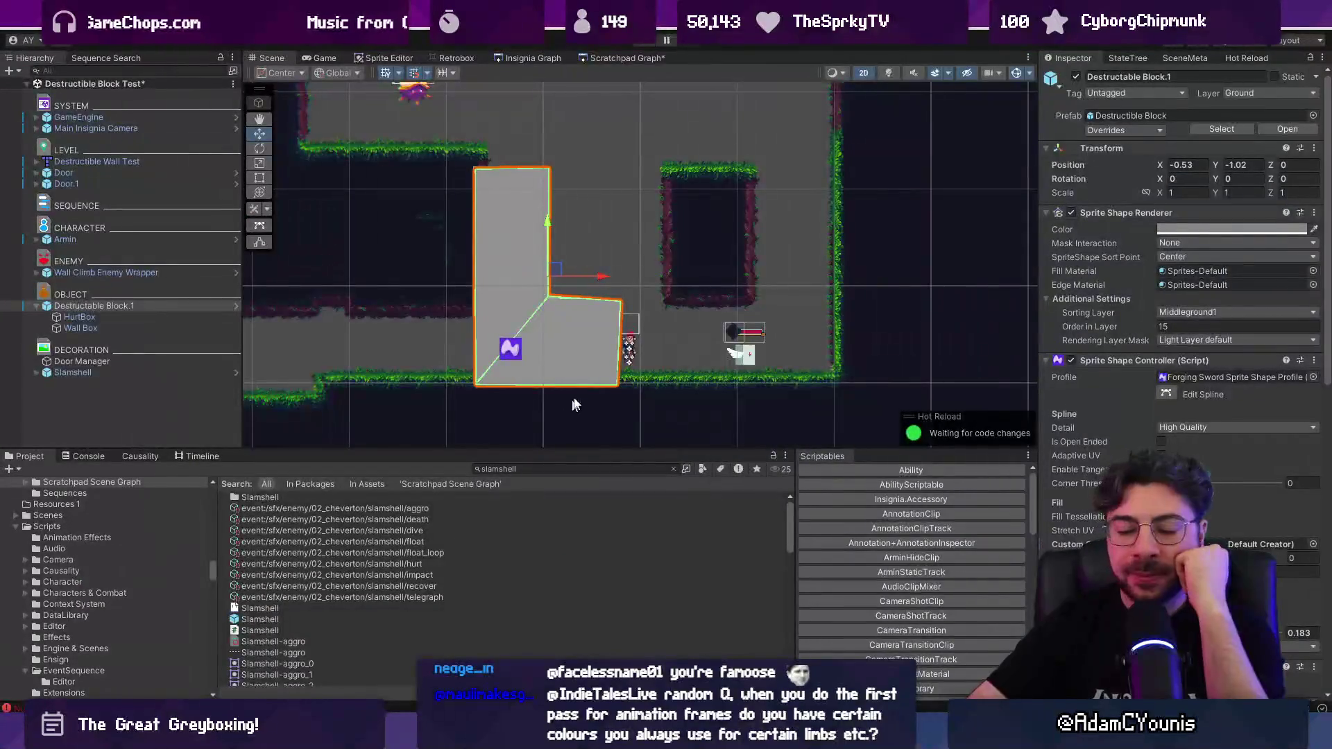
pyautogui.scroll(-1, 631, 298)
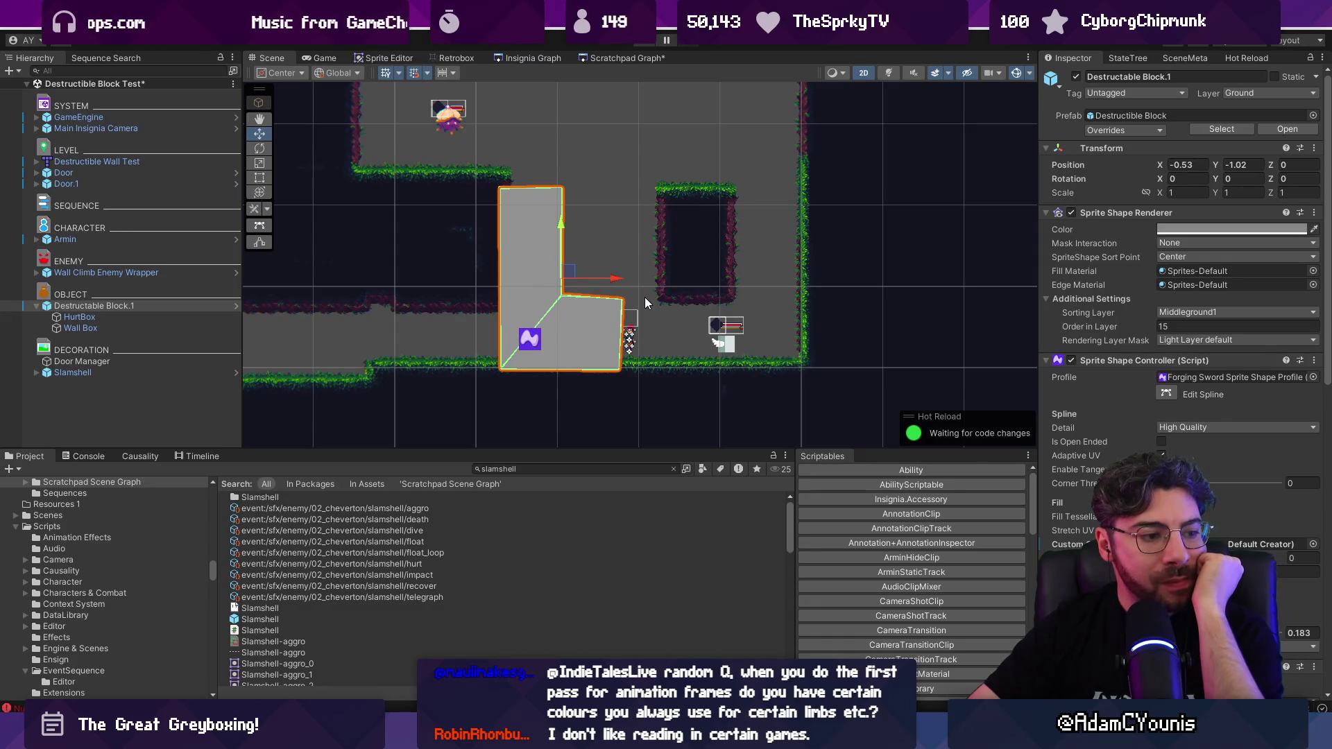
pyautogui.hotkey('alt', 'Tab')
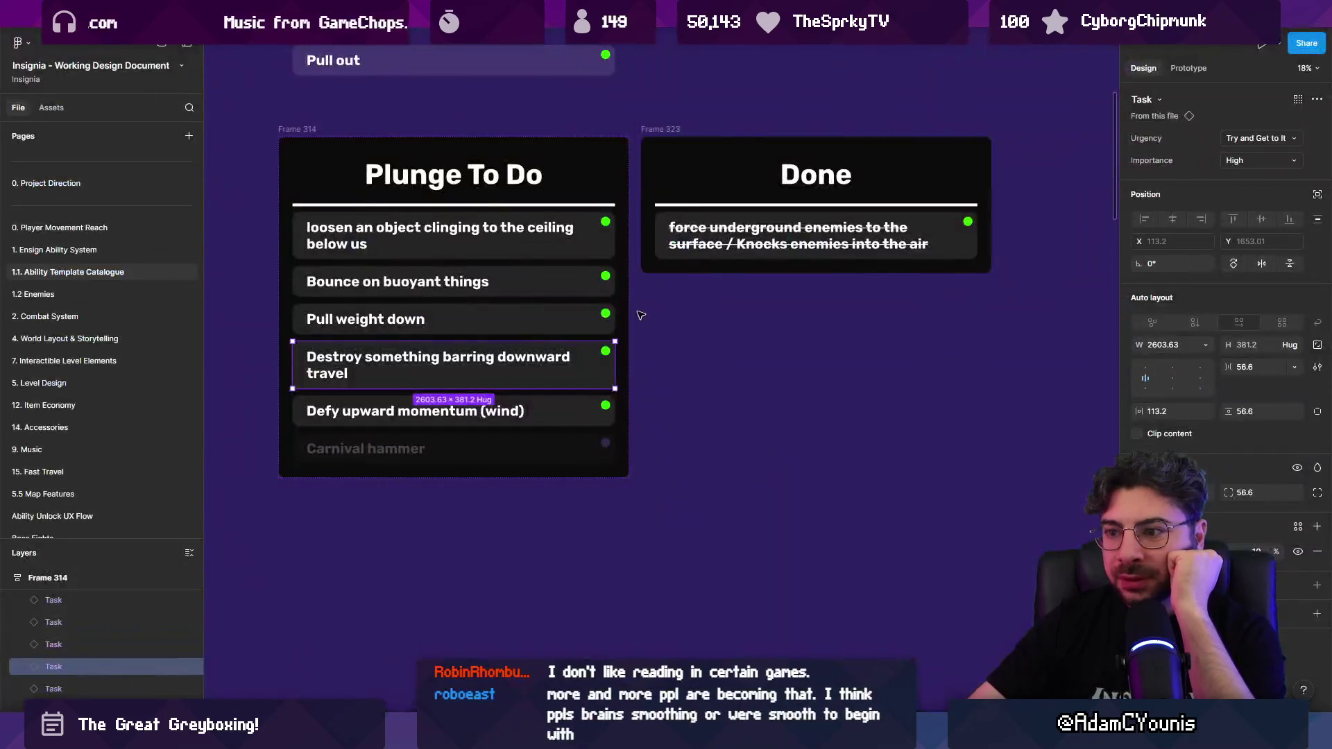
# Step: Drag the 'Destroy something barring downward travel' task from Frame 314 into the Done frame
pyautogui.click(691, 378)
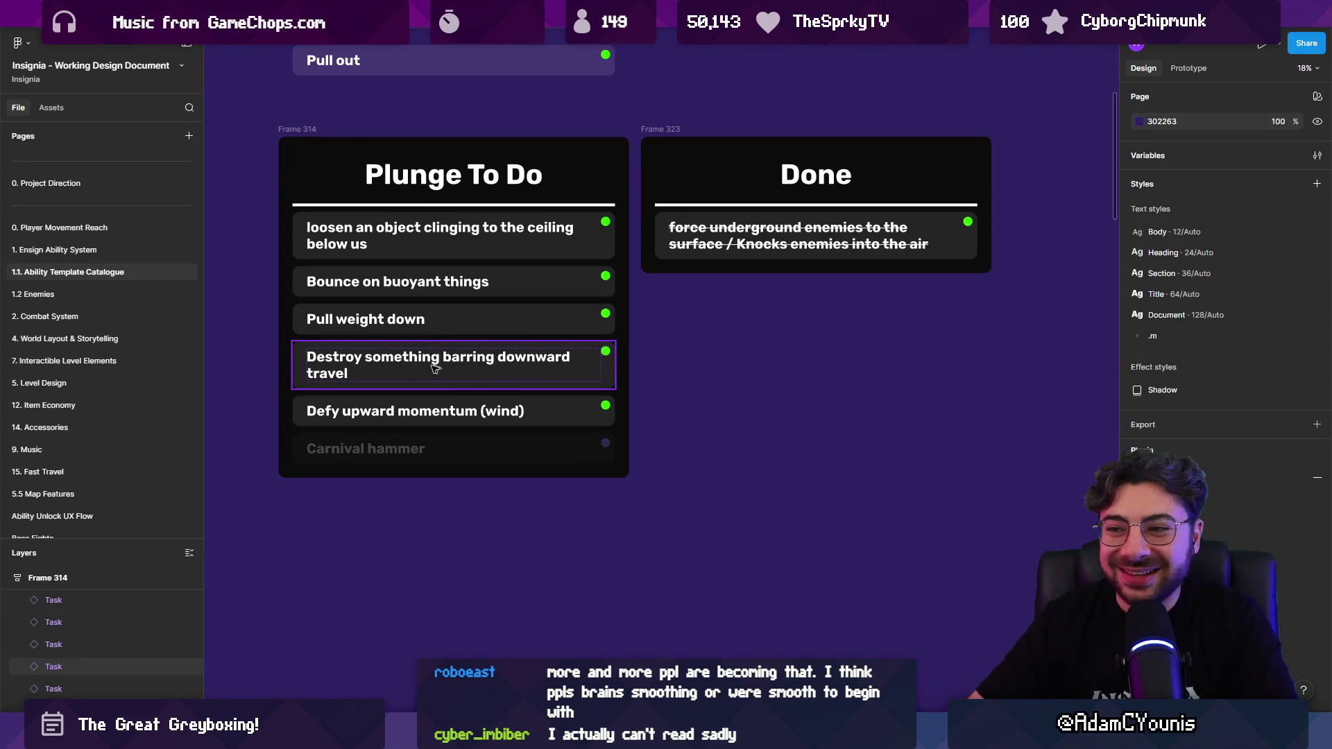
pyautogui.scroll(3, 343, 368)
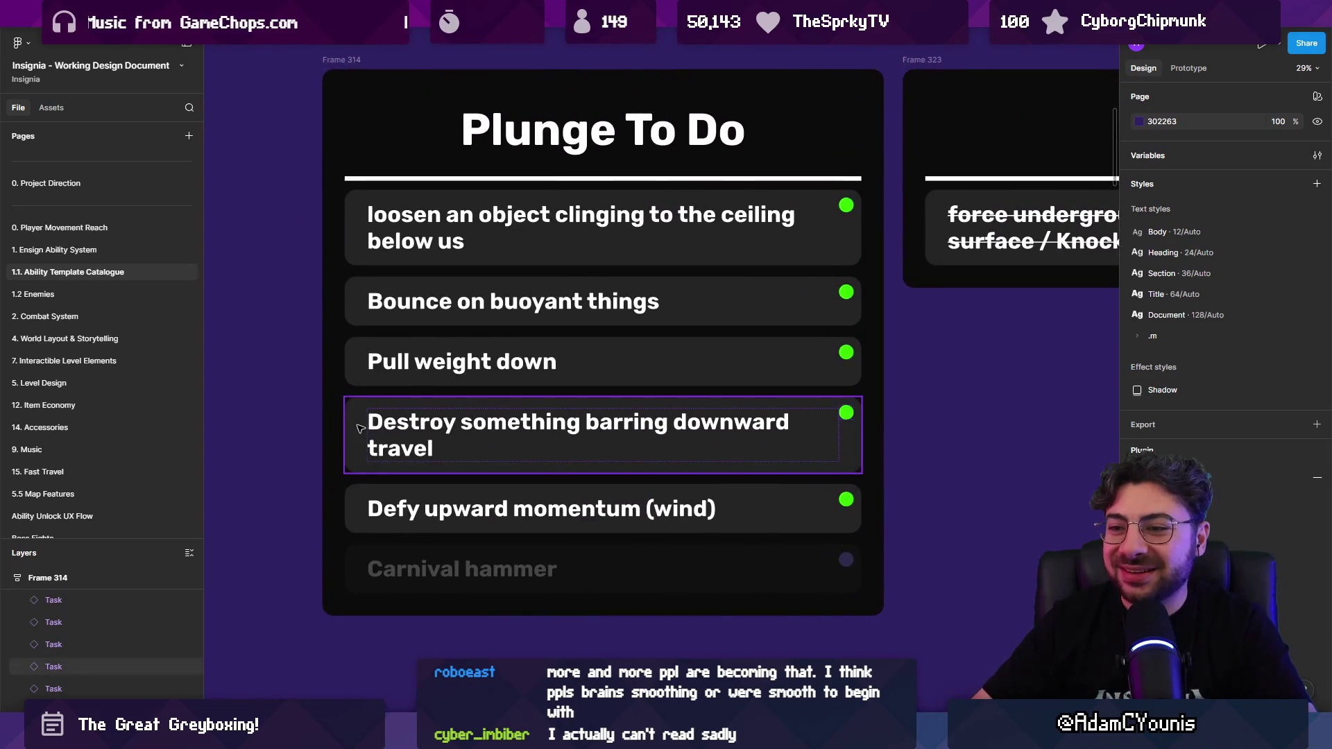
pyautogui.click(499, 406)
pyautogui.scroll(-3, 495, 409)
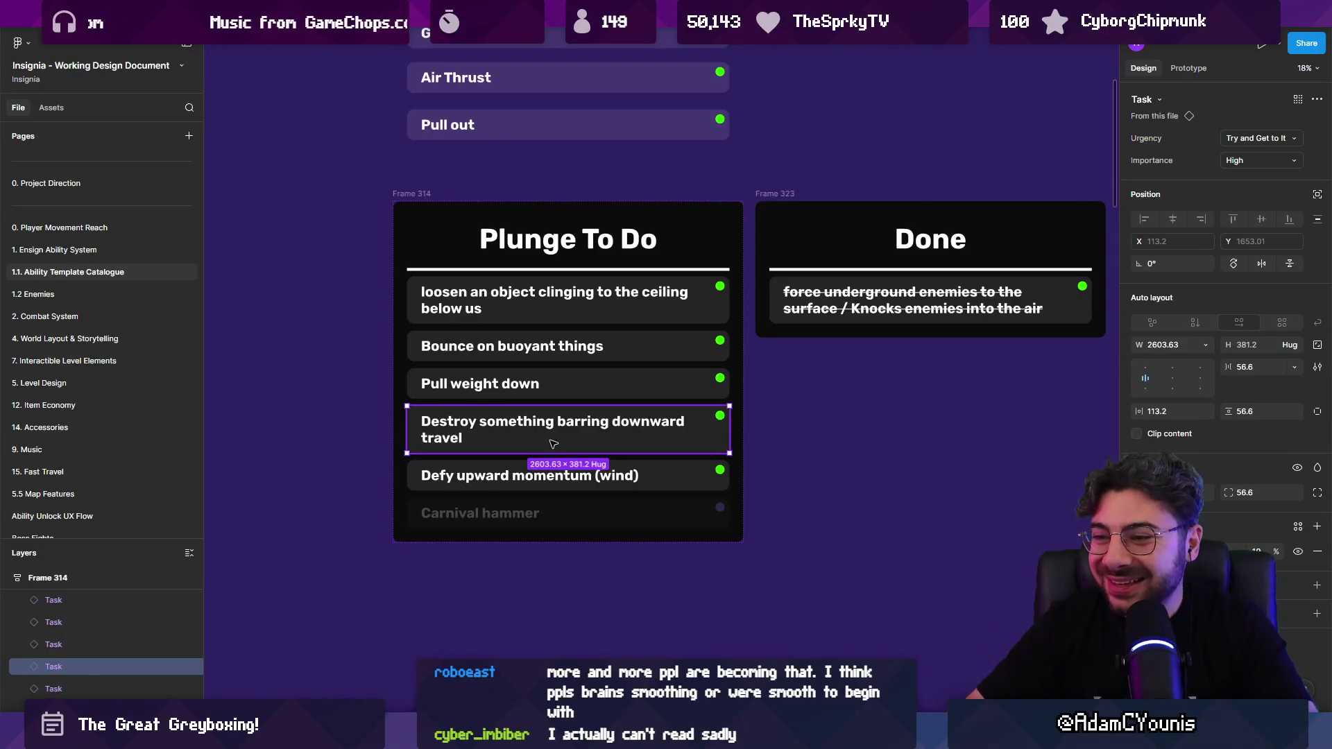
pyautogui.moveTo(658, 428)
pyautogui.mouseDown()
pyautogui.moveTo(971, 333)
pyautogui.moveTo(985, 351)
pyautogui.mouseUp()
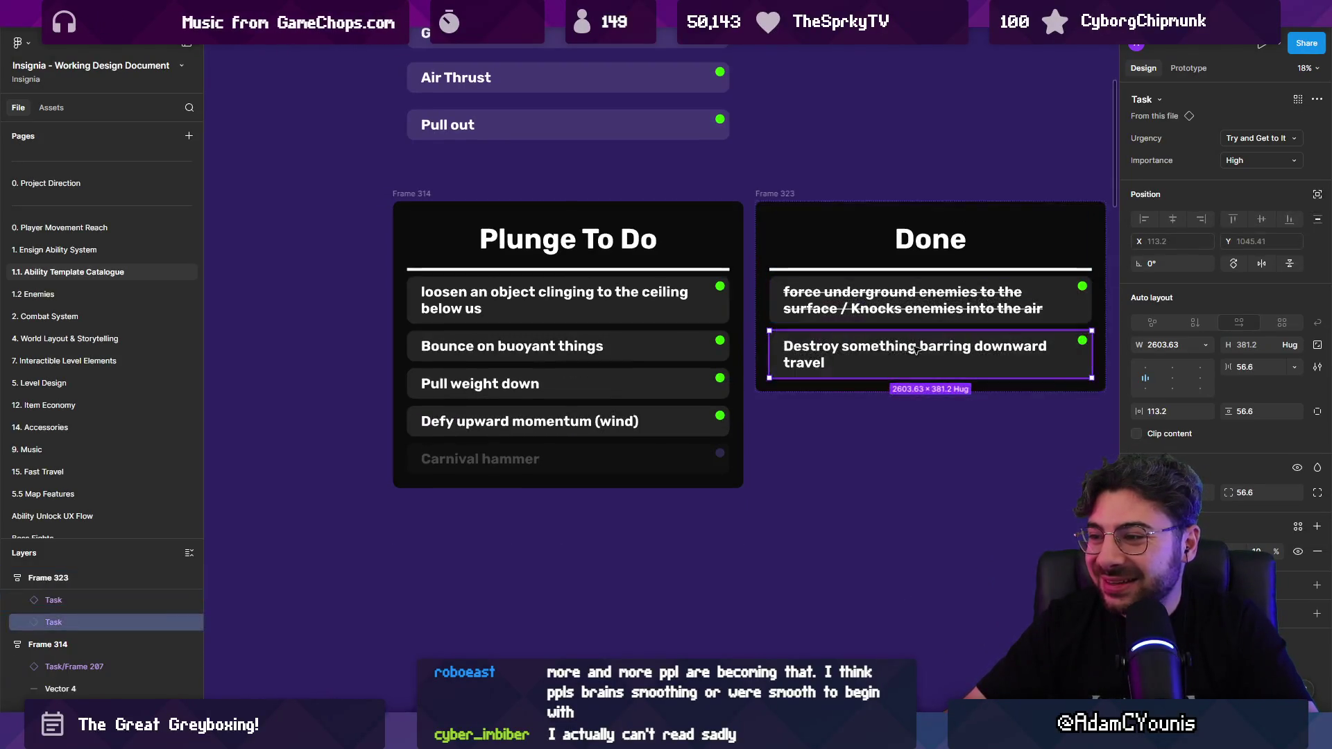
# Step: Select the 'loosen an object clinging' task, scroll up the list, then clear the selection
pyautogui.click(491, 322)
pyautogui.scroll(2, 491, 323)
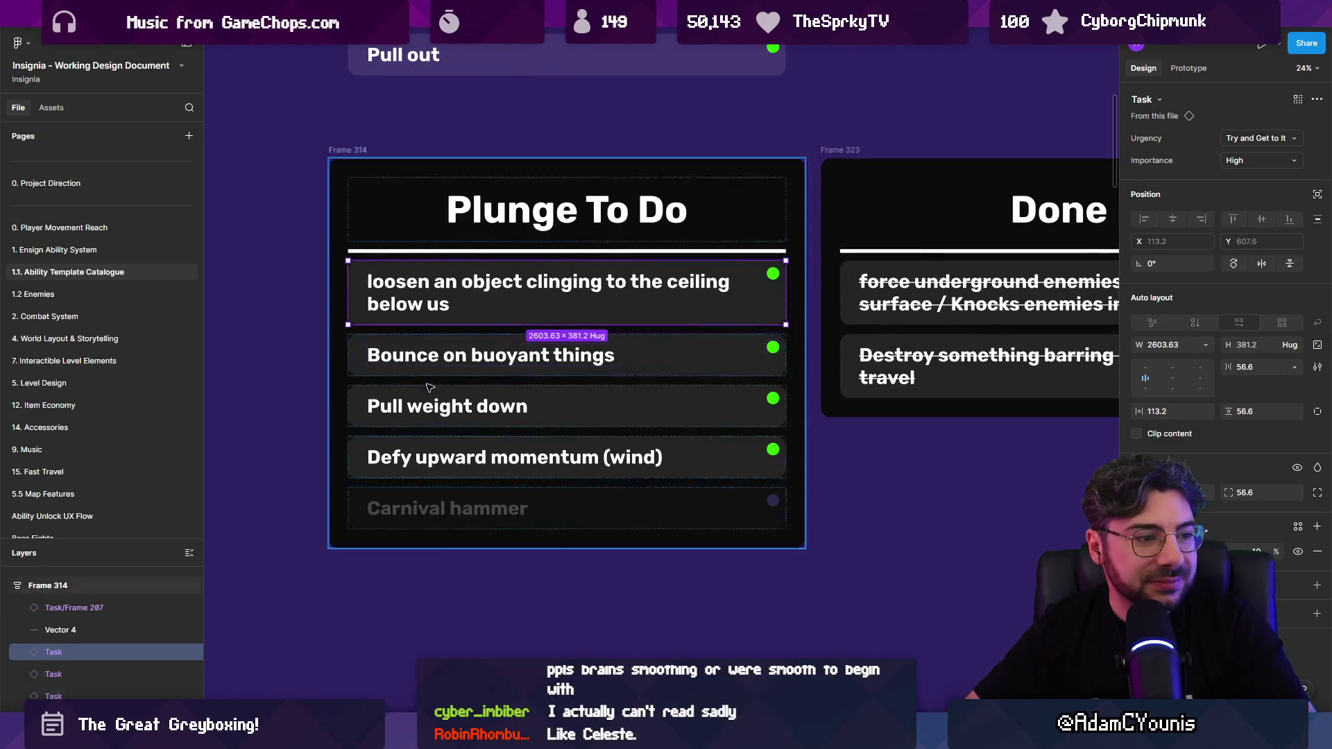
pyautogui.scroll(2, 347, 430)
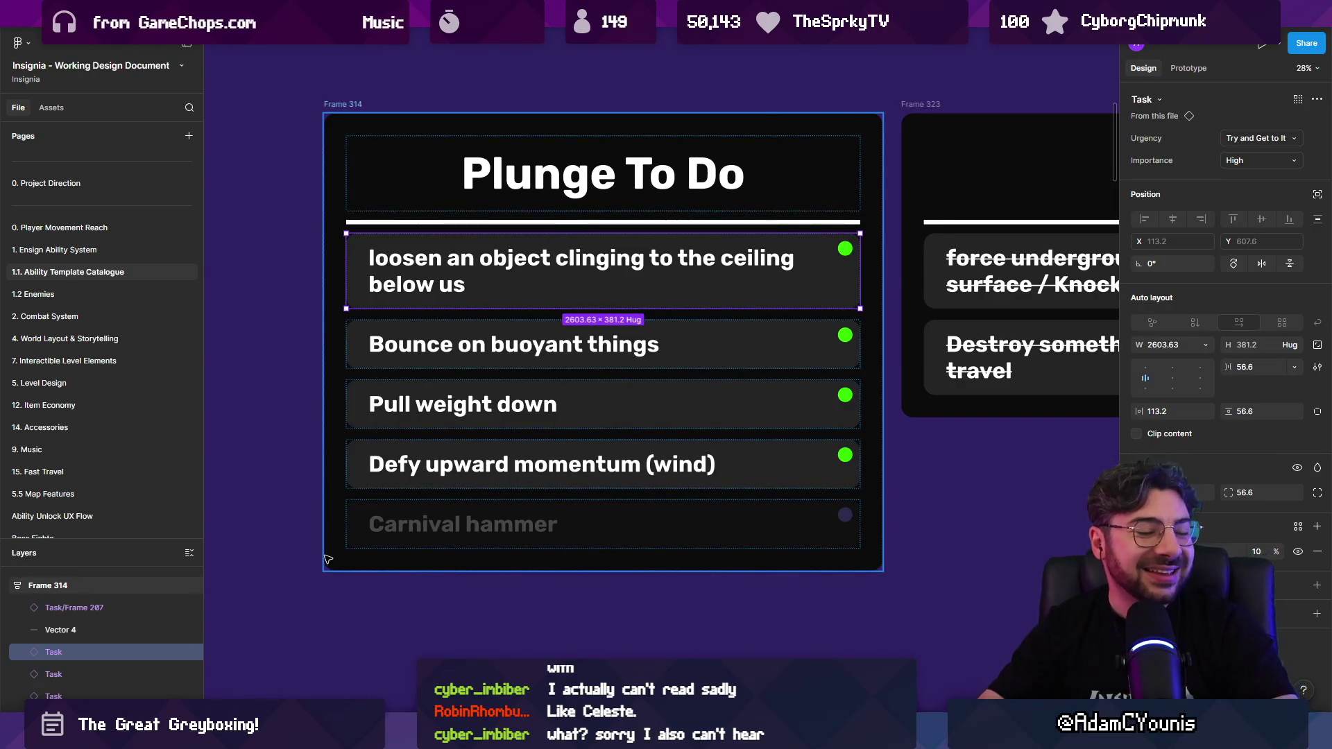
pyautogui.click(266, 576)
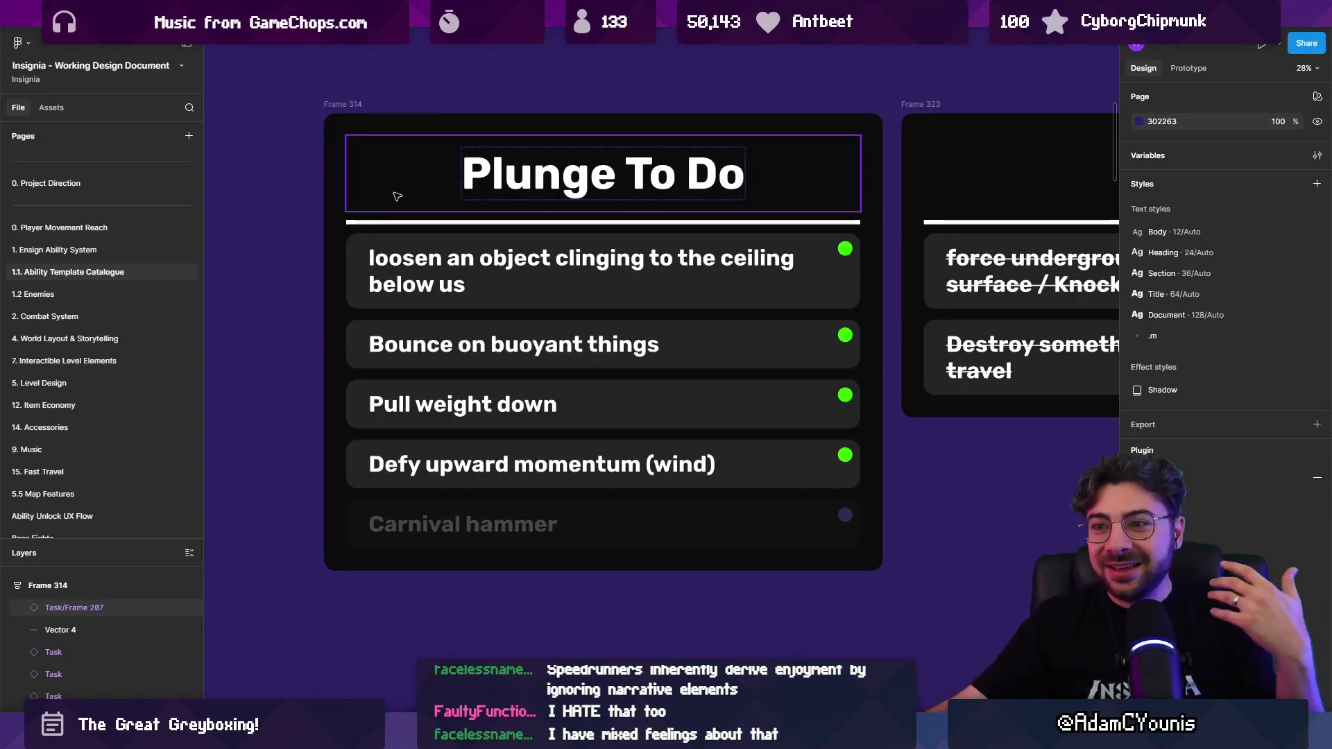
pyautogui.press('Escape')
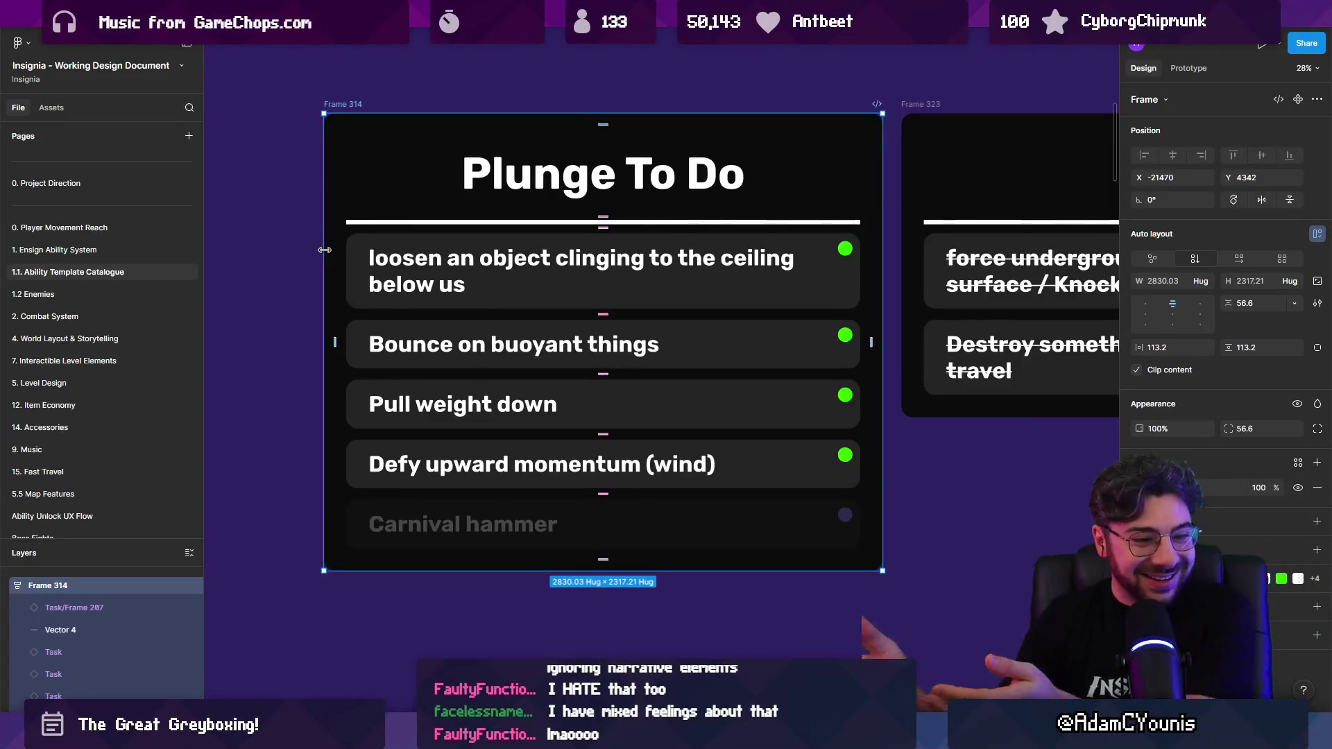
pyautogui.click(291, 238)
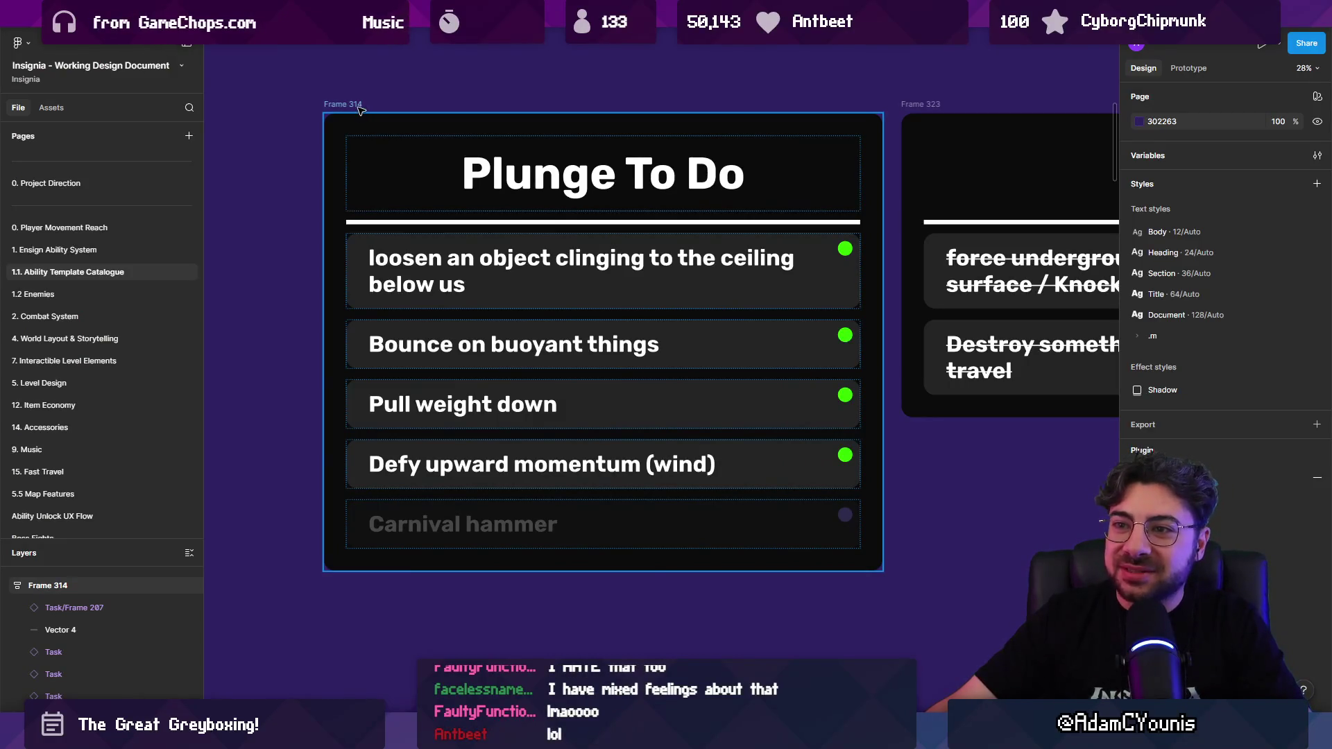
pyautogui.click(355, 114)
pyautogui.moveTo(357, 113); pyautogui.dragTo(361, 93)
pyautogui.hotkey('ctrl', 'z')
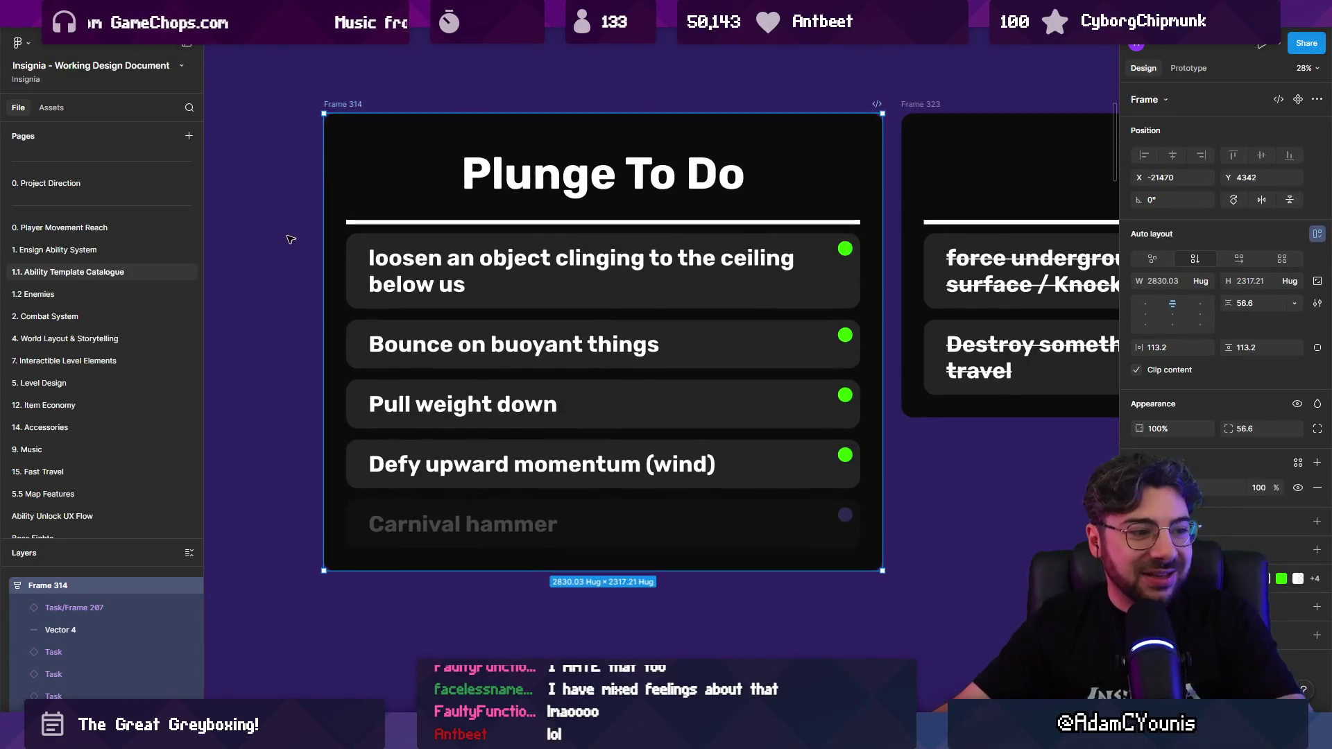
pyautogui.click(288, 250)
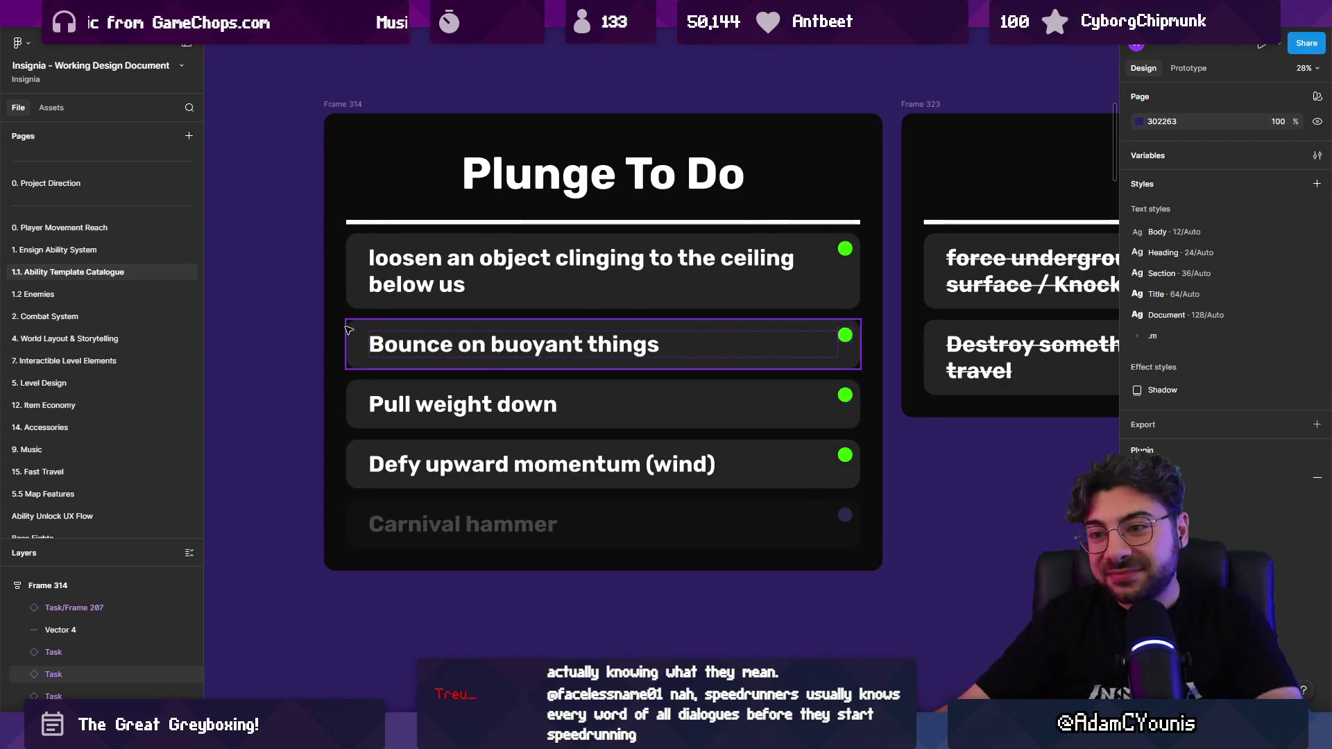
pyautogui.click(357, 405)
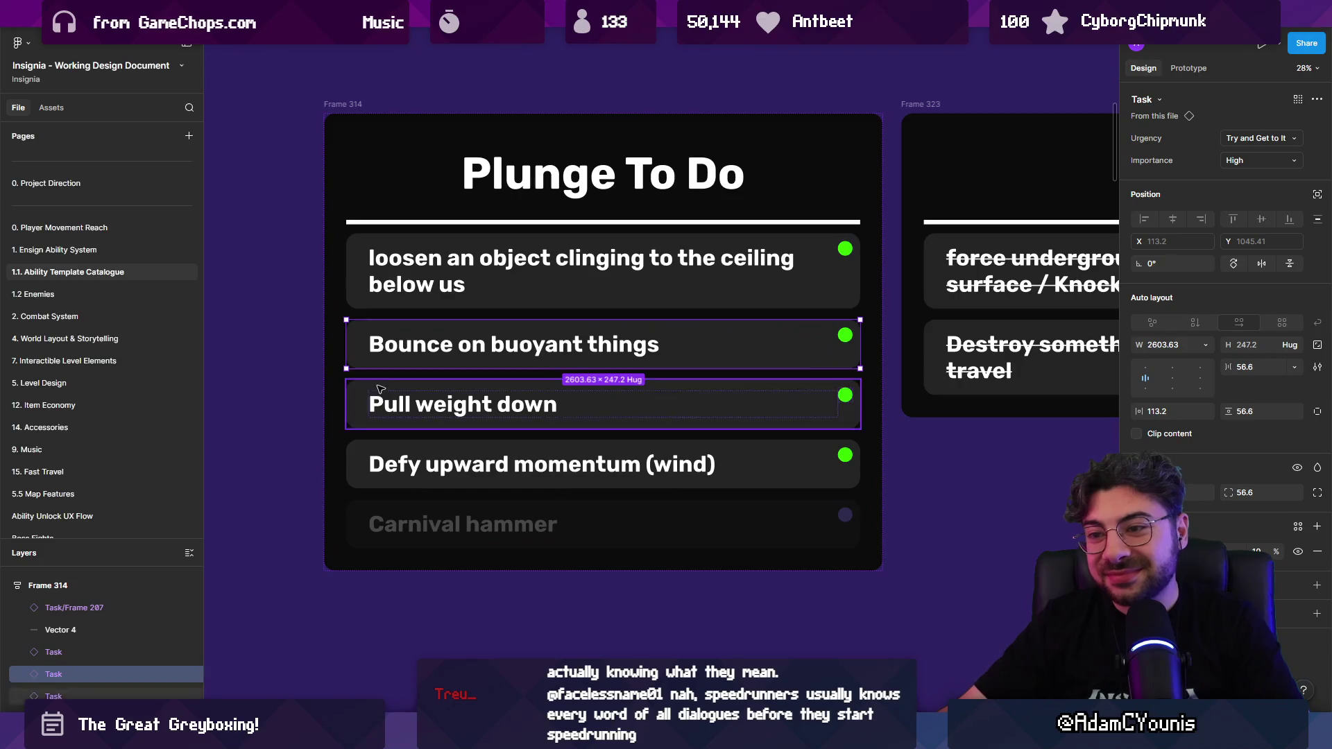
pyautogui.click(286, 424)
pyautogui.scroll(-3, 332, 388)
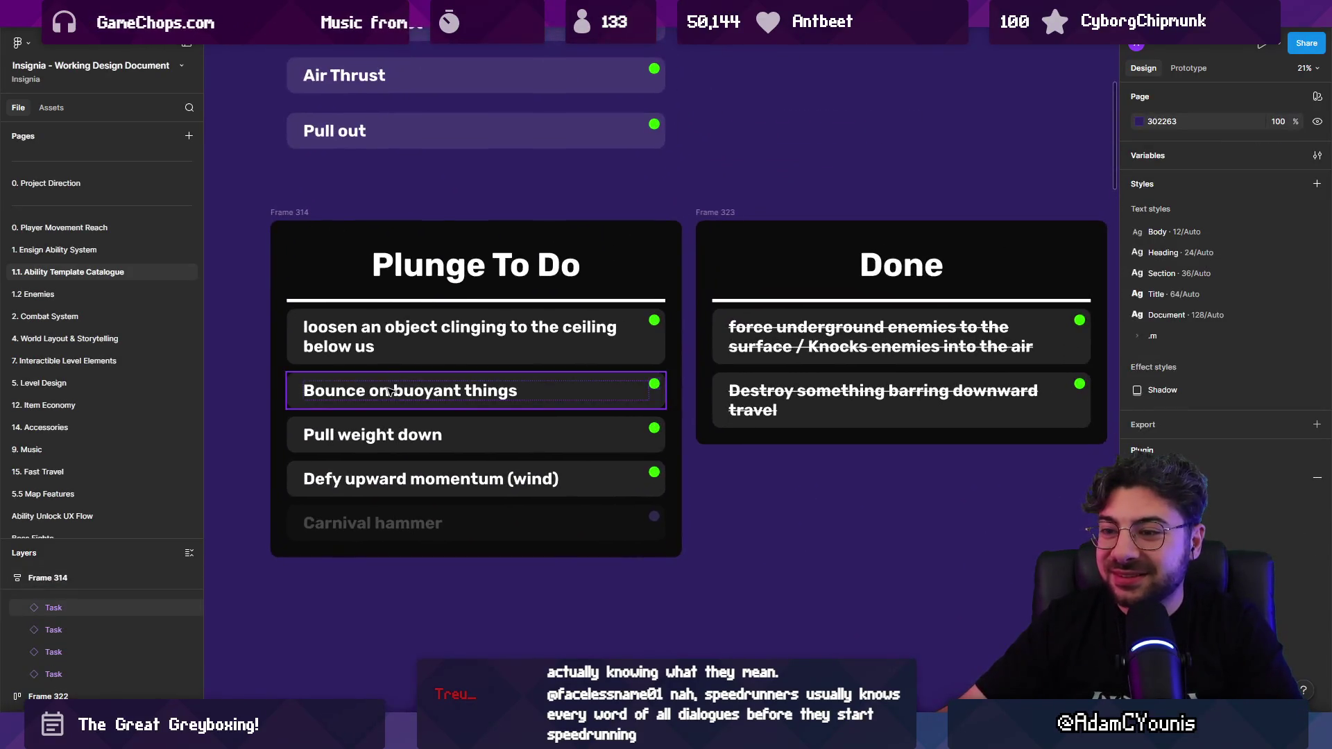
pyautogui.scroll(3, 326, 397)
pyautogui.moveTo(325, 397); pyautogui.dragTo(381, 356)
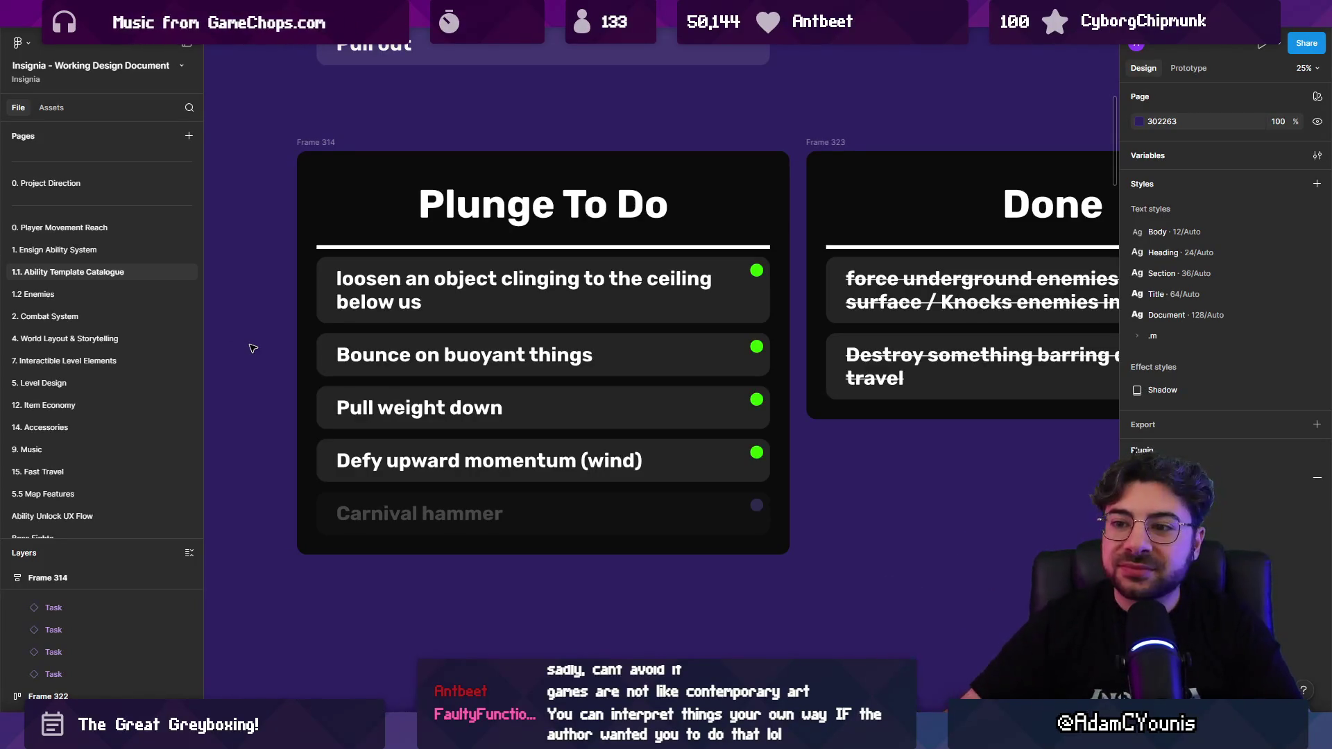
pyautogui.click(328, 353)
pyautogui.click(288, 354)
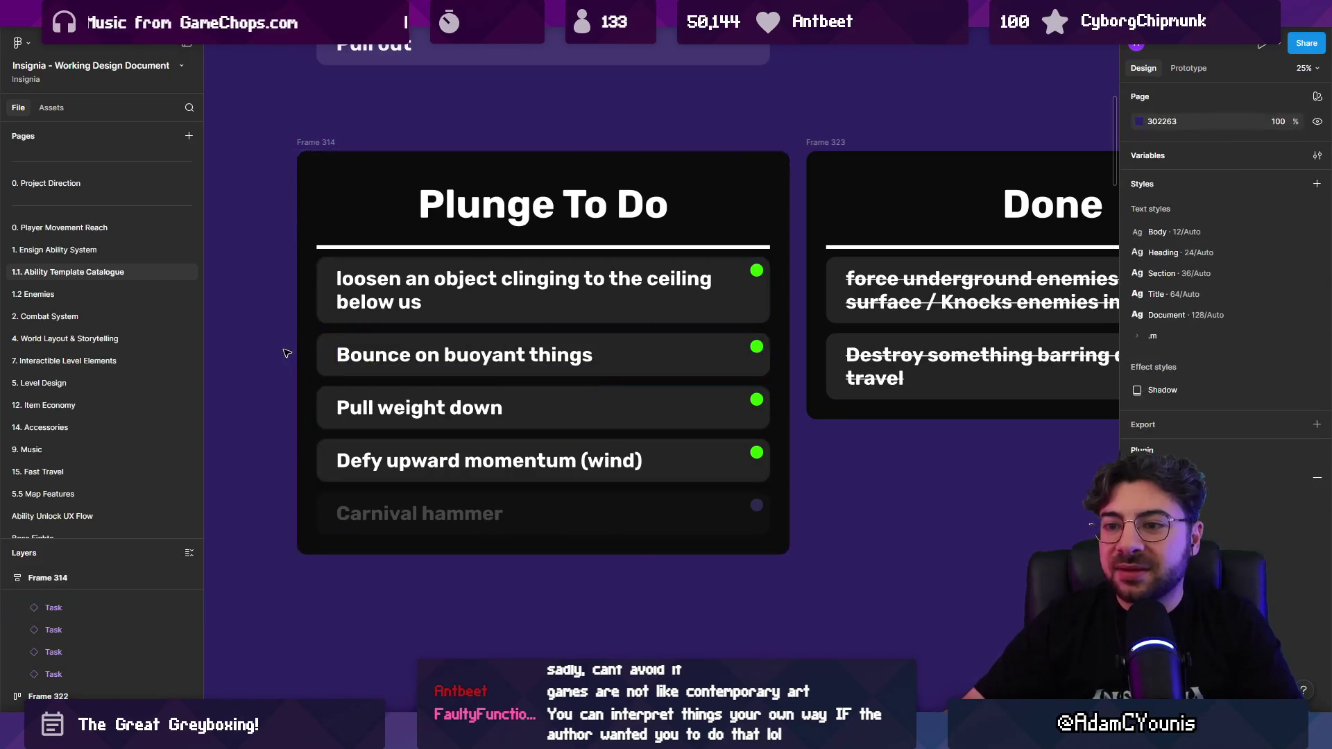
pyautogui.click(305, 353)
pyautogui.click(287, 354)
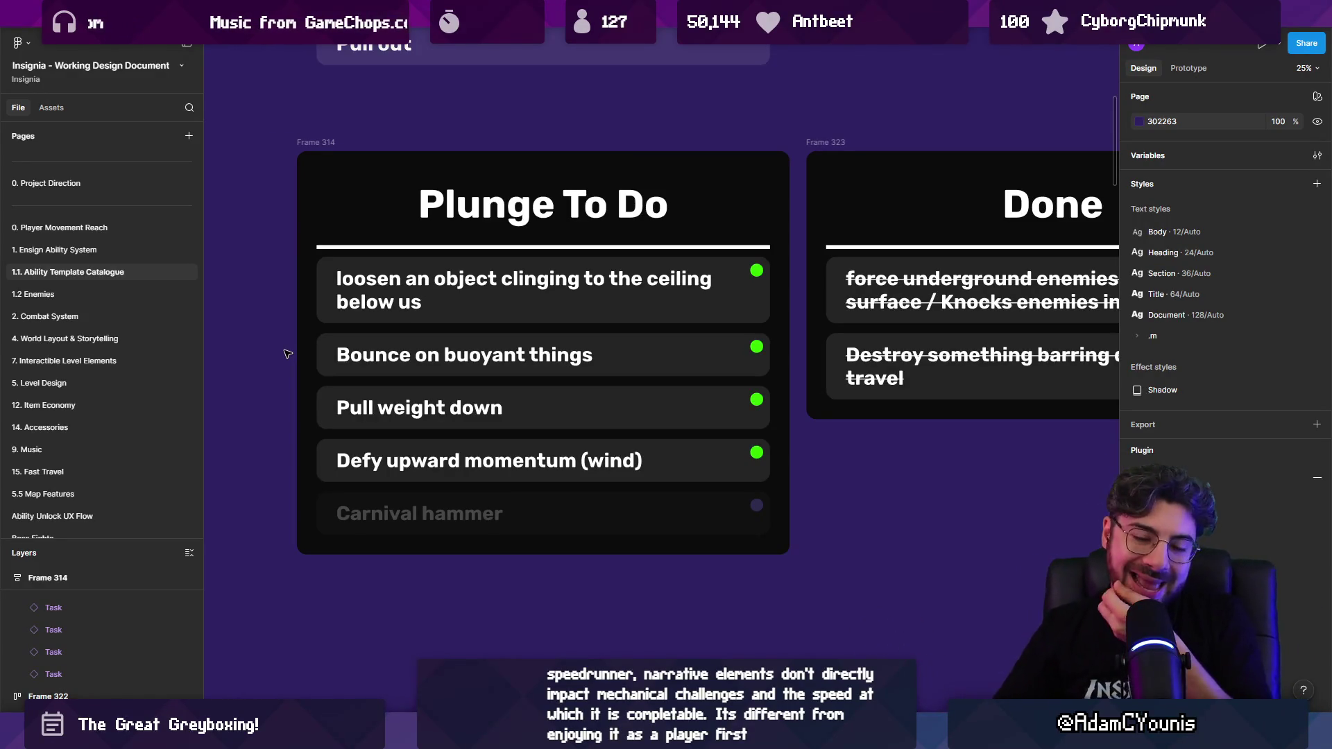
pyautogui.click(441, 373)
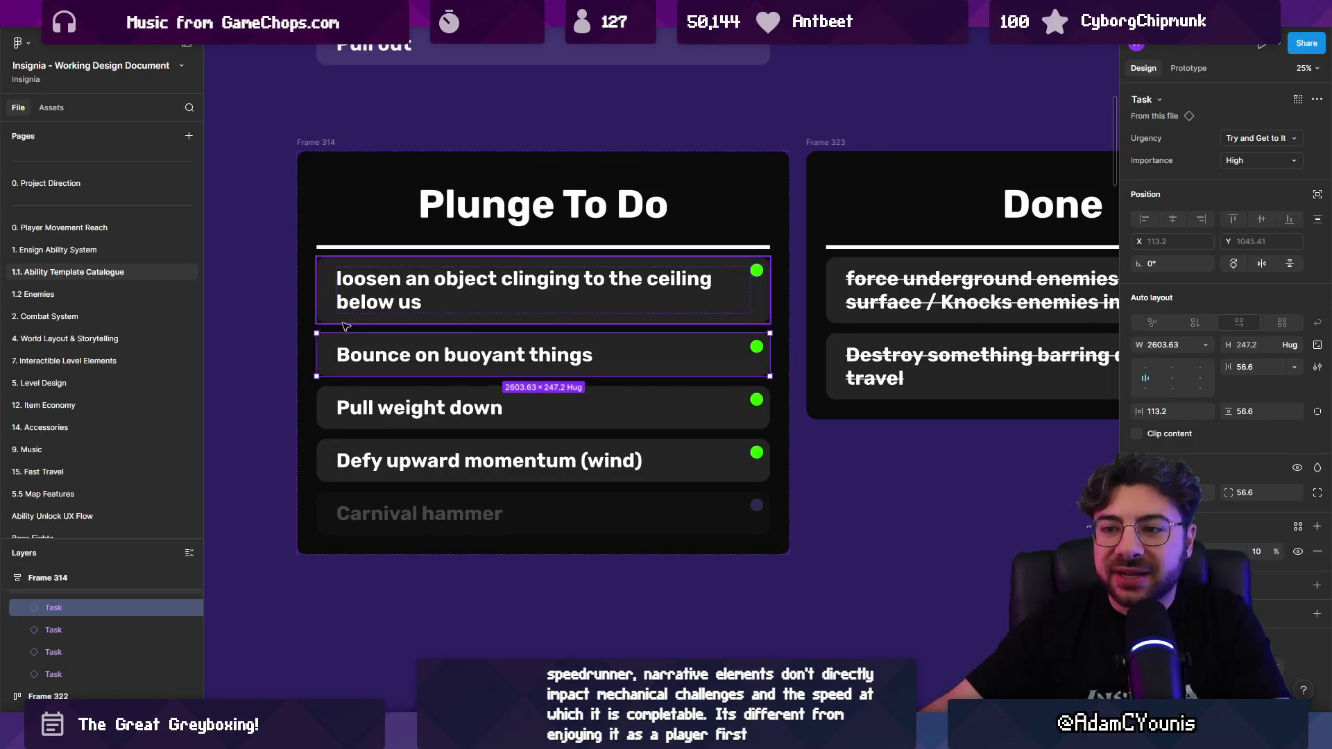
pyautogui.click(320, 317)
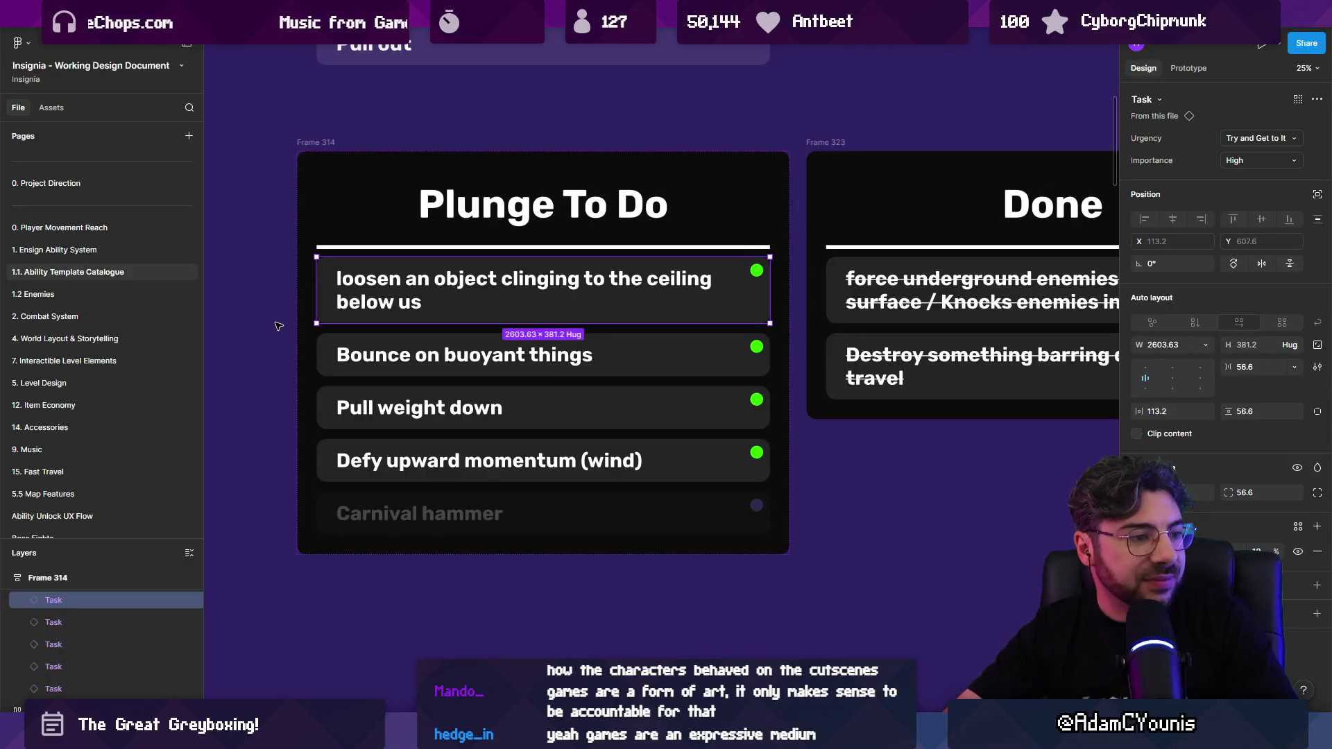
pyautogui.click(399, 340)
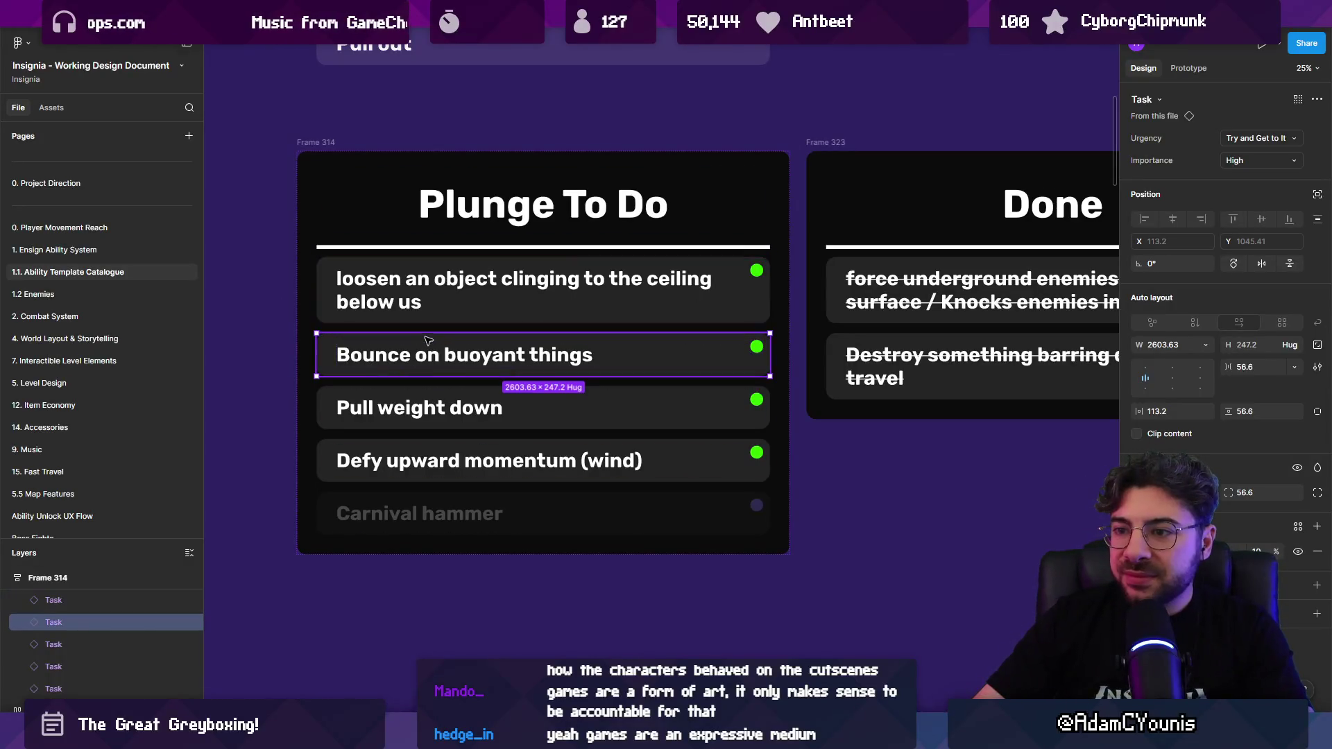
pyautogui.click(420, 322)
pyautogui.click(419, 339)
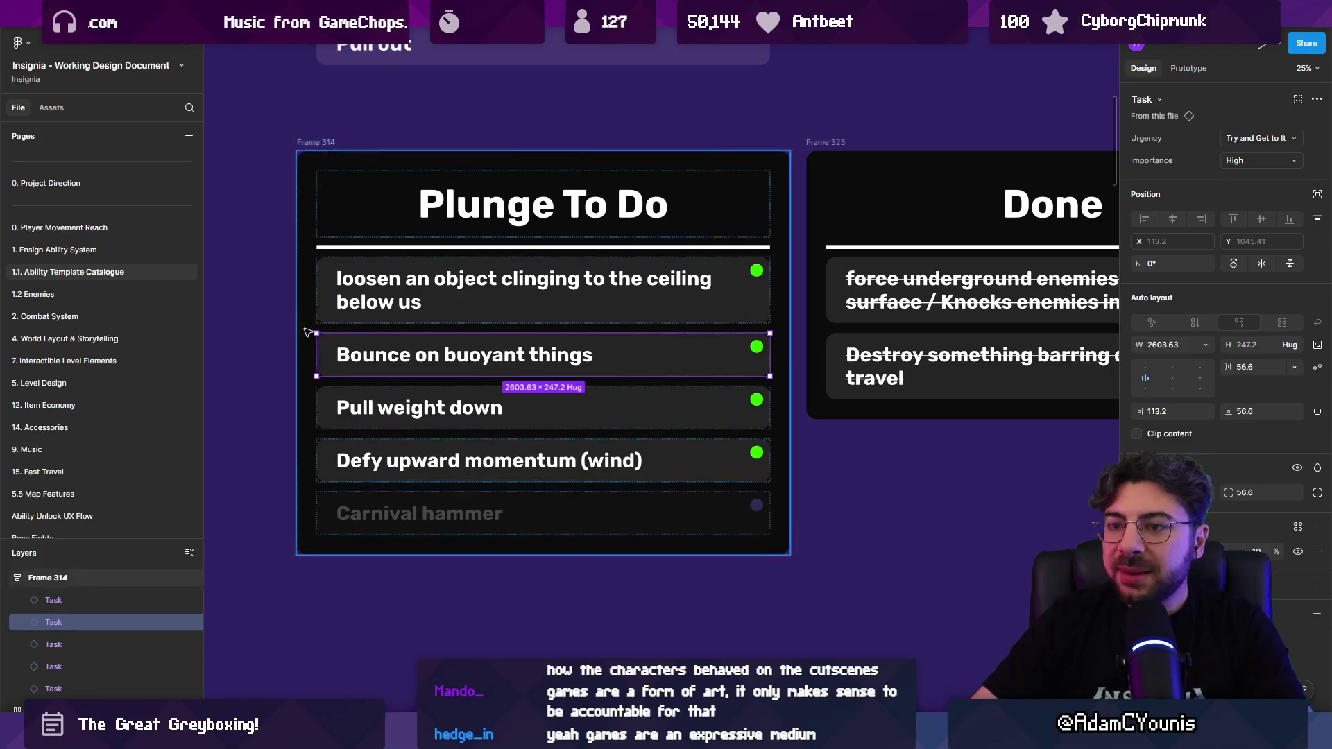
pyautogui.click(306, 331)
pyautogui.click(279, 325)
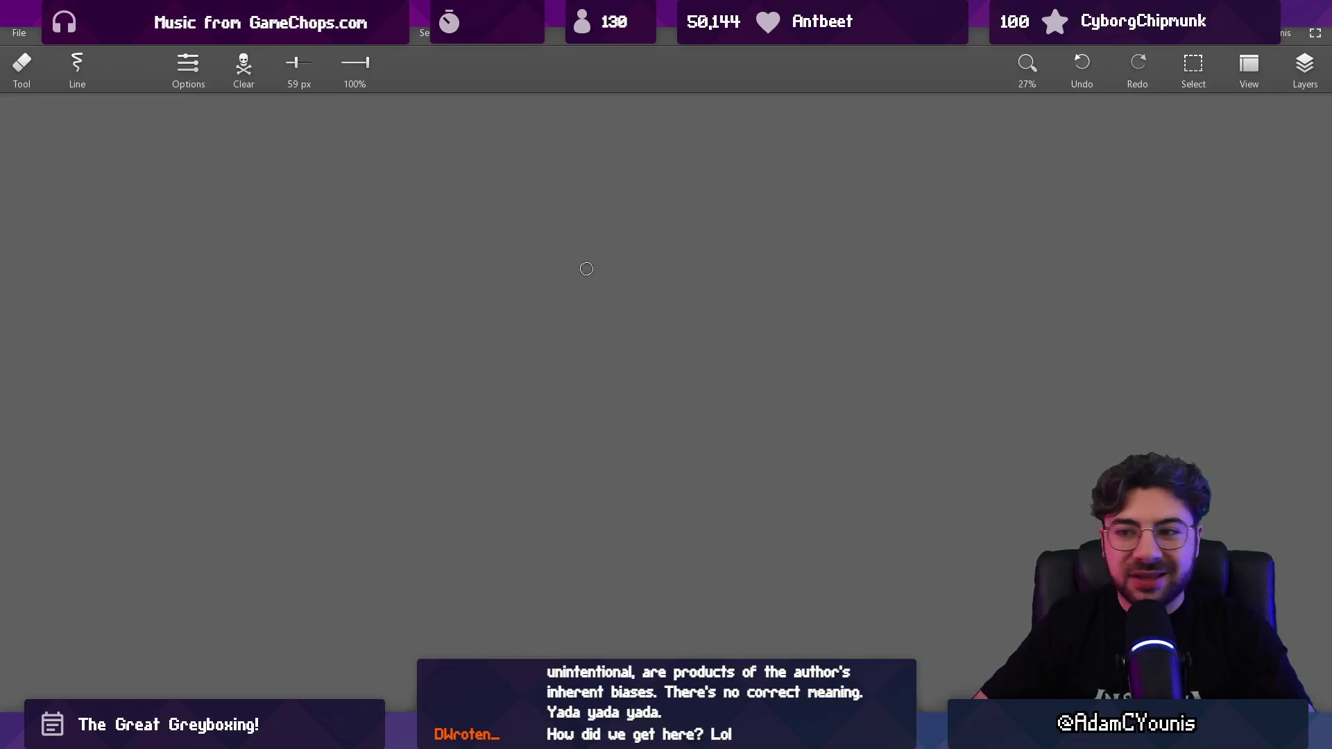
# Step: Paint a large soft white blob mid-canvas with the 1000 px Air brush
pyautogui.press('b')
pyautogui.click(139, 77)
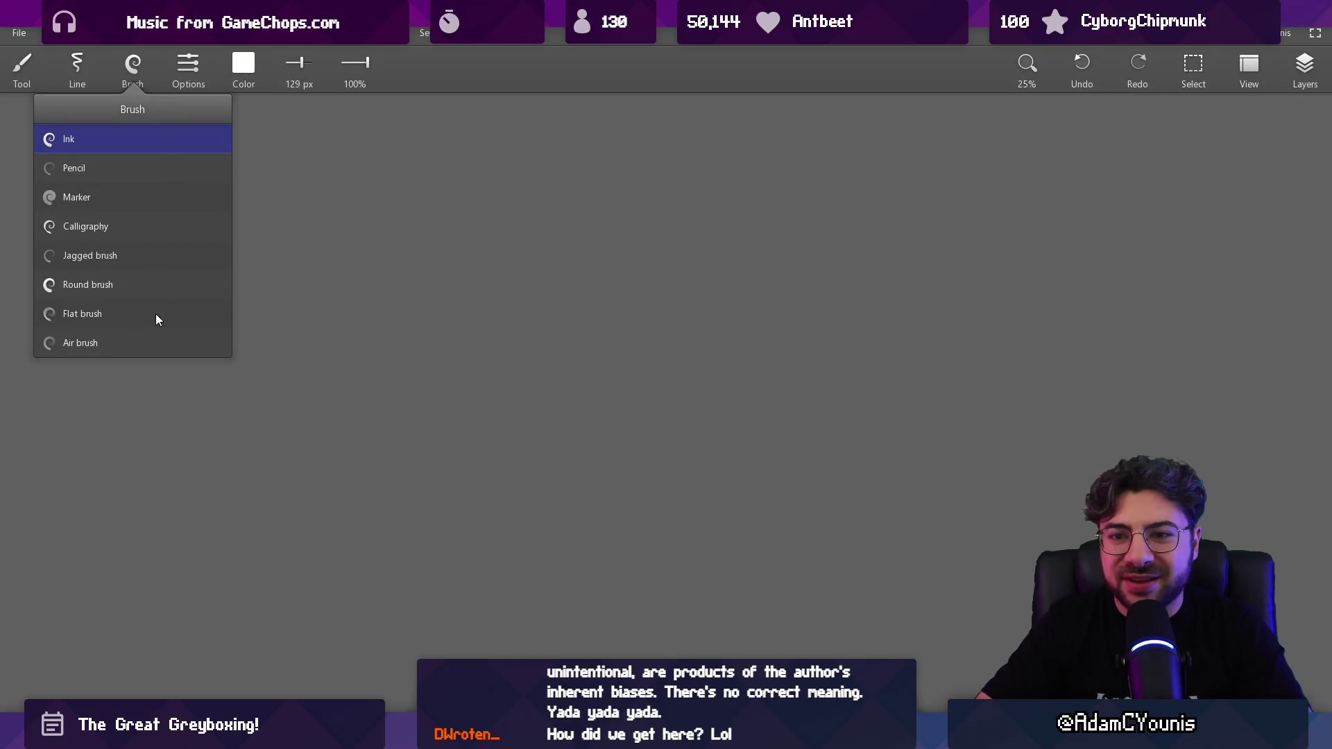
pyautogui.click(158, 341)
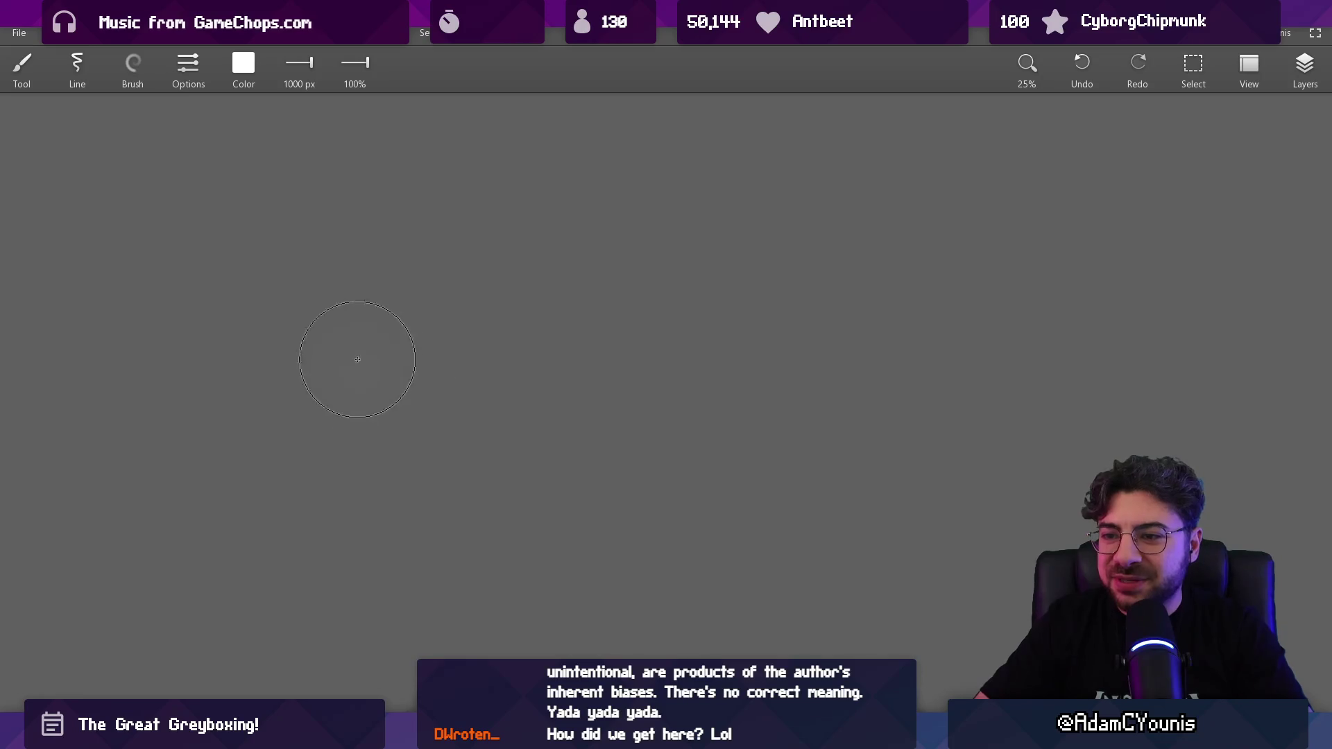
pyautogui.moveTo(357, 359)
pyautogui.mouseDown()
pyautogui.moveTo(460, 262)
pyautogui.moveTo(693, 342)
pyautogui.moveTo(624, 559)
pyautogui.moveTo(371, 376)
pyautogui.moveTo(481, 395)
pyautogui.moveTo(618, 493)
pyautogui.moveTo(570, 339)
pyautogui.moveTo(520, 409)
pyautogui.mouseUp()
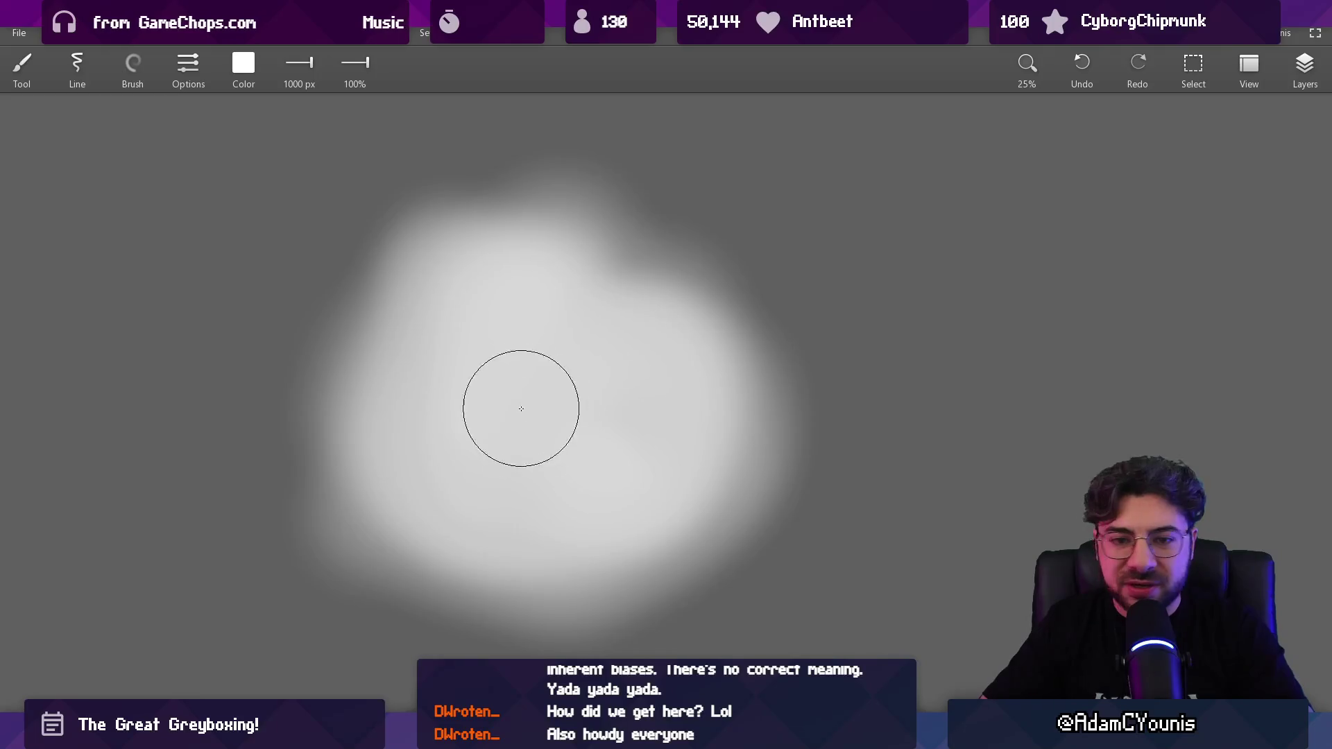
# Step: Try outlining the blob with a thinner brush, undo the strokes, and enlarge the brush to about 115 px
pyautogui.scroll(-2, 522, 335)
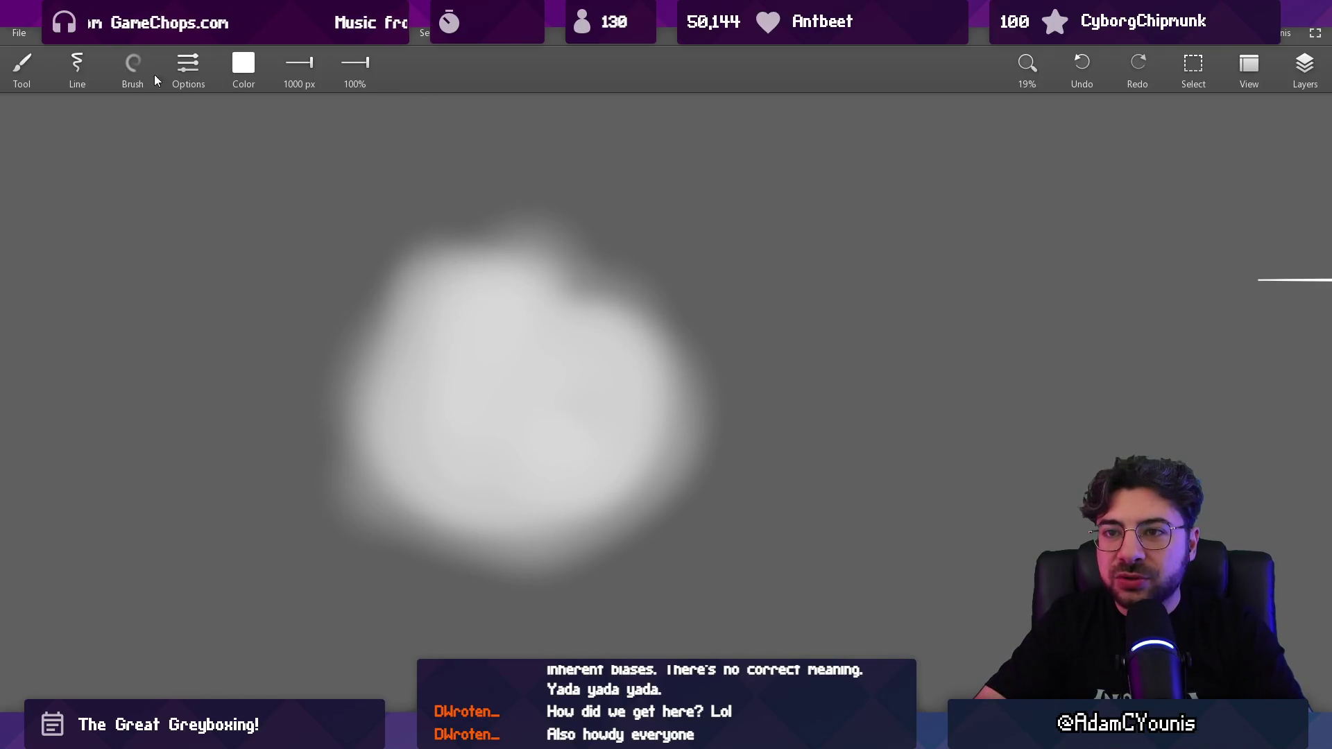
pyautogui.click(152, 75)
pyautogui.click(69, 342)
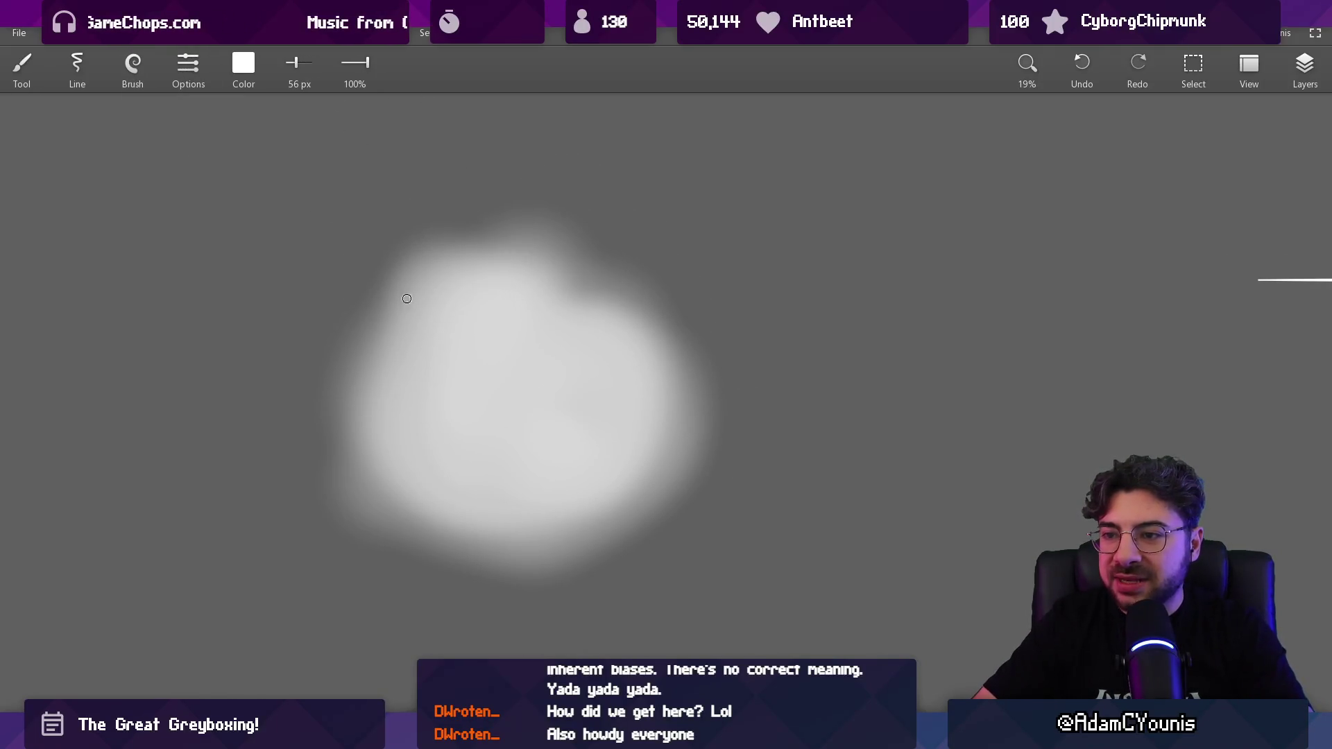
pyautogui.moveTo(410, 250)
pyautogui.mouseDown()
pyautogui.moveTo(345, 454)
pyautogui.moveTo(586, 591)
pyautogui.moveTo(577, 262)
pyautogui.moveTo(406, 270)
pyautogui.mouseUp()
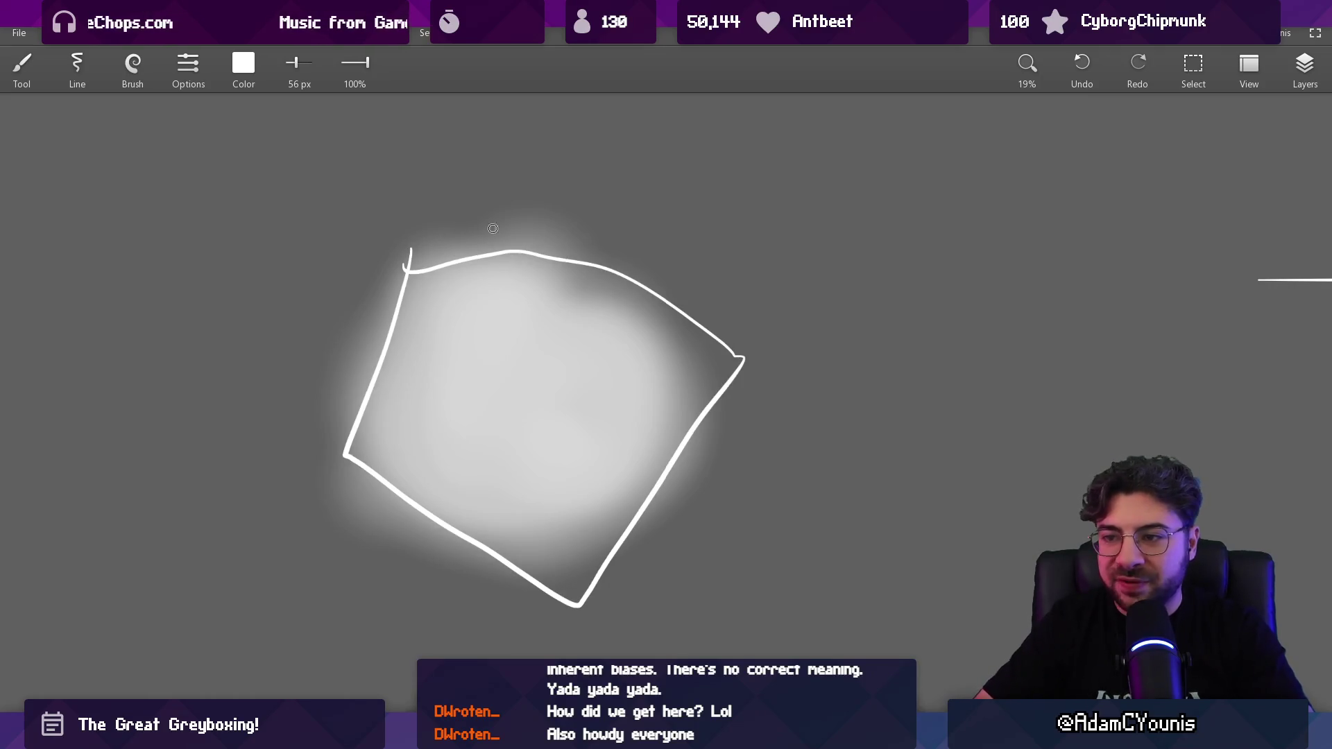
pyautogui.hotkey('ctrl', 'z')
pyautogui.moveTo(368, 320)
pyautogui.mouseDown()
pyautogui.moveTo(402, 336)
pyautogui.moveTo(405, 425)
pyautogui.moveTo(494, 524)
pyautogui.moveTo(700, 437)
pyautogui.moveTo(516, 230)
pyautogui.moveTo(472, 229)
pyautogui.mouseUp()
pyautogui.hotkey('ctrl', 'z')
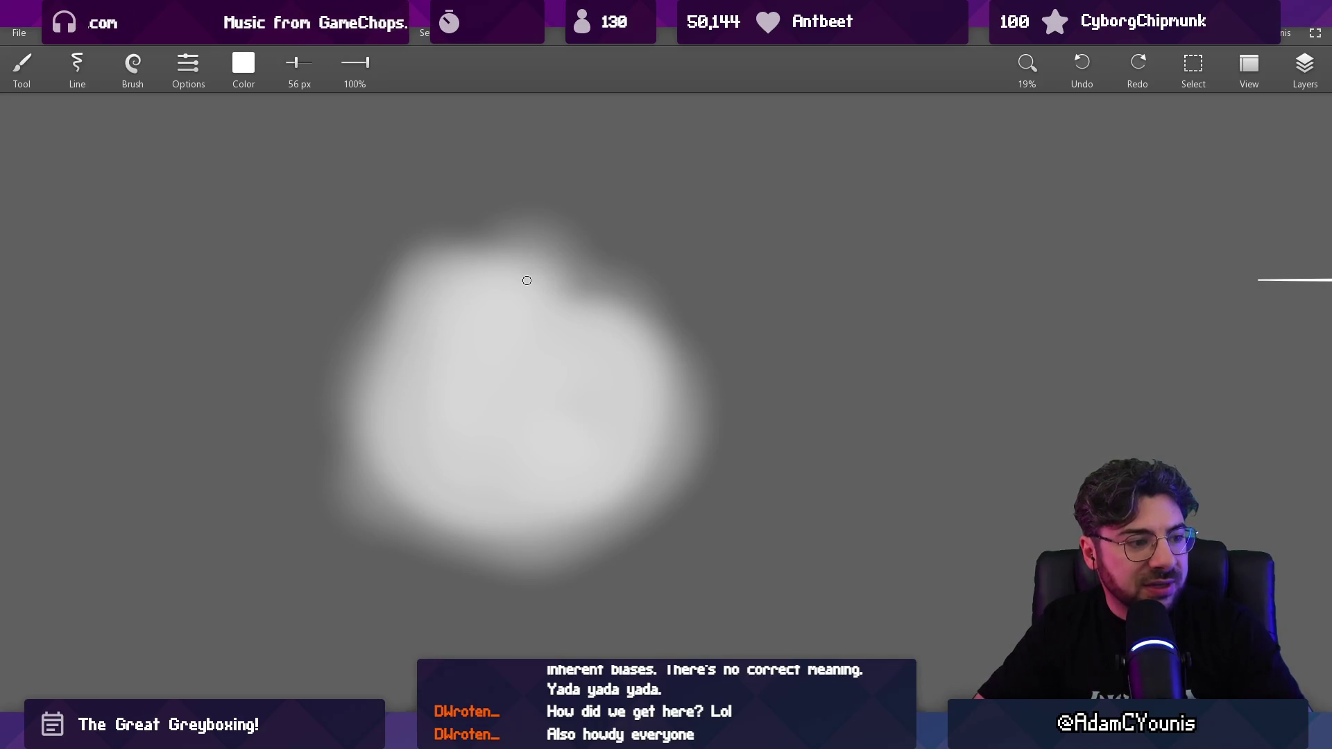
pyautogui.rightClick(493, 350)
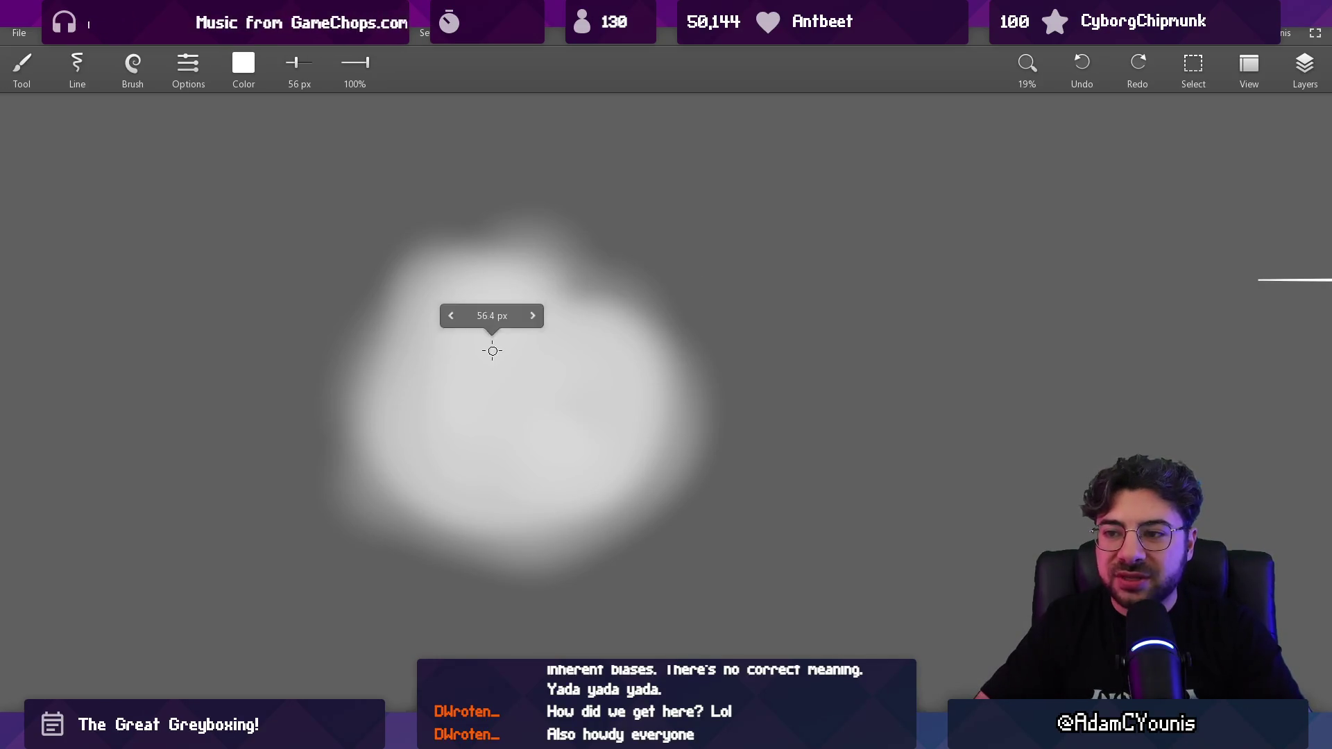
pyautogui.moveTo(493, 350)
pyautogui.mouseDown()
pyautogui.moveTo(634, 347)
pyautogui.moveTo(407, 368)
pyautogui.moveTo(487, 262)
pyautogui.moveTo(609, 297)
pyautogui.moveTo(651, 398)
pyautogui.moveTo(561, 539)
pyautogui.moveTo(369, 433)
pyautogui.moveTo(373, 351)
pyautogui.mouseUp()
# Step: Undo the white circle outline, recentre the view on the blob, and switch to the 512 px Eraser
pyautogui.scroll(-3, 550, 366)
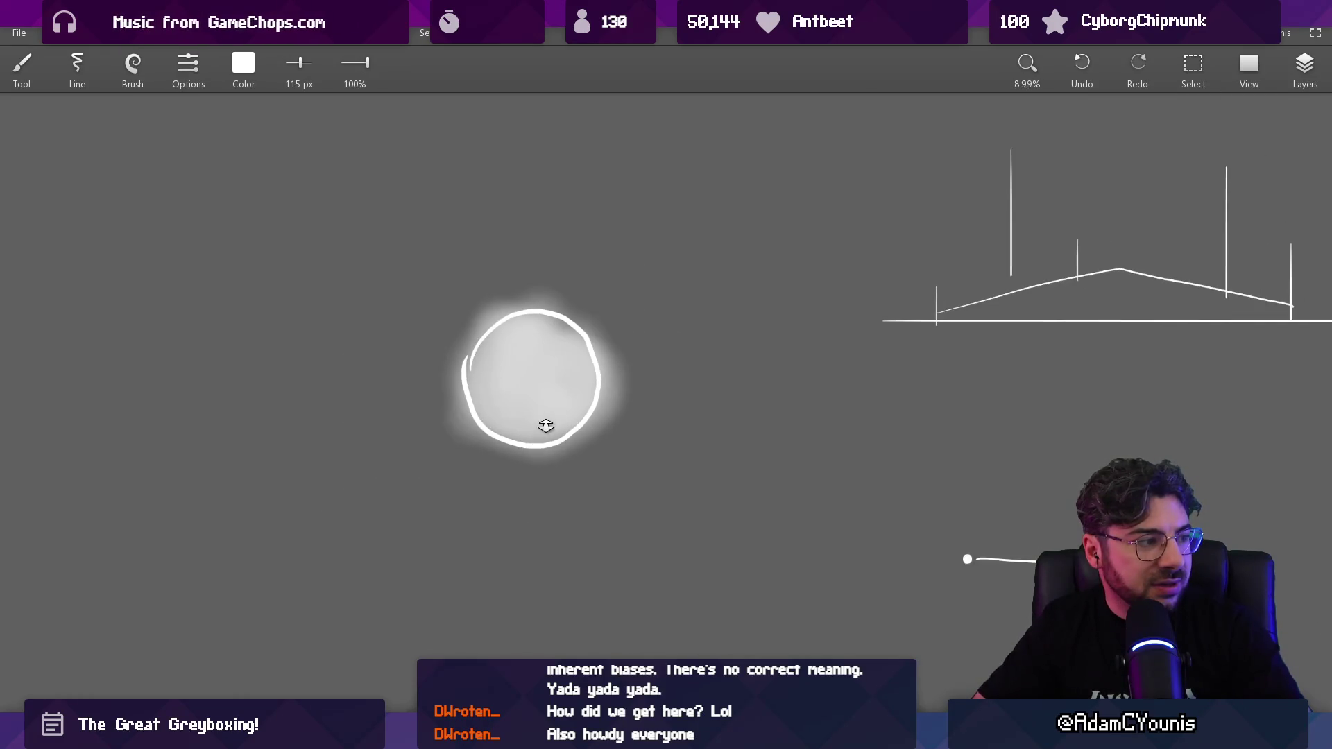
pyautogui.scroll(2, 545, 425)
pyautogui.scroll(-3, 515, 312)
pyautogui.hotkey('ctrl', 'z')
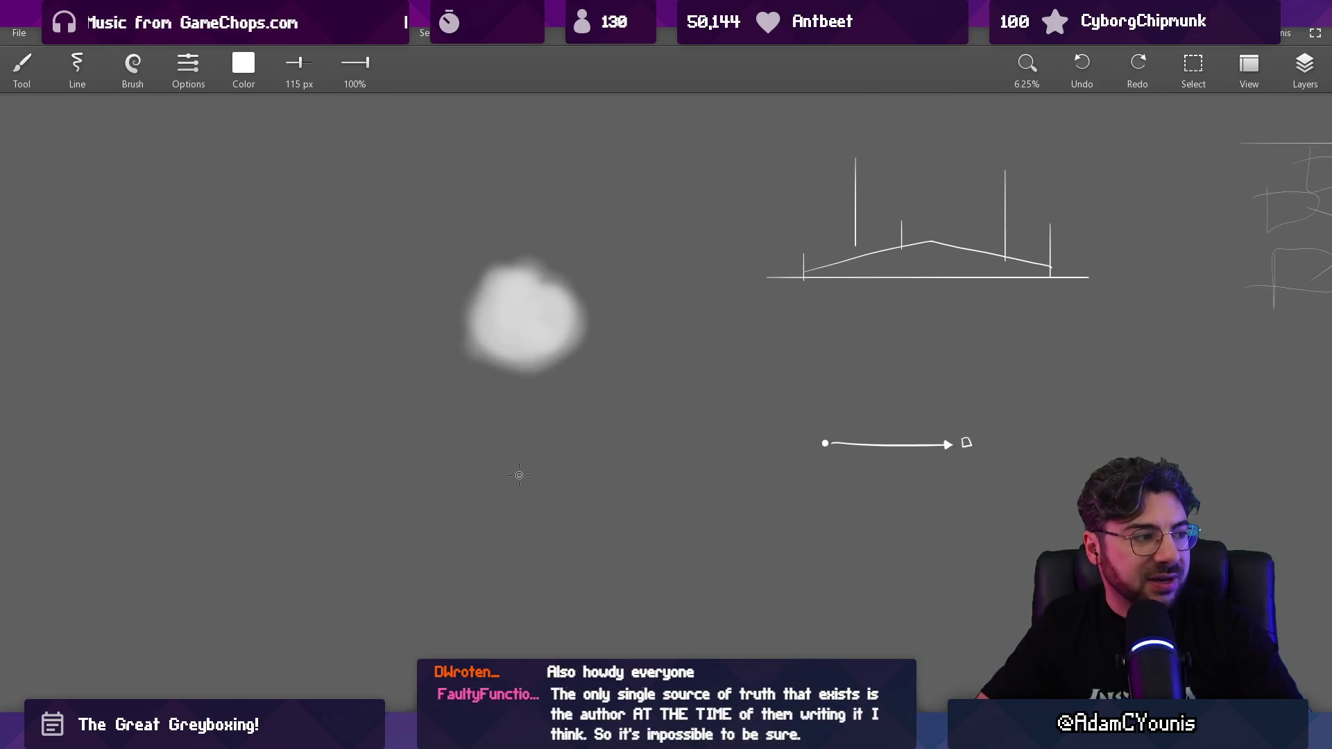
pyautogui.moveTo(520, 469)
pyautogui.mouseDown()
pyautogui.moveTo(603, 538)
pyautogui.moveTo(591, 547)
pyautogui.mouseUp()
pyautogui.scroll(1, 617, 510)
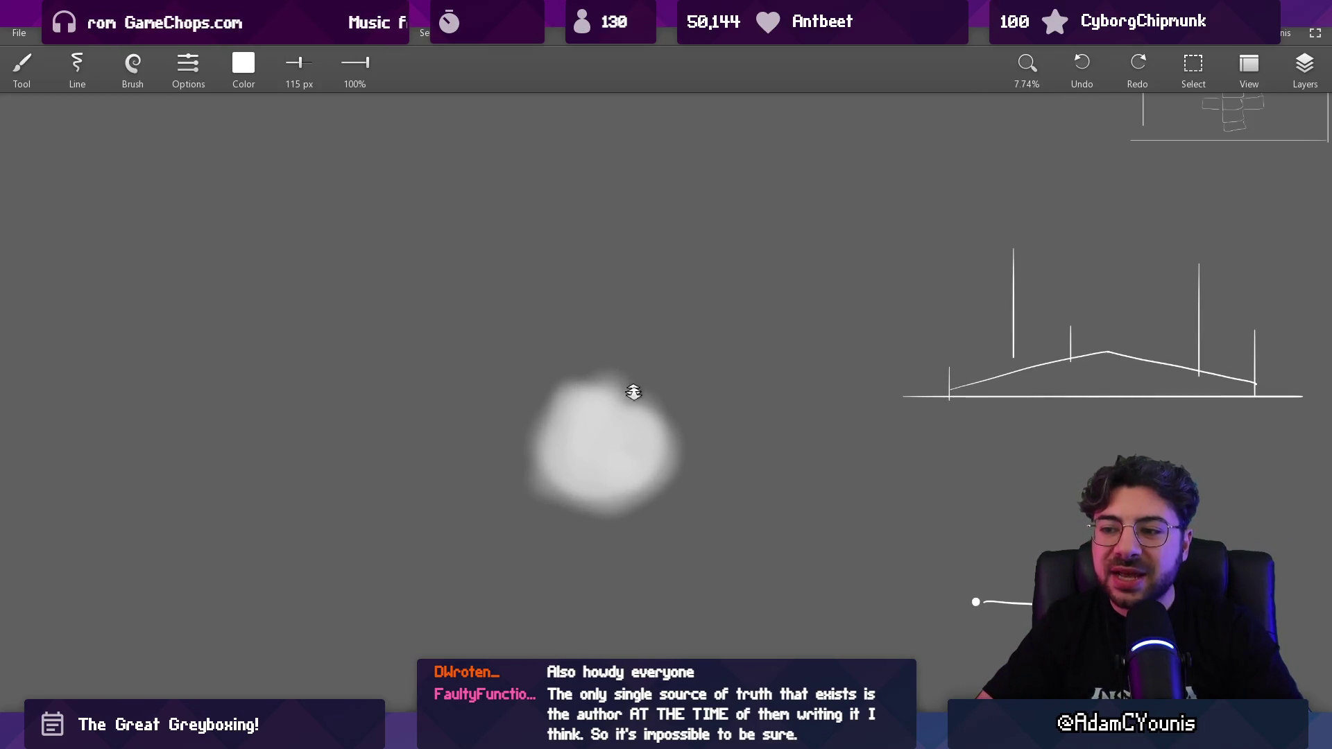
pyautogui.scroll(1, 639, 404)
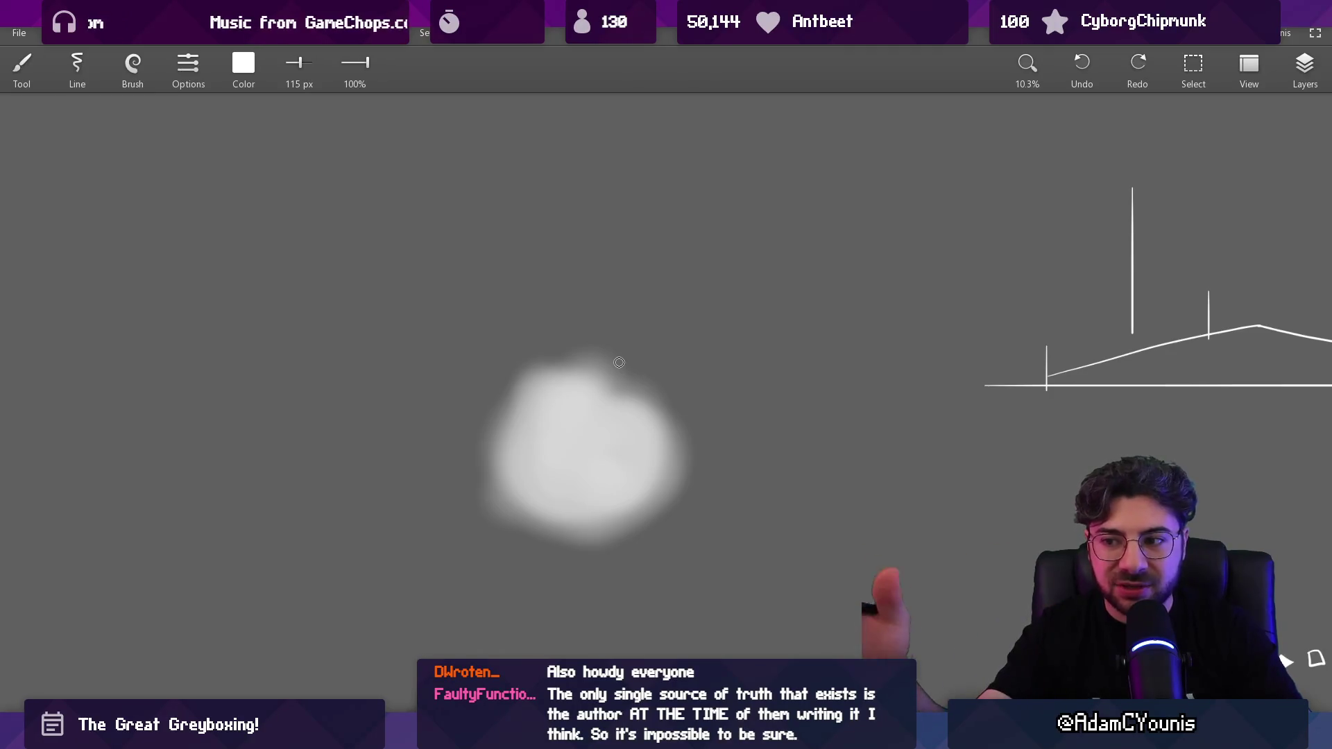
pyautogui.scroll(3, 530, 535)
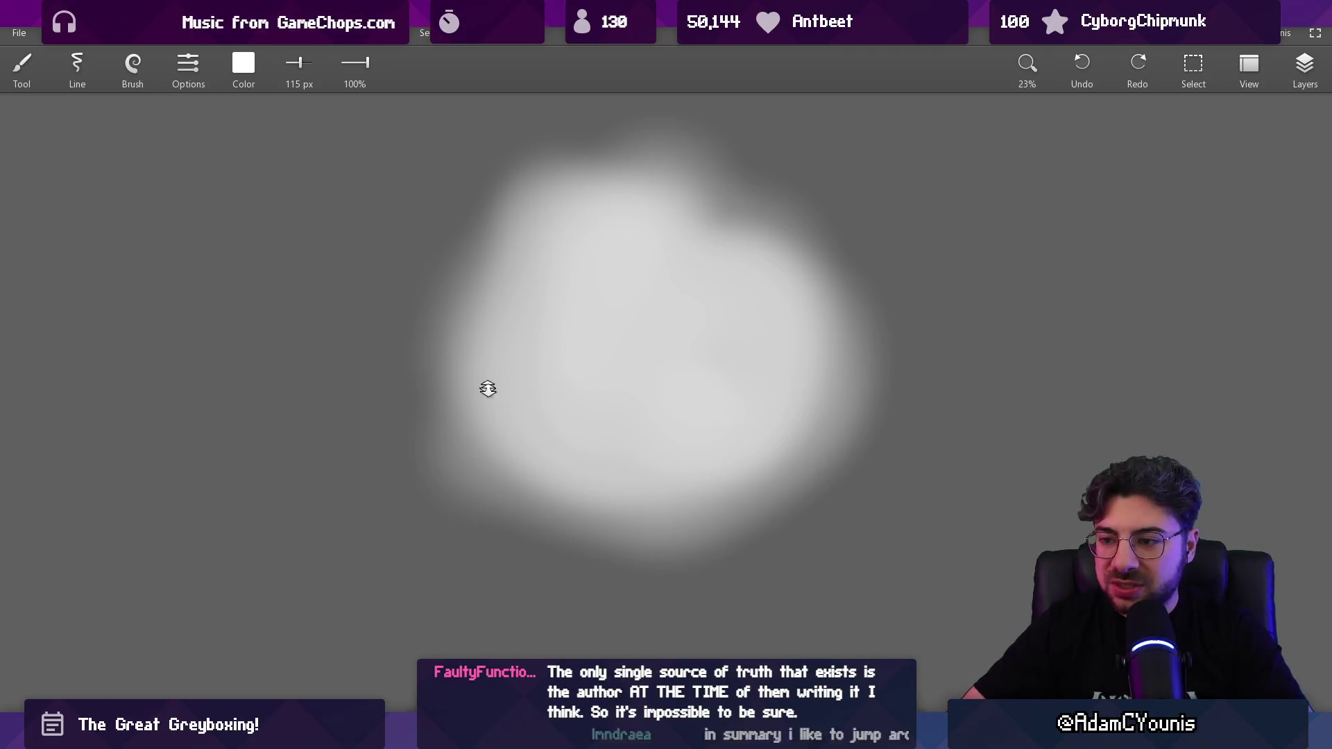
pyautogui.moveTo(428, 430)
pyautogui.mouseDown()
pyautogui.moveTo(481, 511)
pyautogui.moveTo(428, 428)
pyautogui.mouseUp()
pyautogui.scroll(-2, 516, 417)
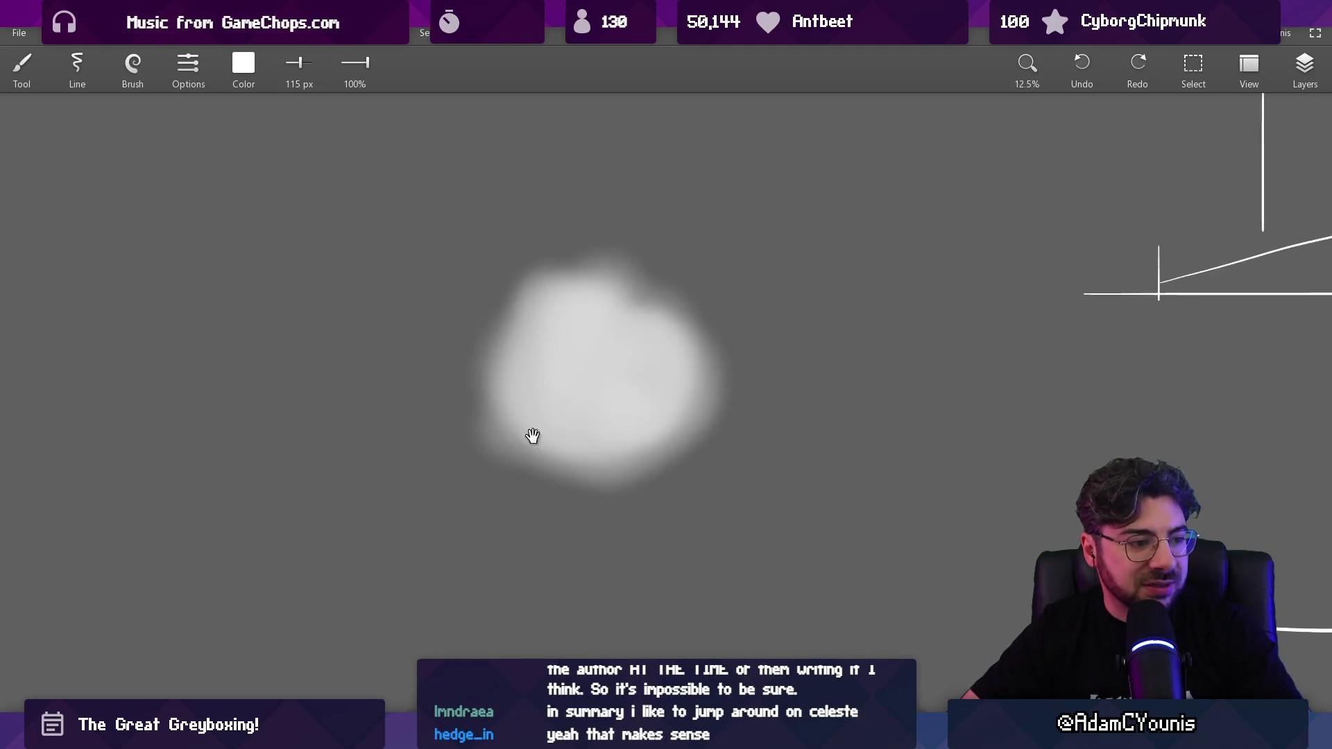
pyautogui.moveTo(529, 437); pyautogui.dragTo(516, 523)
pyautogui.press('e')
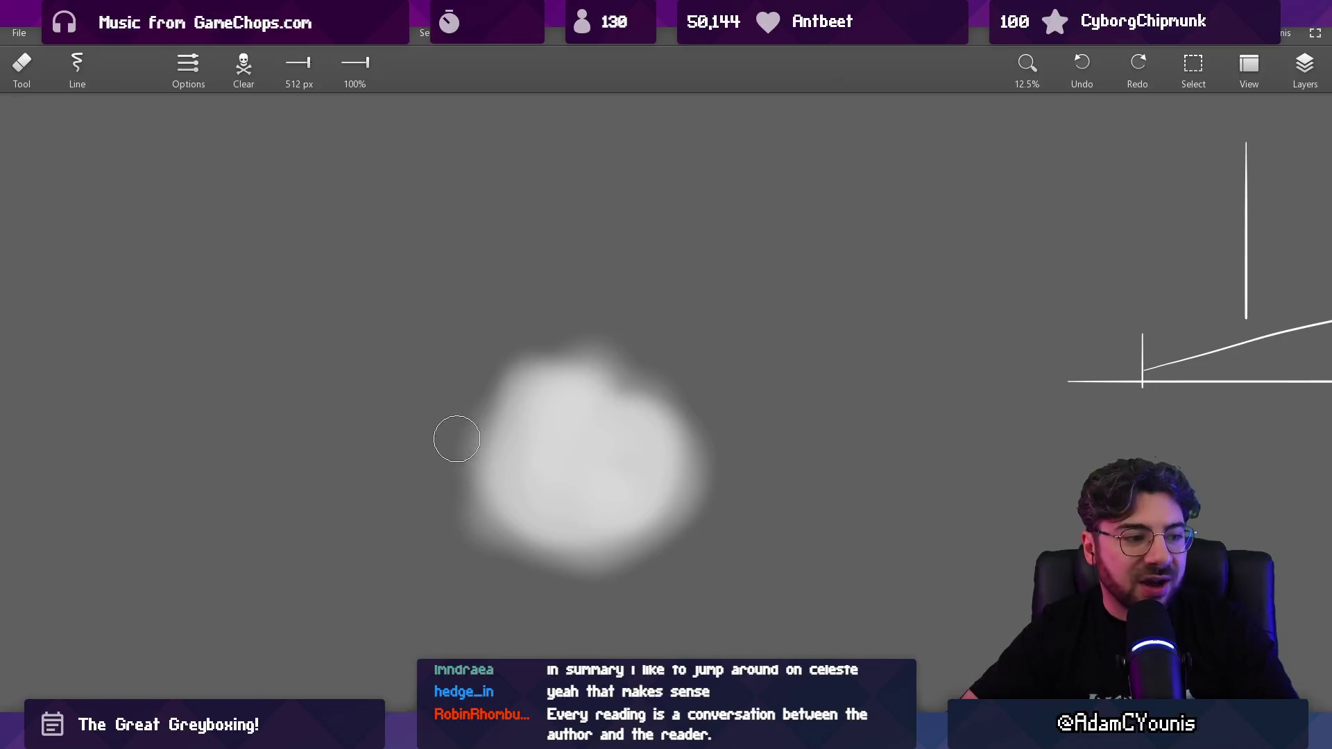
# Step: Erase a strip of the blob, then sketch a right-pointing curved arrow below a left-pointing one
pyautogui.moveTo(458, 398)
pyautogui.mouseDown()
pyautogui.moveTo(491, 572)
pyautogui.moveTo(547, 565)
pyautogui.moveTo(604, 581)
pyautogui.moveTo(652, 543)
pyautogui.moveTo(728, 529)
pyautogui.moveTo(707, 556)
pyautogui.mouseUp()
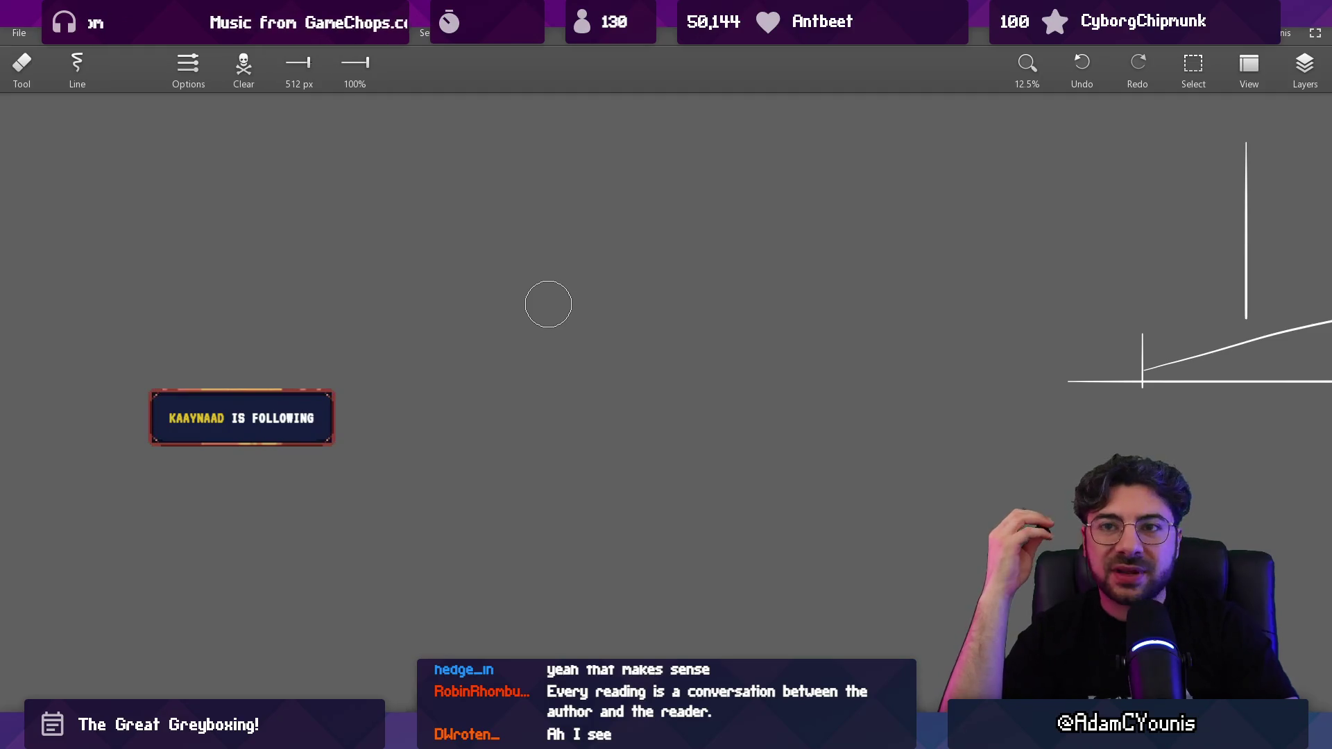
pyautogui.press('b')
pyautogui.moveTo(381, 296); pyautogui.dragTo(610, 271)
pyautogui.moveTo(386, 240); pyautogui.dragTo(579, 217)
pyautogui.moveTo(392, 237); pyautogui.dragTo(405, 260)
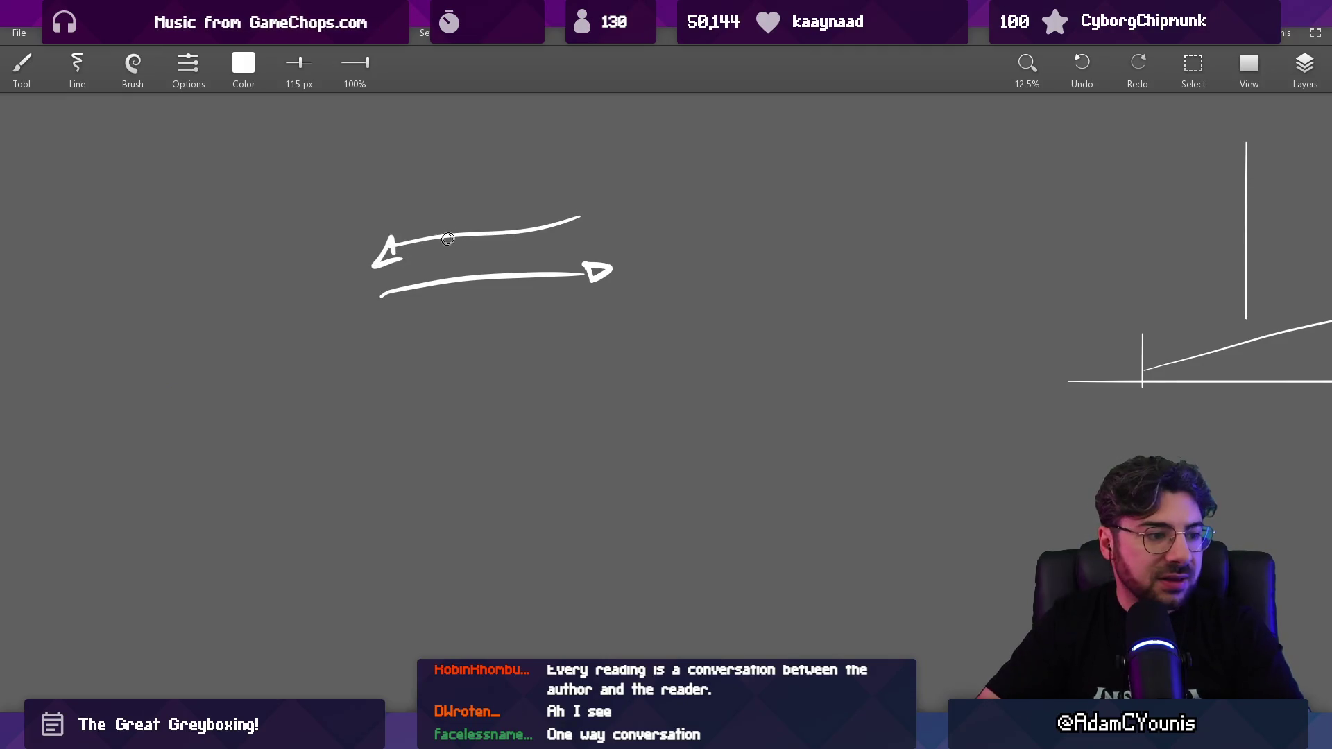
pyautogui.moveTo(522, 229); pyautogui.dragTo(527, 371)
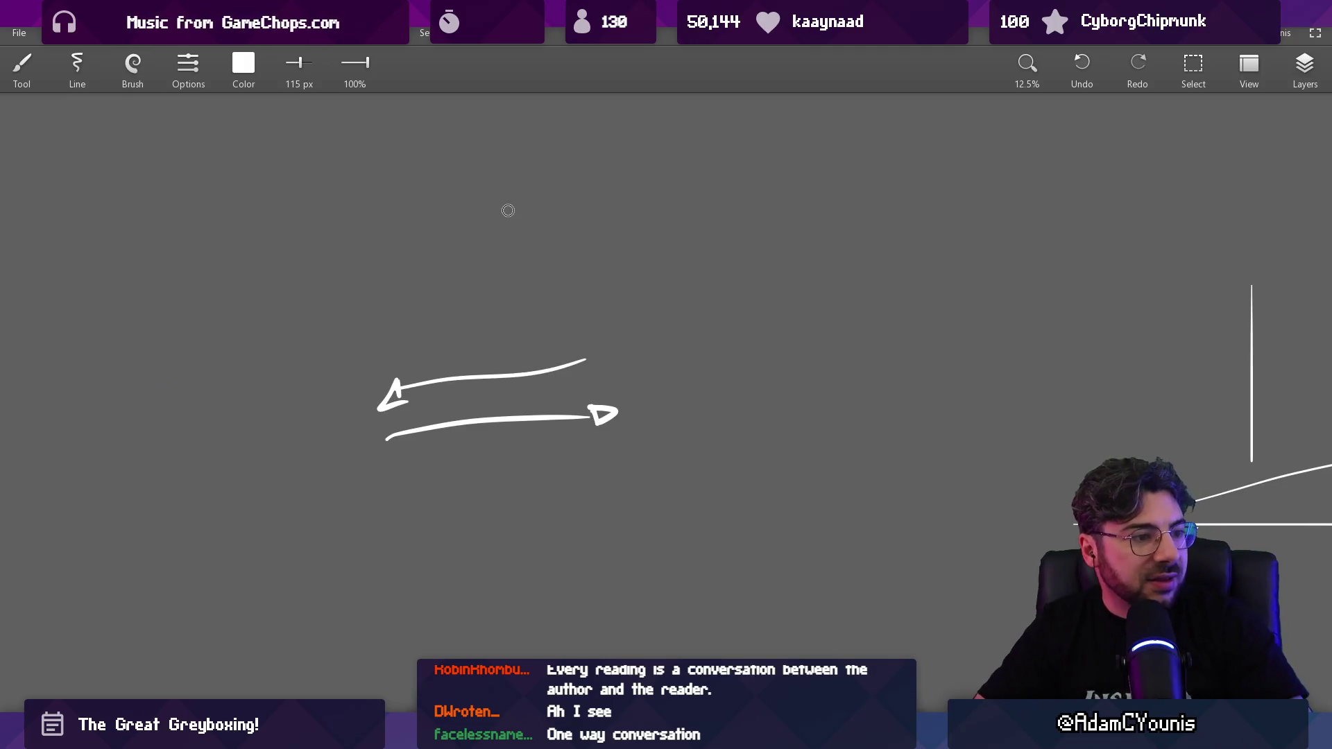
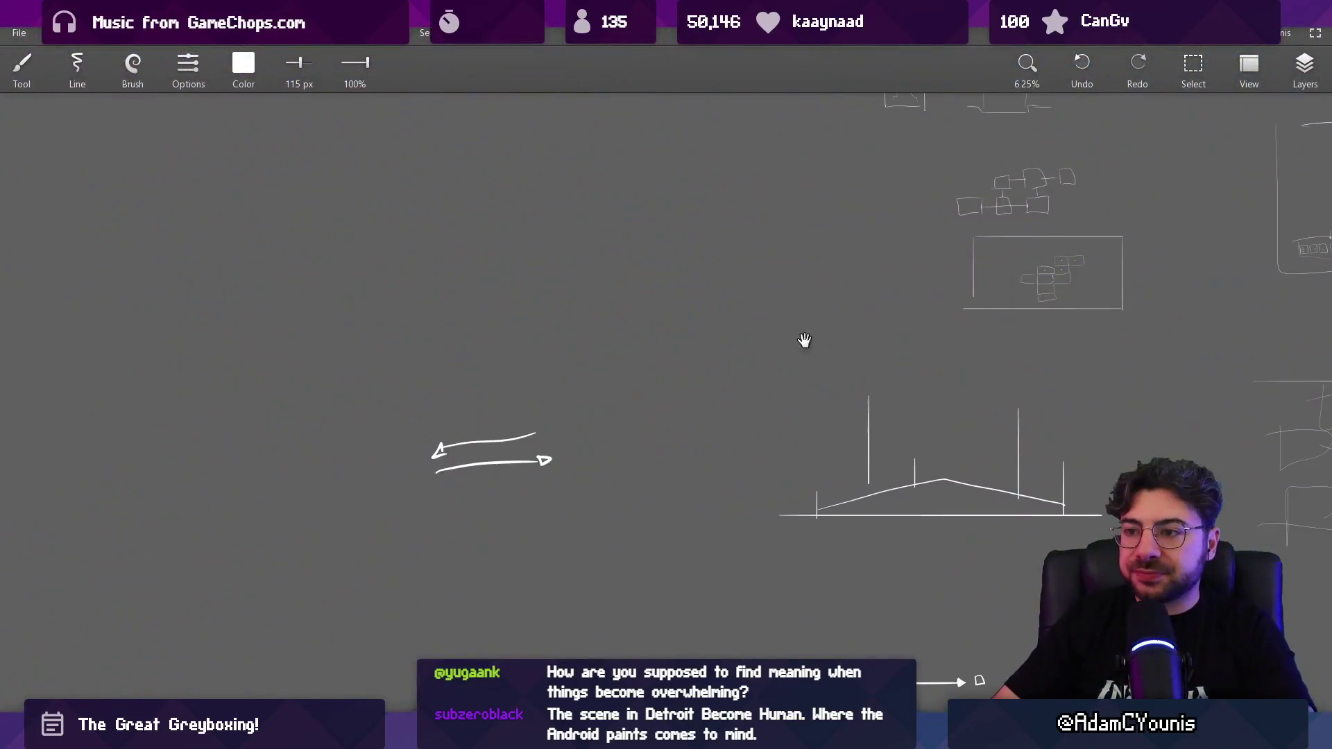
# Step: Draw a bracket across the empty canvas and handwrite Media above it
pyautogui.scroll(5, 804, 340)
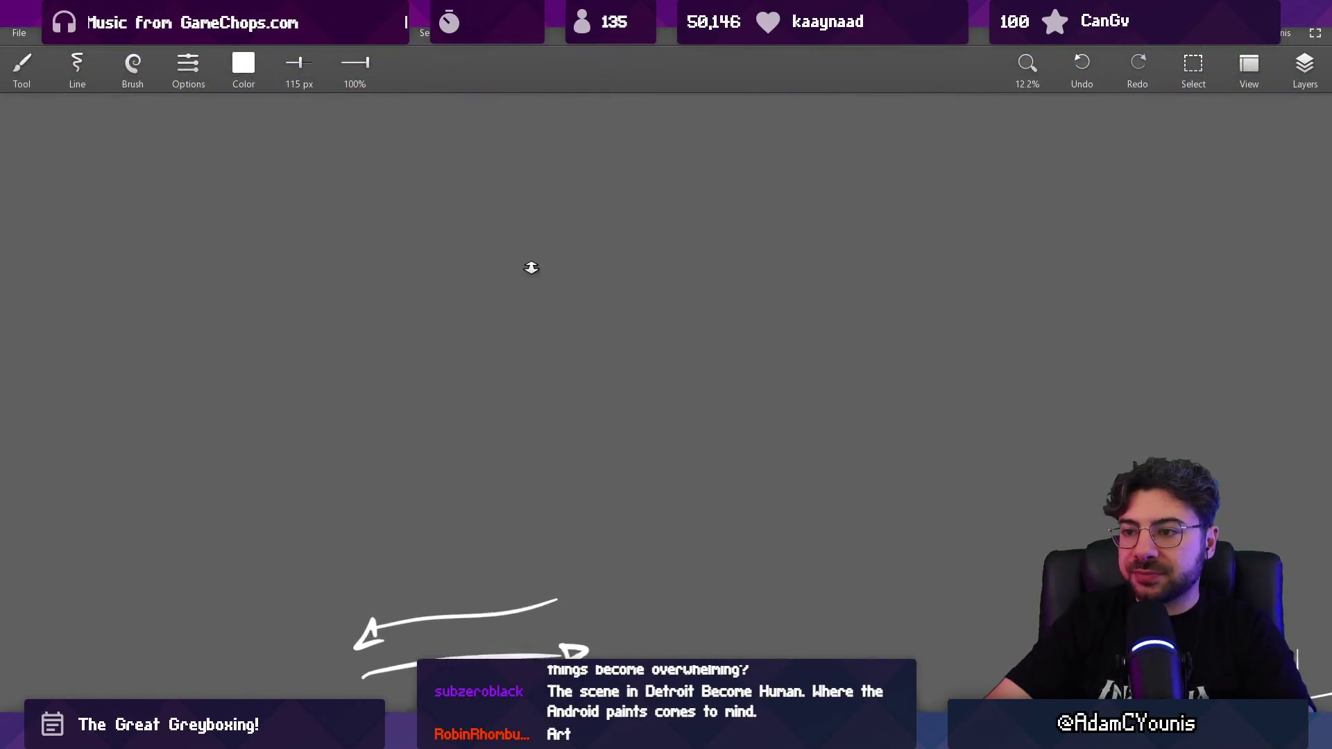
pyautogui.moveTo(386, 322)
pyautogui.mouseDown()
pyautogui.moveTo(385, 181)
pyautogui.moveTo(1061, 173)
pyautogui.moveTo(1058, 339)
pyautogui.mouseUp()
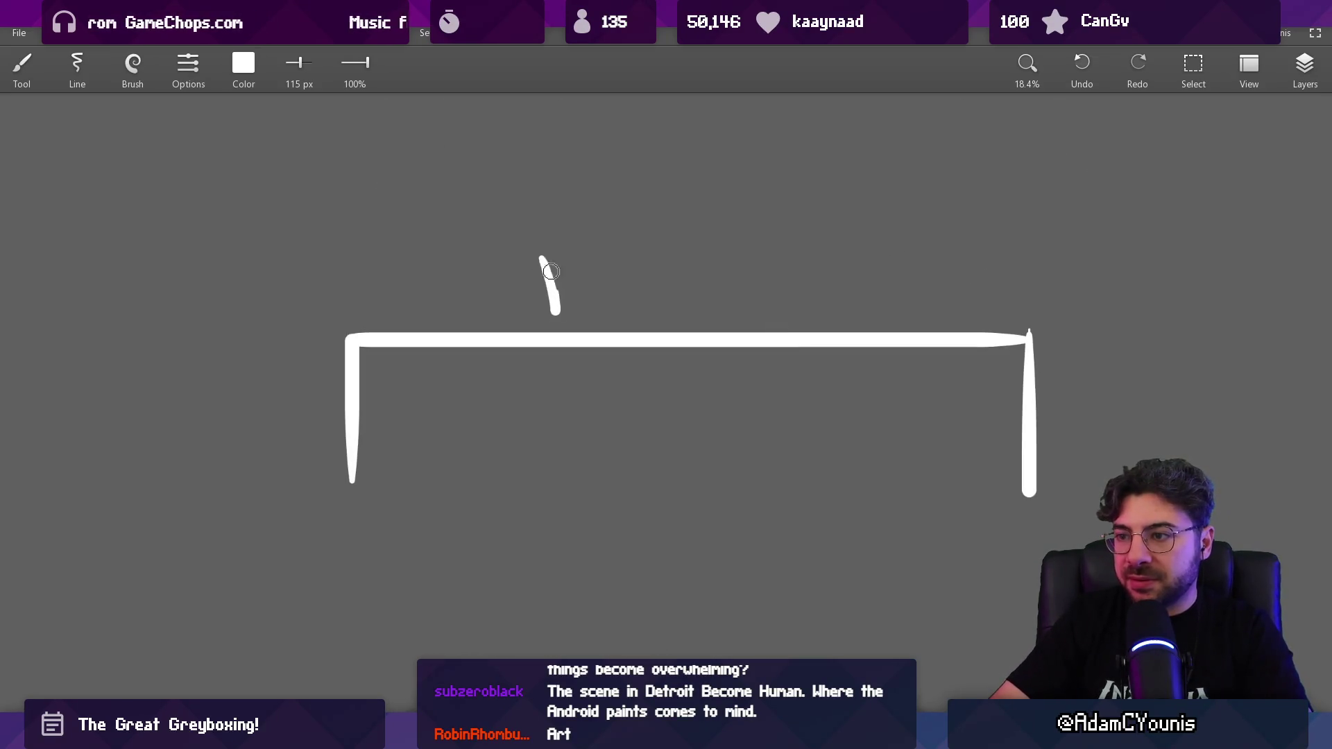
pyautogui.moveTo(551, 271)
pyautogui.mouseDown()
pyautogui.moveTo(631, 278)
pyautogui.moveTo(680, 236)
pyautogui.moveTo(757, 256)
pyautogui.moveTo(792, 294)
pyautogui.mouseUp()
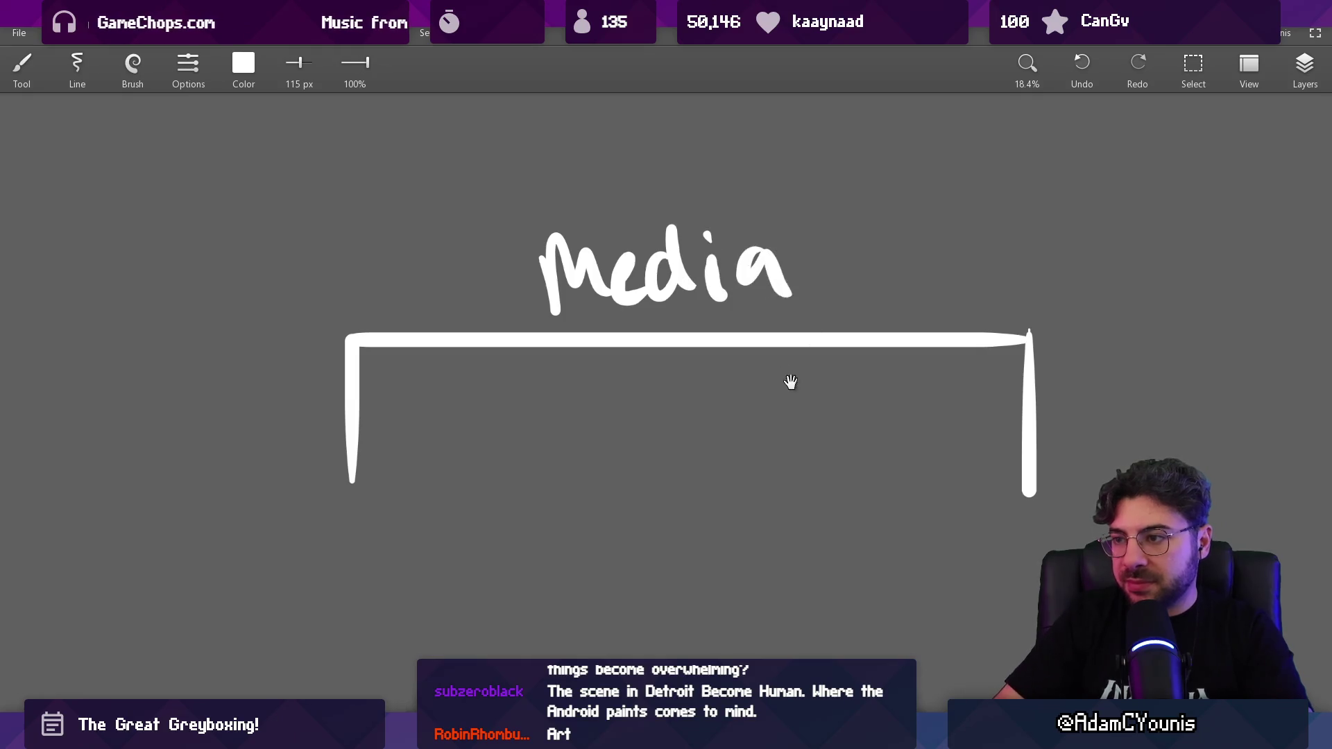
# Step: Pan the drawing up and draw a dashed divider down the bracket's middle
pyautogui.moveTo(790, 382)
pyautogui.mouseDown()
pyautogui.moveTo(684, 309)
pyautogui.moveTo(715, 341)
pyautogui.mouseUp()
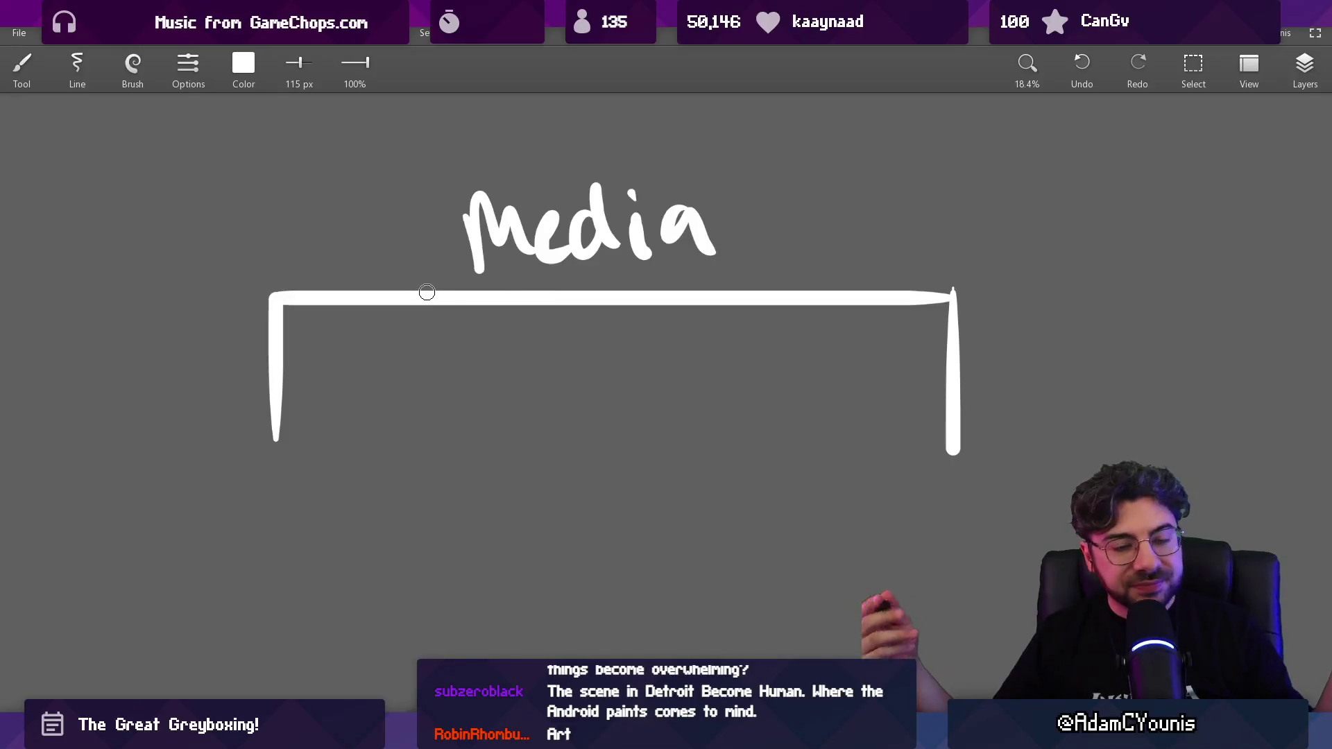
pyautogui.moveTo(524, 479); pyautogui.dragTo(515, 385)
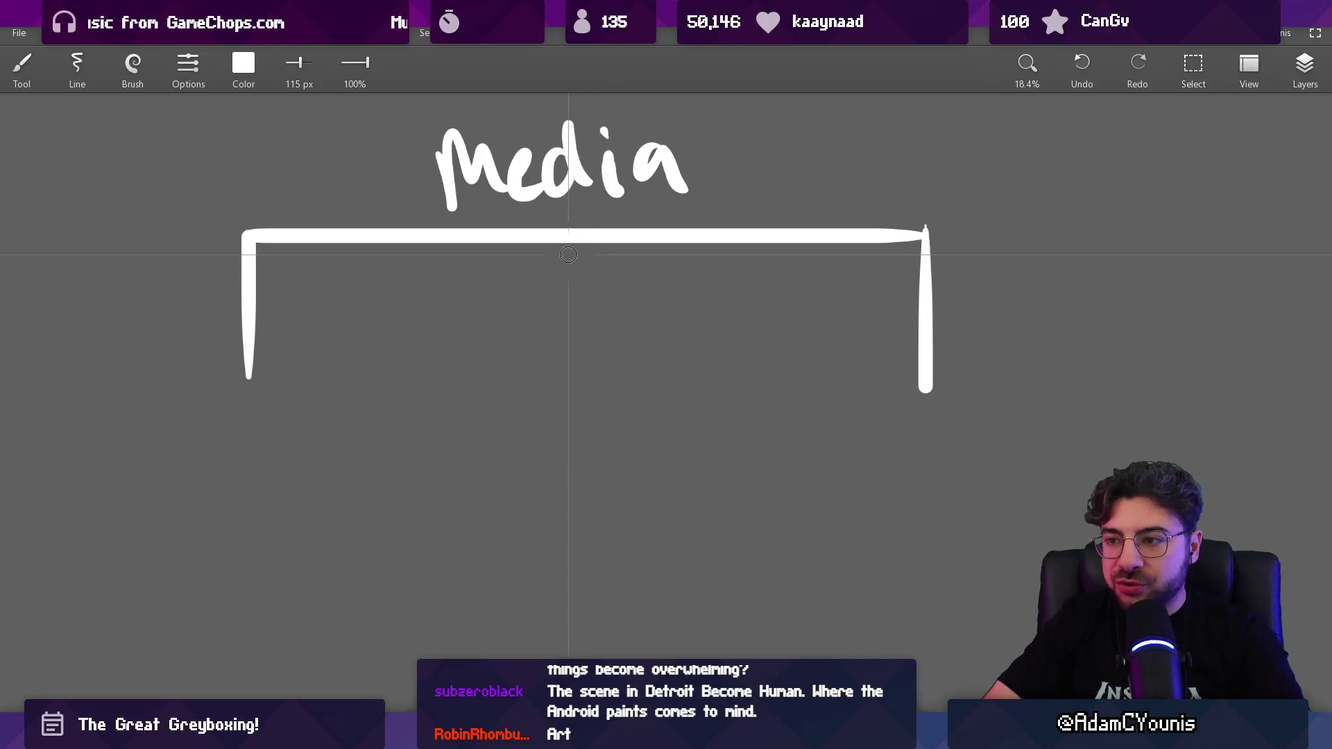
pyautogui.moveTo(569, 254); pyautogui.dragTo(569, 271)
pyautogui.moveTo(569, 279); pyautogui.dragTo(568, 291)
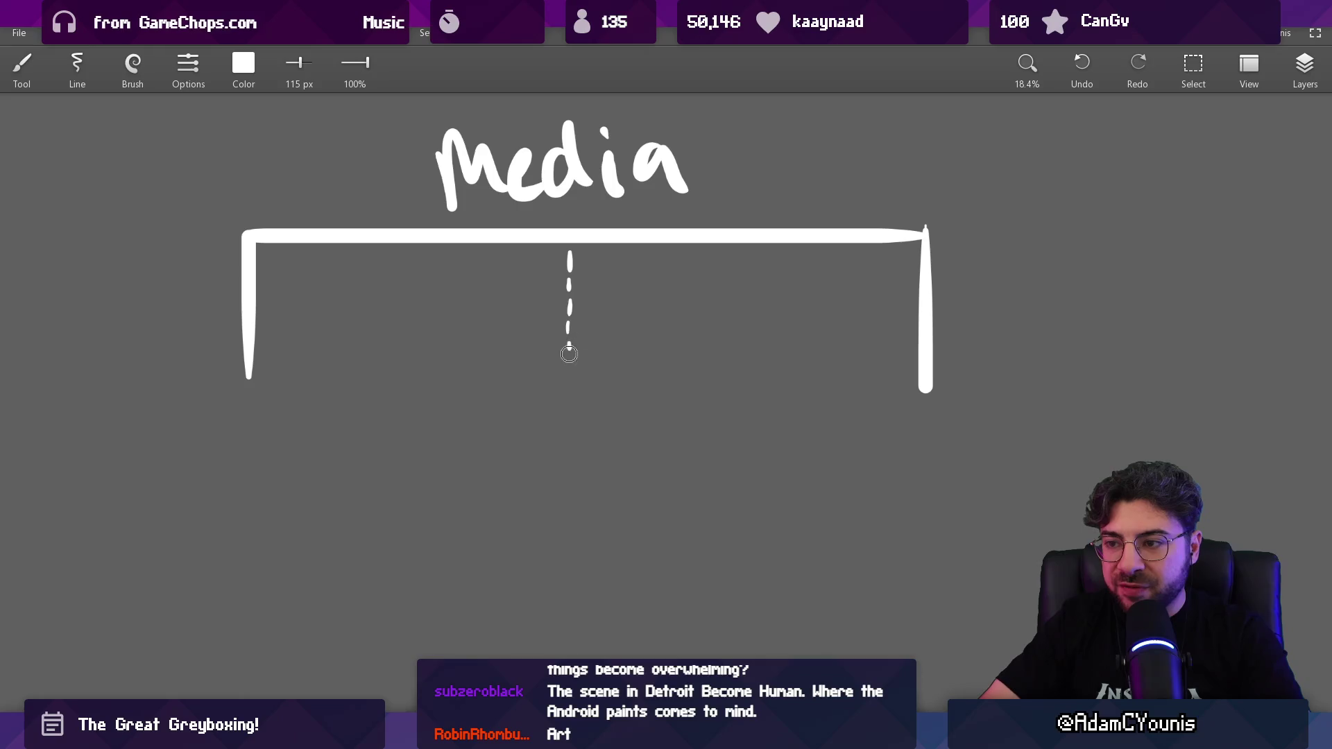
# Step: Write slop in the left half and content in the right half, then underline content
pyautogui.scroll(3, 451, 244)
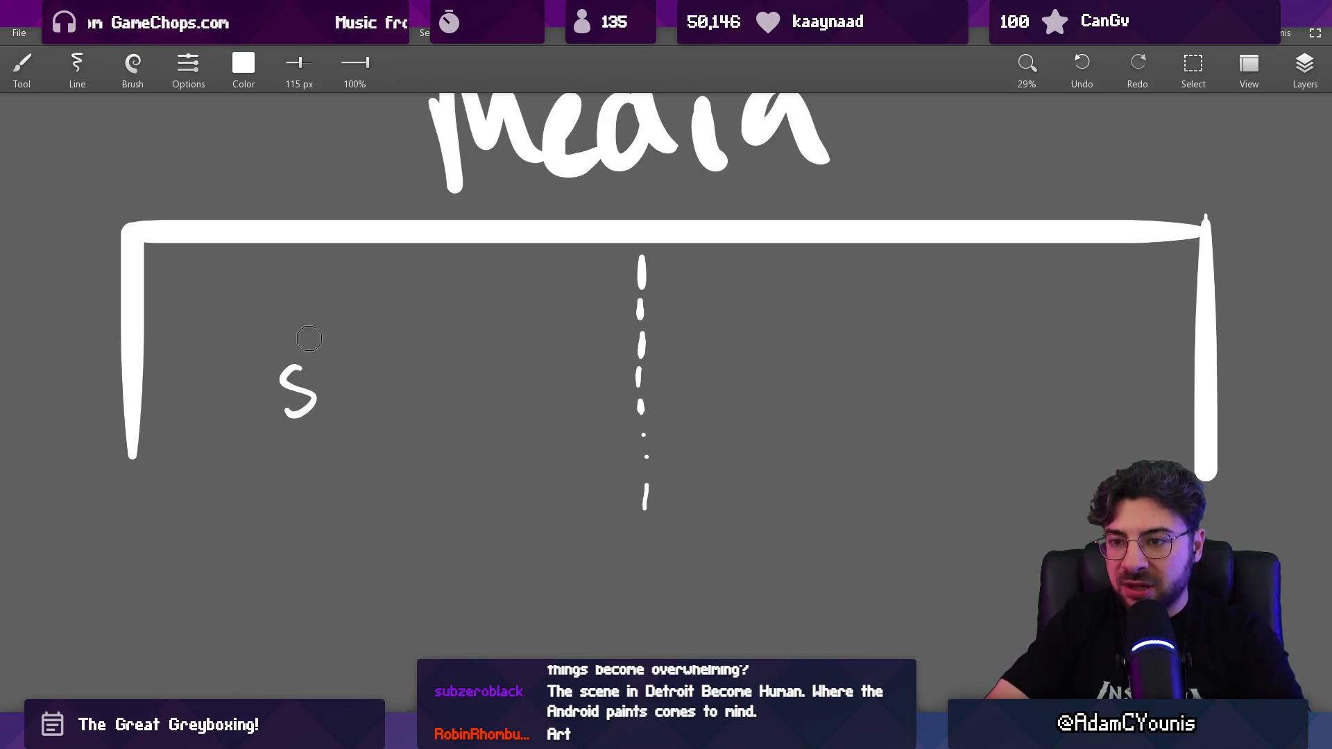
pyautogui.moveTo(317, 340); pyautogui.dragTo(325, 397)
pyautogui.moveTo(355, 364); pyautogui.dragTo(375, 378)
pyautogui.moveTo(833, 366)
pyautogui.mouseDown()
pyautogui.moveTo(858, 344)
pyautogui.moveTo(1041, 315)
pyautogui.mouseUp()
pyautogui.hotkey('ctrl', 'z')
pyautogui.hotkey('ctrl', 'z')
pyautogui.hotkey('ctrl', 'z')
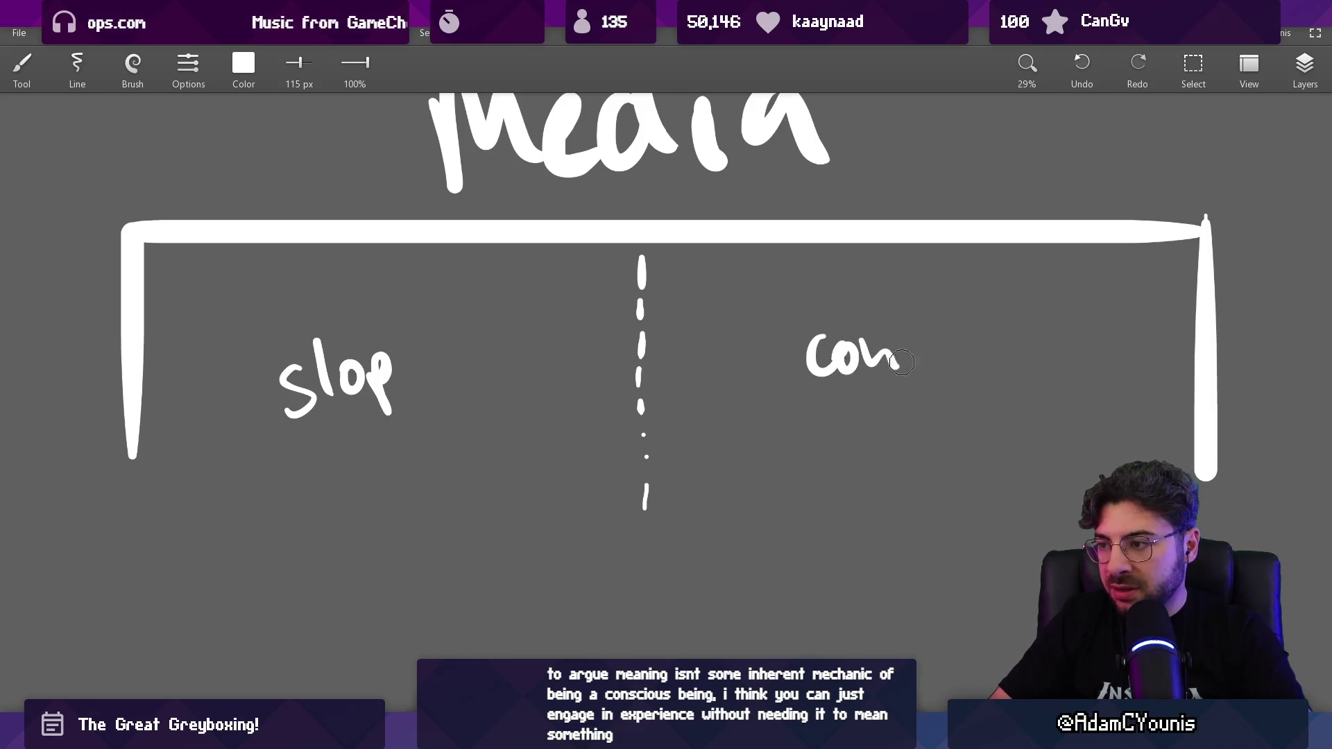
pyautogui.scroll(-2, 874, 392)
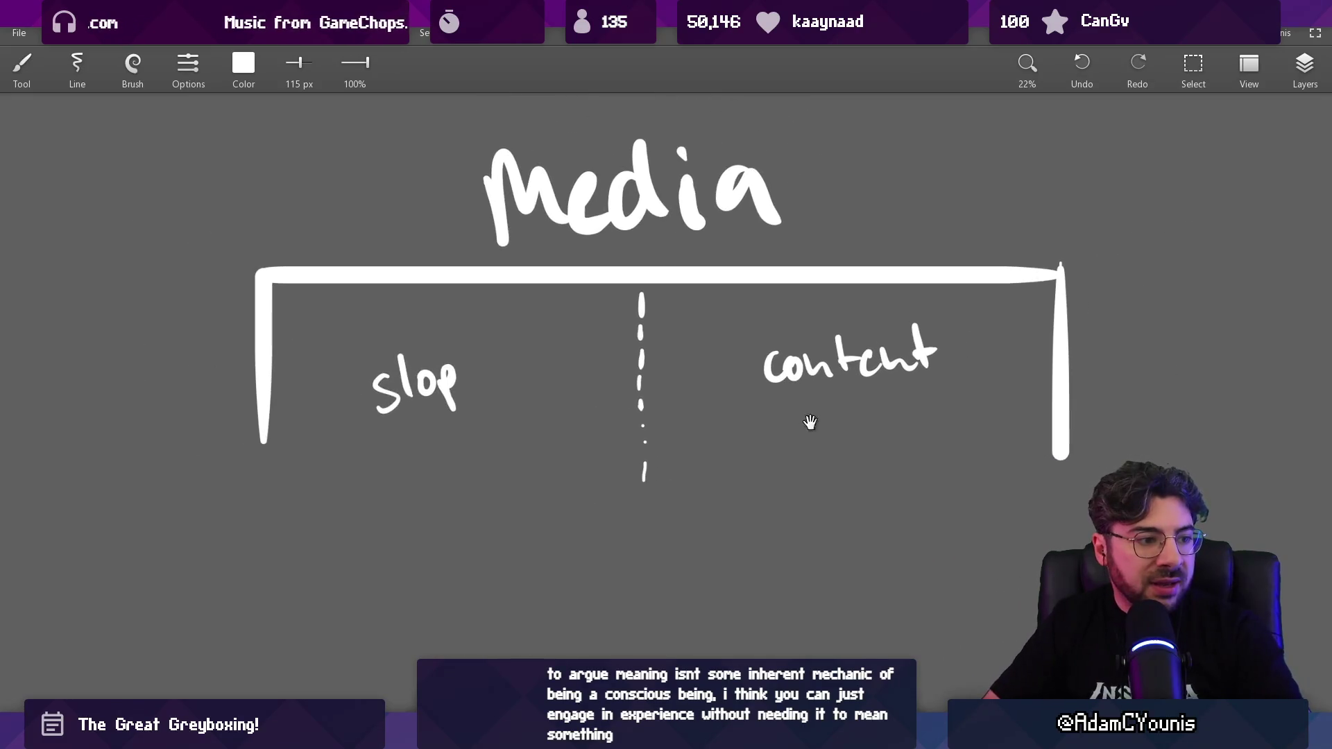
pyautogui.moveTo(780, 409); pyautogui.dragTo(942, 381)
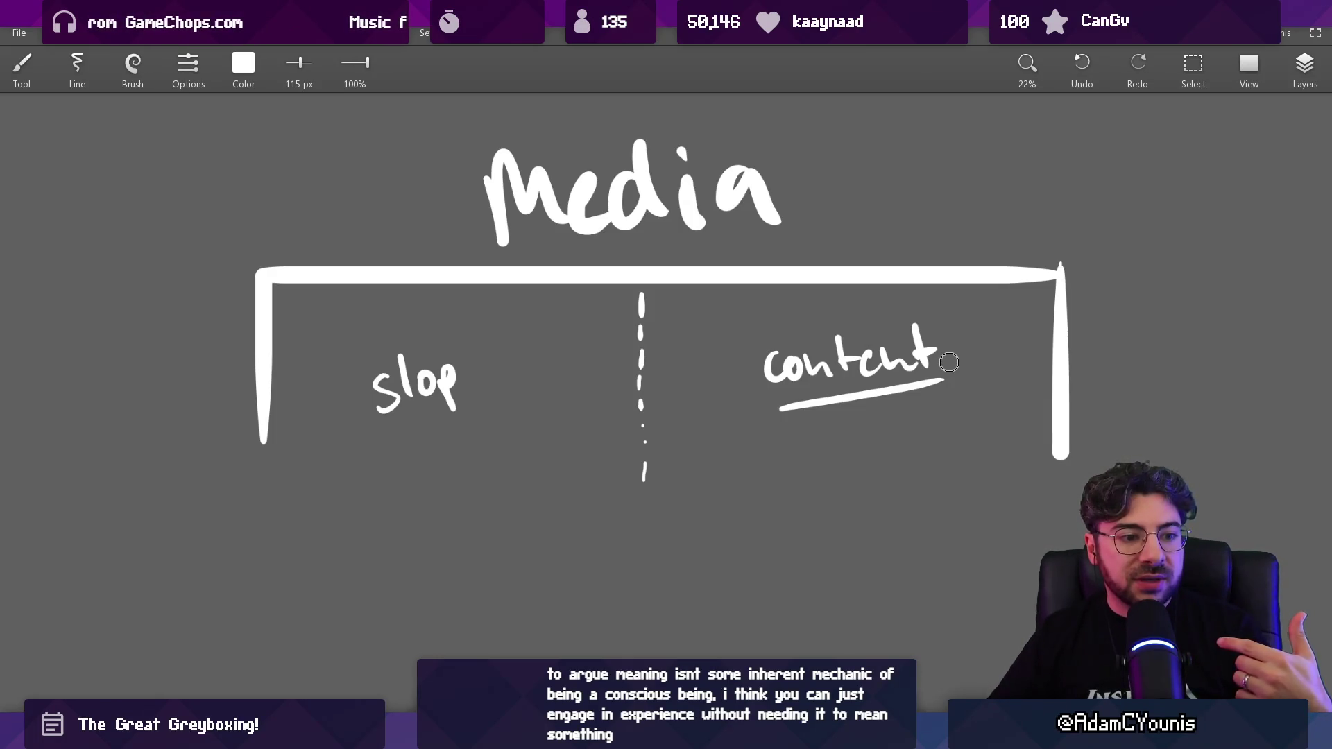
# Step: Draw a cluster of four overlapping loops below content
pyautogui.scroll(5, 808, 451)
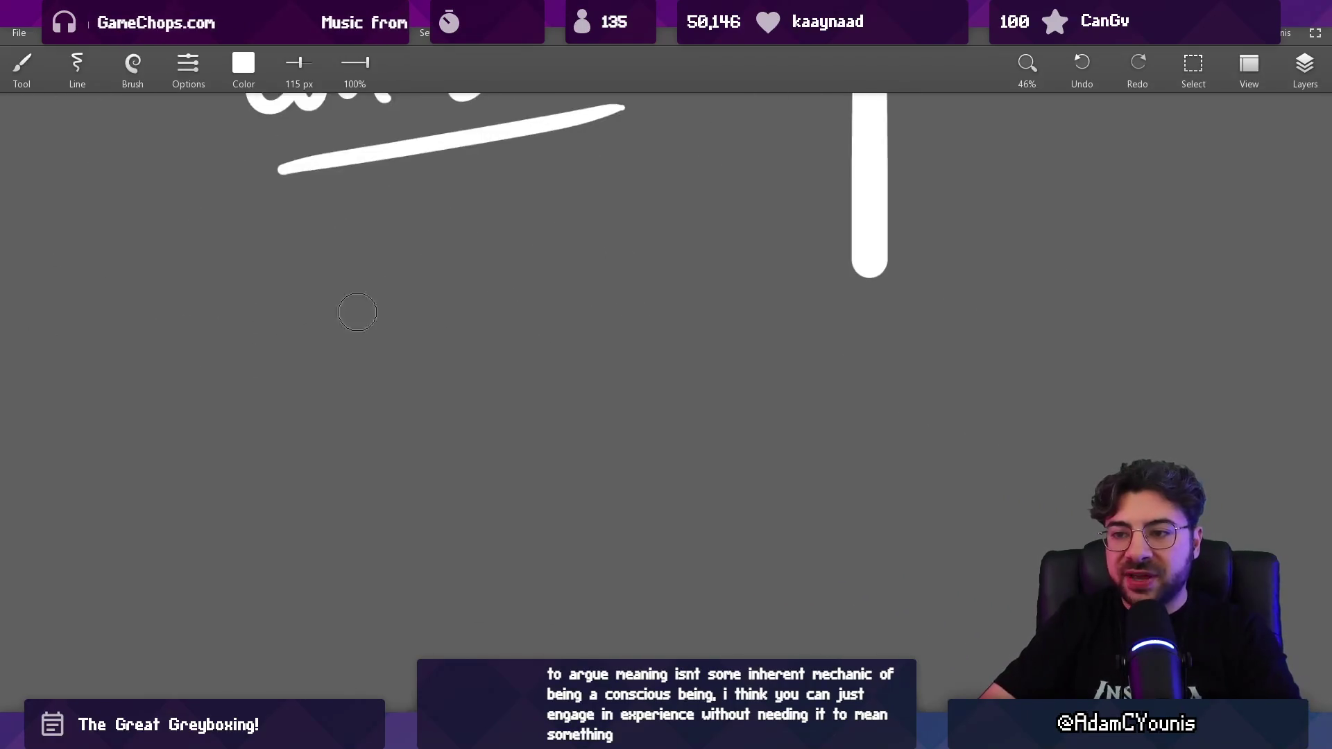
pyautogui.moveTo(347, 283); pyautogui.dragTo(312, 316)
pyautogui.moveTo(450, 236)
pyautogui.mouseDown()
pyautogui.moveTo(388, 389)
pyautogui.moveTo(423, 232)
pyautogui.mouseUp()
pyautogui.moveTo(514, 336)
pyautogui.mouseDown()
pyautogui.moveTo(401, 451)
pyautogui.moveTo(460, 305)
pyautogui.mouseUp()
pyautogui.moveTo(392, 394)
pyautogui.mouseDown()
pyautogui.moveTo(292, 436)
pyautogui.moveTo(443, 358)
pyautogui.moveTo(423, 364)
pyautogui.mouseUp()
# Step: Draw a line down from the loops and write meaning beneath them
pyautogui.scroll(-5, 548, 540)
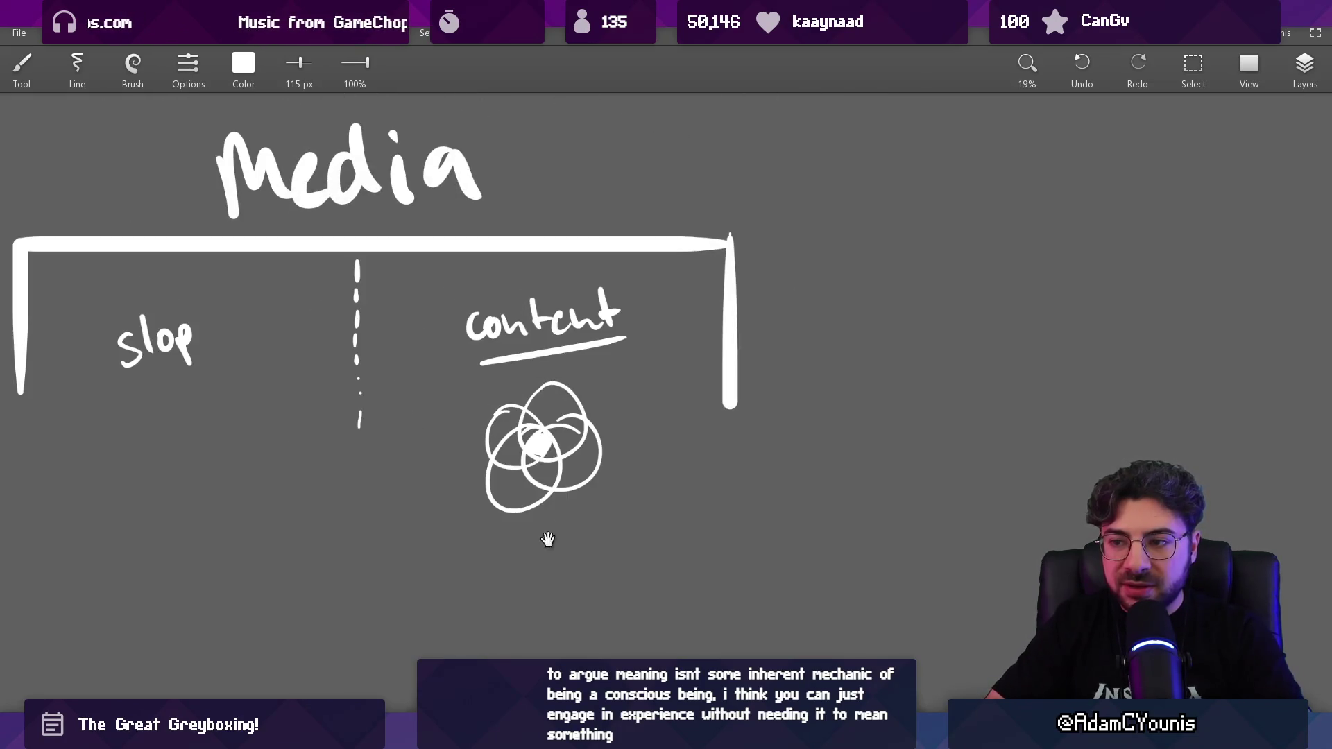
pyautogui.scroll(4, 529, 448)
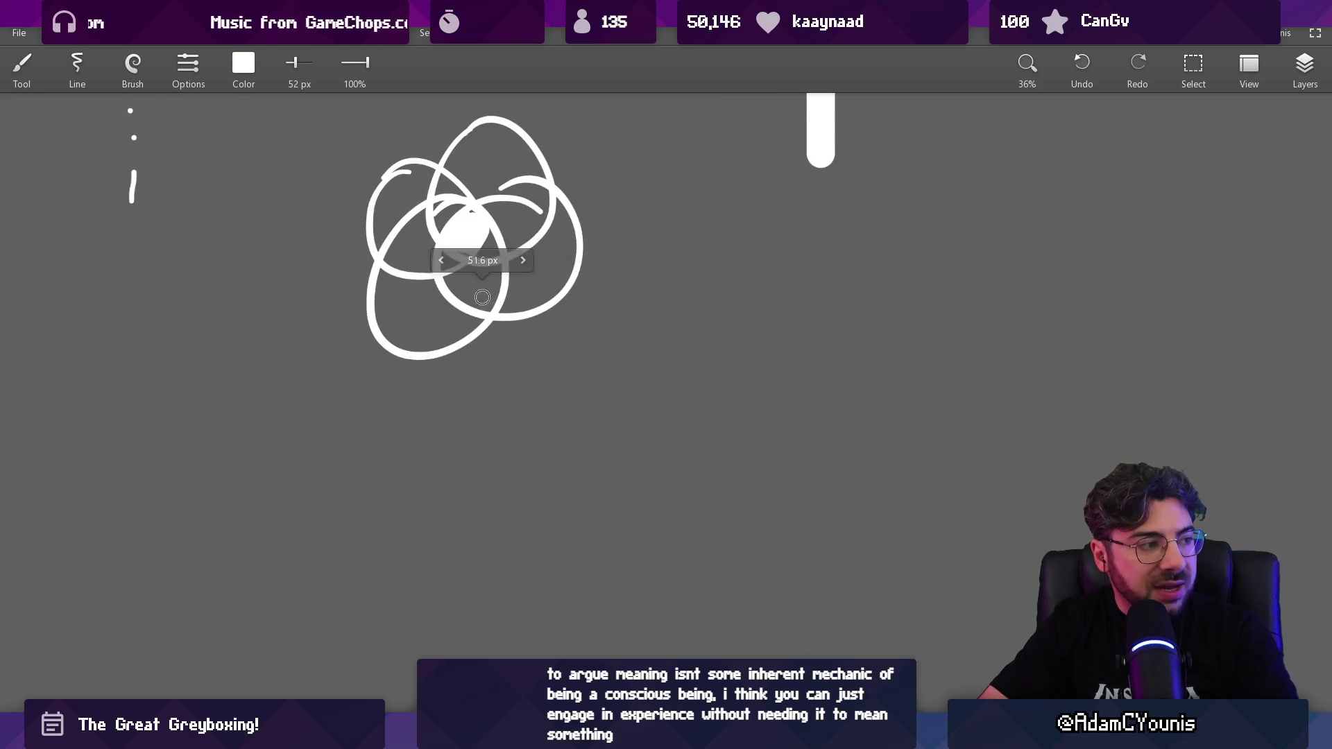
pyautogui.moveTo(476, 283); pyautogui.dragTo(518, 378)
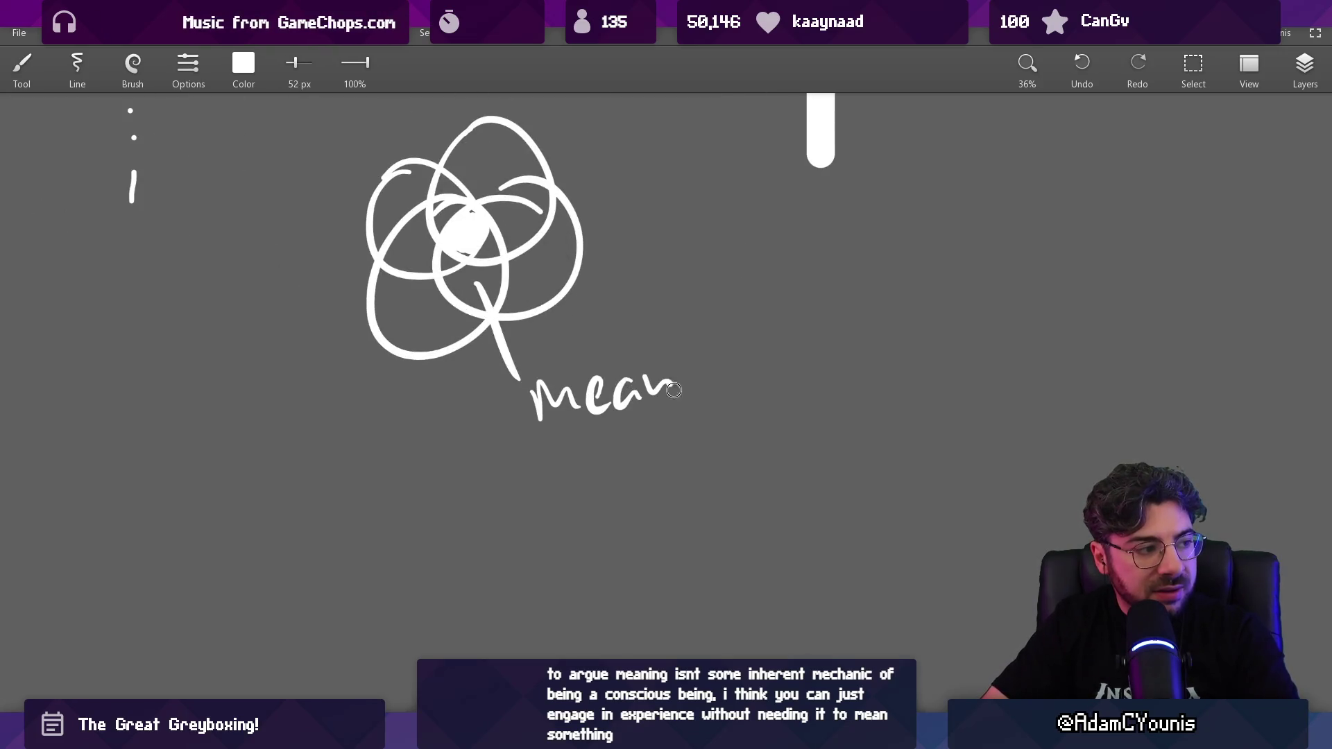
pyautogui.moveTo(716, 381); pyautogui.dragTo(755, 386)
pyautogui.moveTo(775, 357); pyautogui.dragTo(797, 436)
pyautogui.scroll(-5, 770, 444)
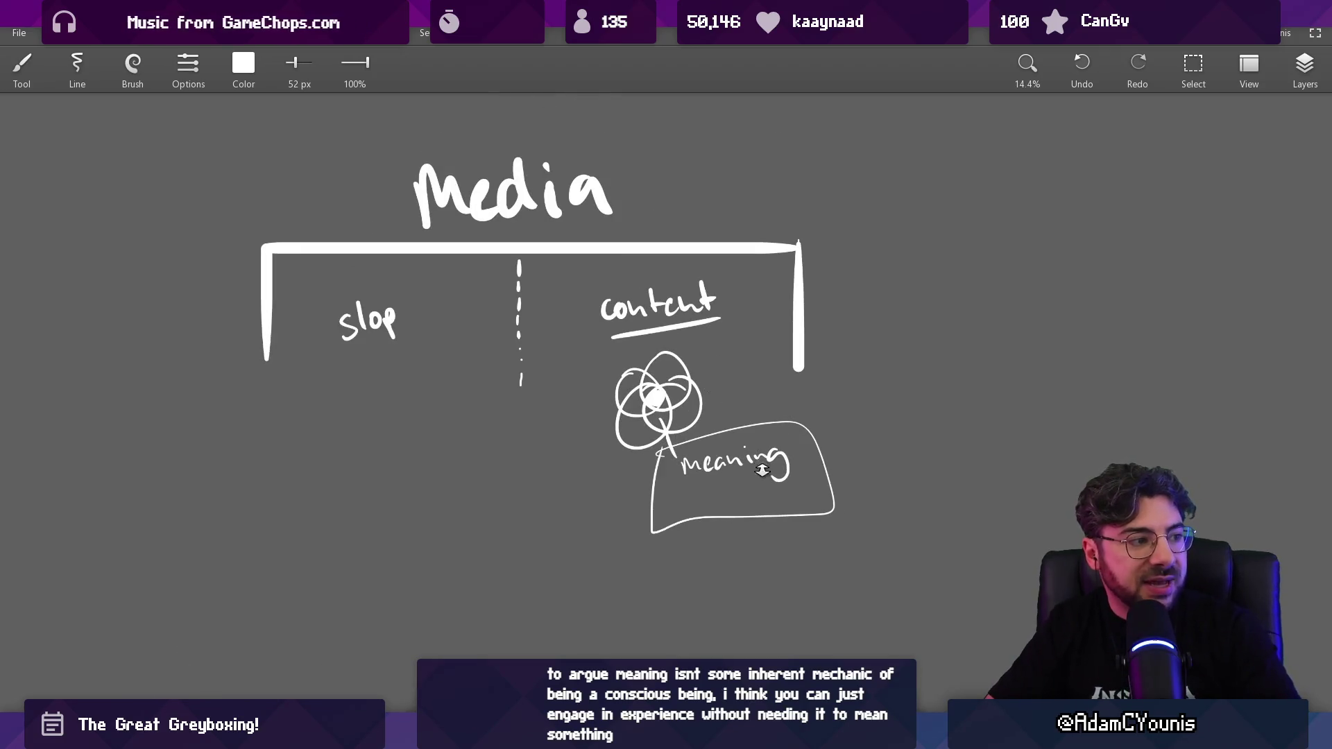
pyautogui.scroll(1, 761, 471)
# Step: Undo a stray box stroke around content and erase the underline beneath content
pyautogui.moveTo(642, 419)
pyautogui.mouseDown()
pyautogui.moveTo(690, 485)
pyautogui.moveTo(667, 442)
pyautogui.mouseUp()
pyautogui.scroll(1, 703, 431)
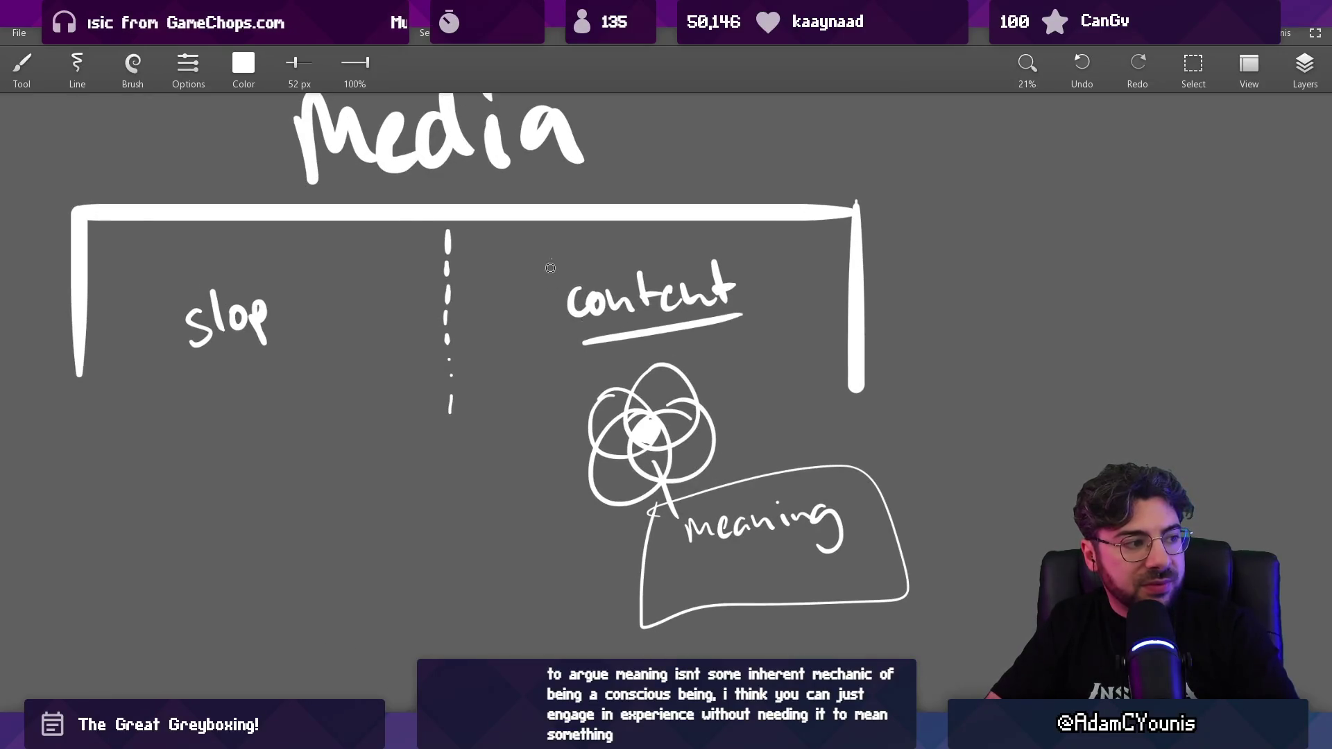
pyautogui.moveTo(550, 258); pyautogui.dragTo(555, 334)
pyautogui.moveTo(551, 249)
pyautogui.mouseDown()
pyautogui.moveTo(773, 232)
pyautogui.moveTo(766, 339)
pyautogui.mouseUp()
pyautogui.hotkey('ctrl', 'z')
pyautogui.press('e')
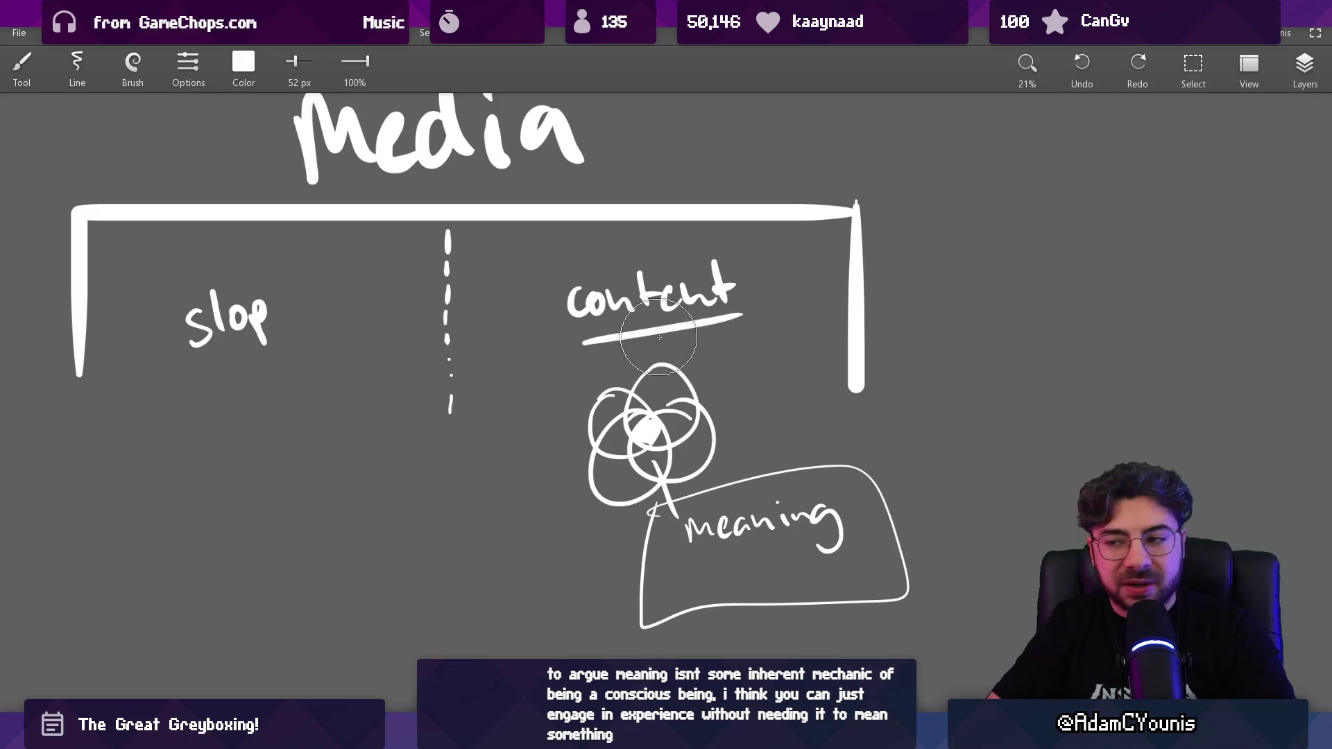
pyautogui.moveTo(581, 343); pyautogui.dragTo(751, 321)
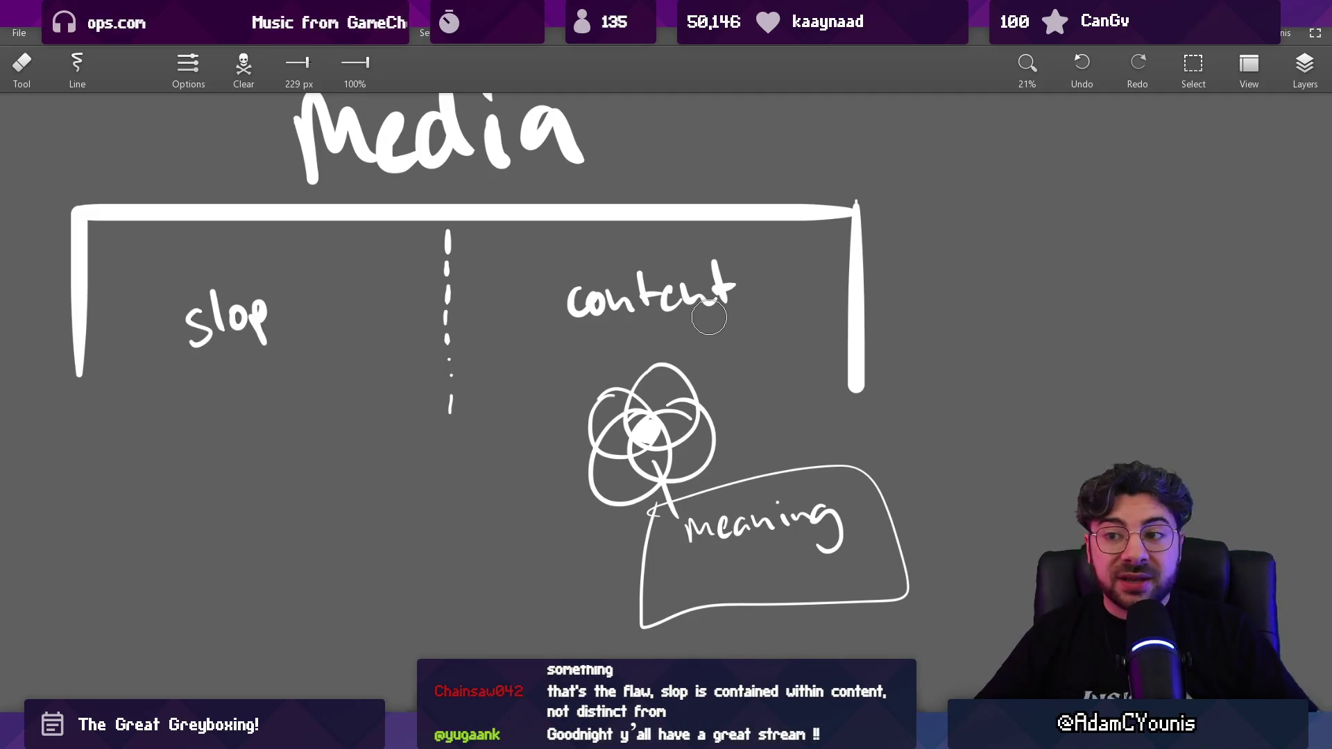
pyautogui.moveTo(344, 274); pyautogui.dragTo(424, 394)
pyautogui.press('b')
pyautogui.moveTo(355, 309)
pyautogui.mouseDown()
pyautogui.moveTo(690, 203)
pyautogui.moveTo(310, 310)
pyautogui.mouseUp()
pyautogui.hotkey('ctrl', 'z')
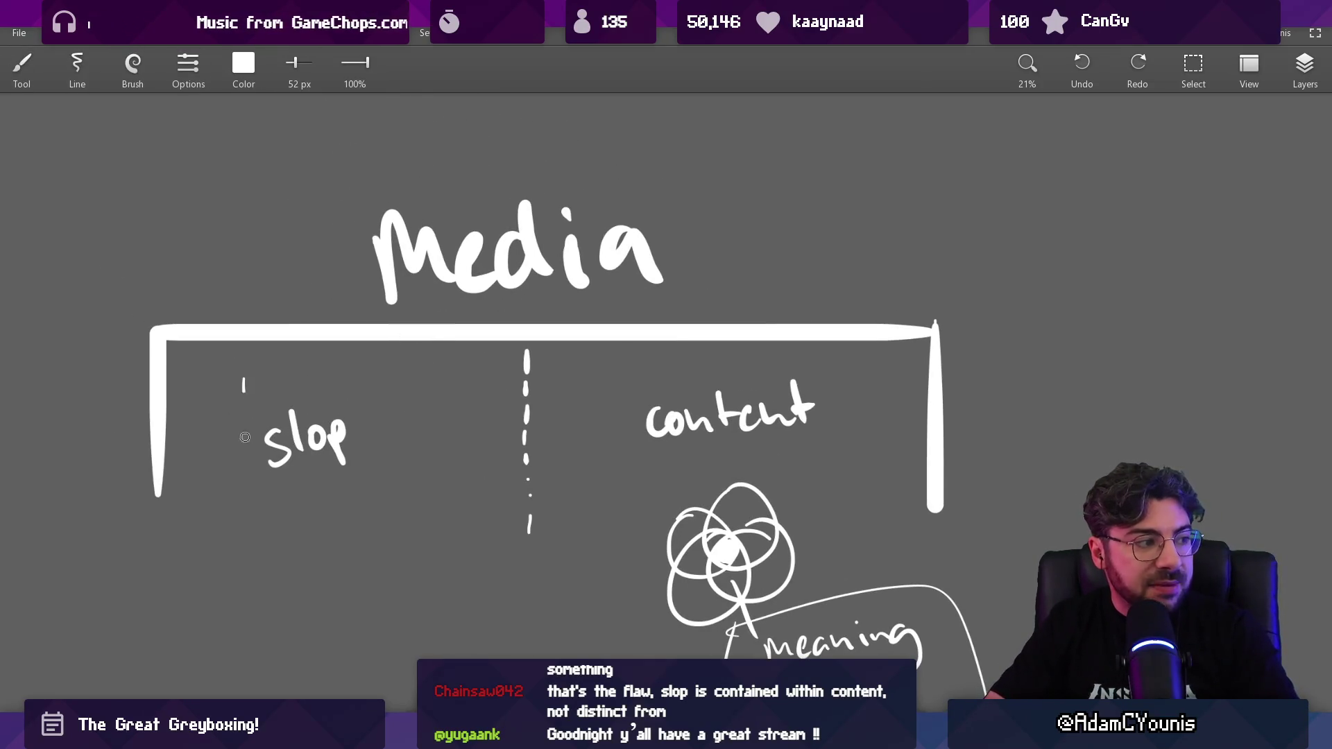
pyautogui.moveTo(245, 437); pyautogui.dragTo(243, 388)
pyautogui.hotkey('ctrl', 'z')
pyautogui.moveTo(611, 357)
pyautogui.mouseDown()
pyautogui.moveTo(627, 489)
pyautogui.moveTo(624, 364)
pyautogui.mouseUp()
pyautogui.hotkey('ctrl', 'z')
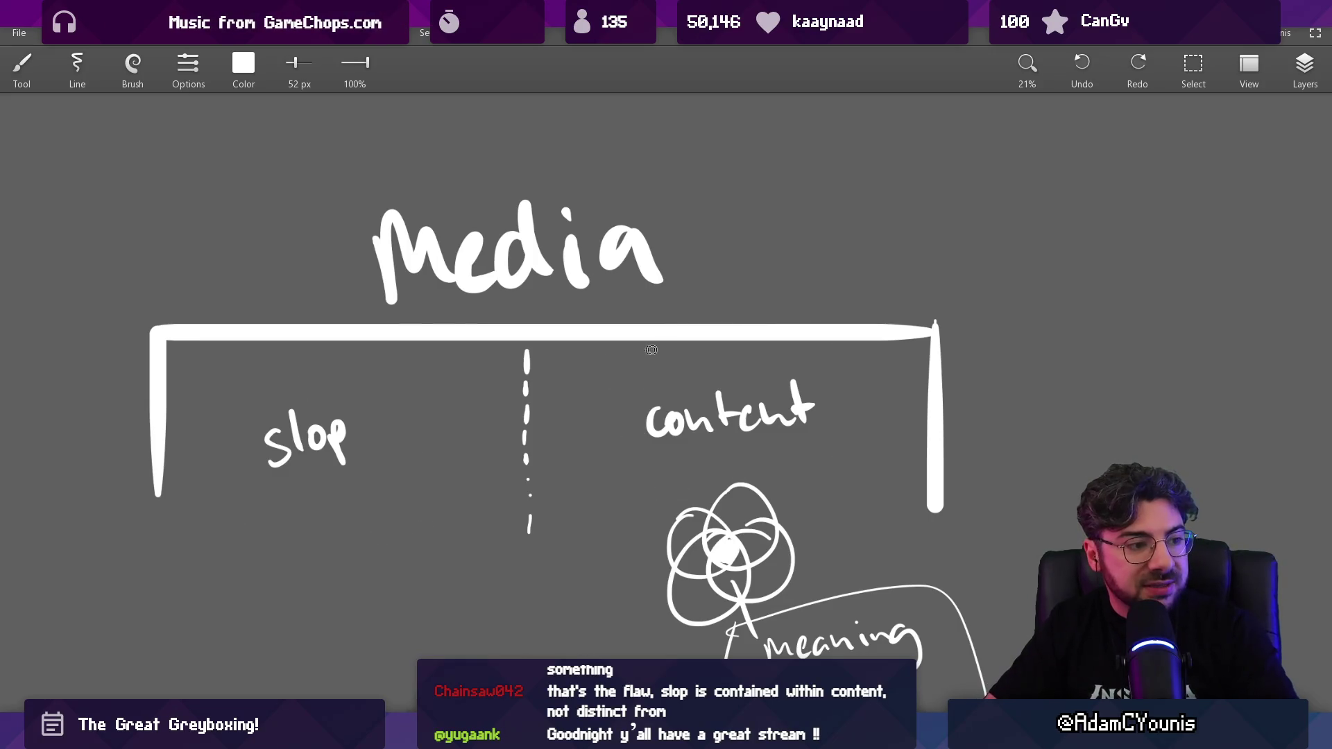
pyautogui.hscroll(3, 655, 343)
pyautogui.scroll(-1, 656, 343)
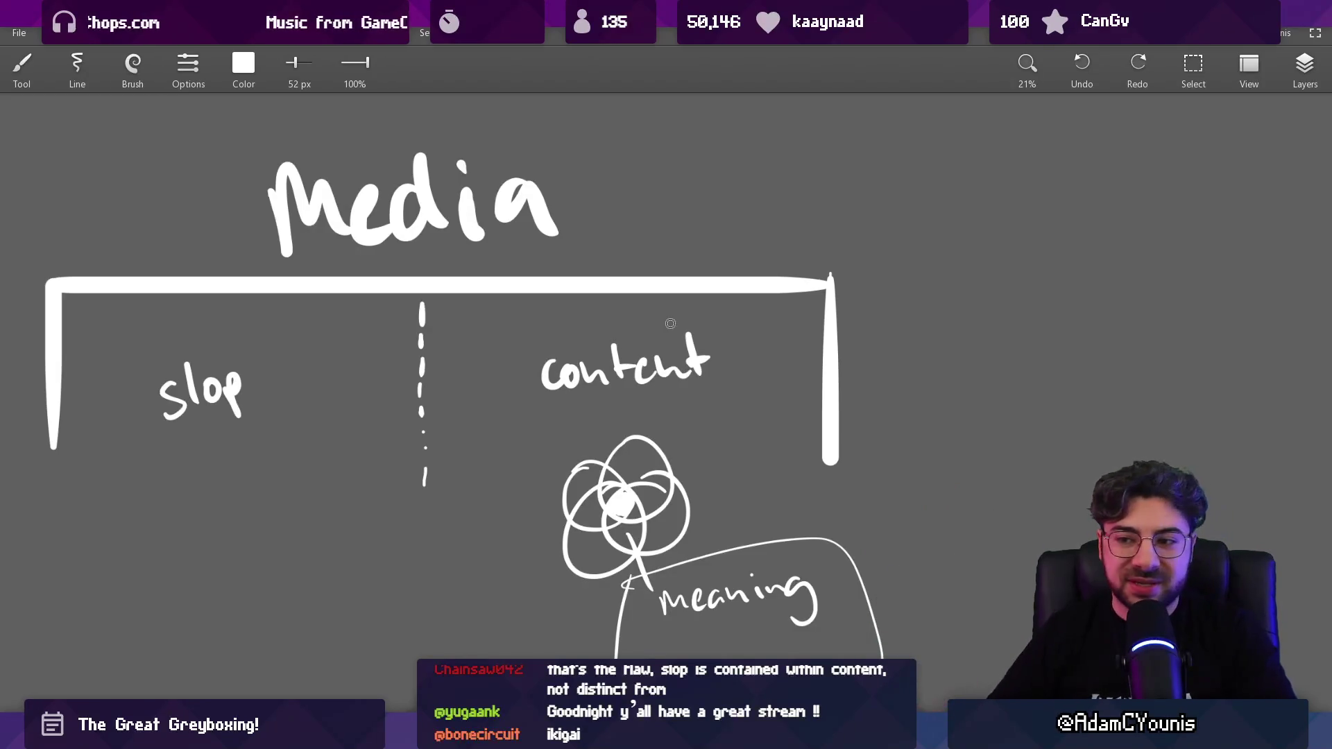
pyautogui.scroll(-2, 625, 306)
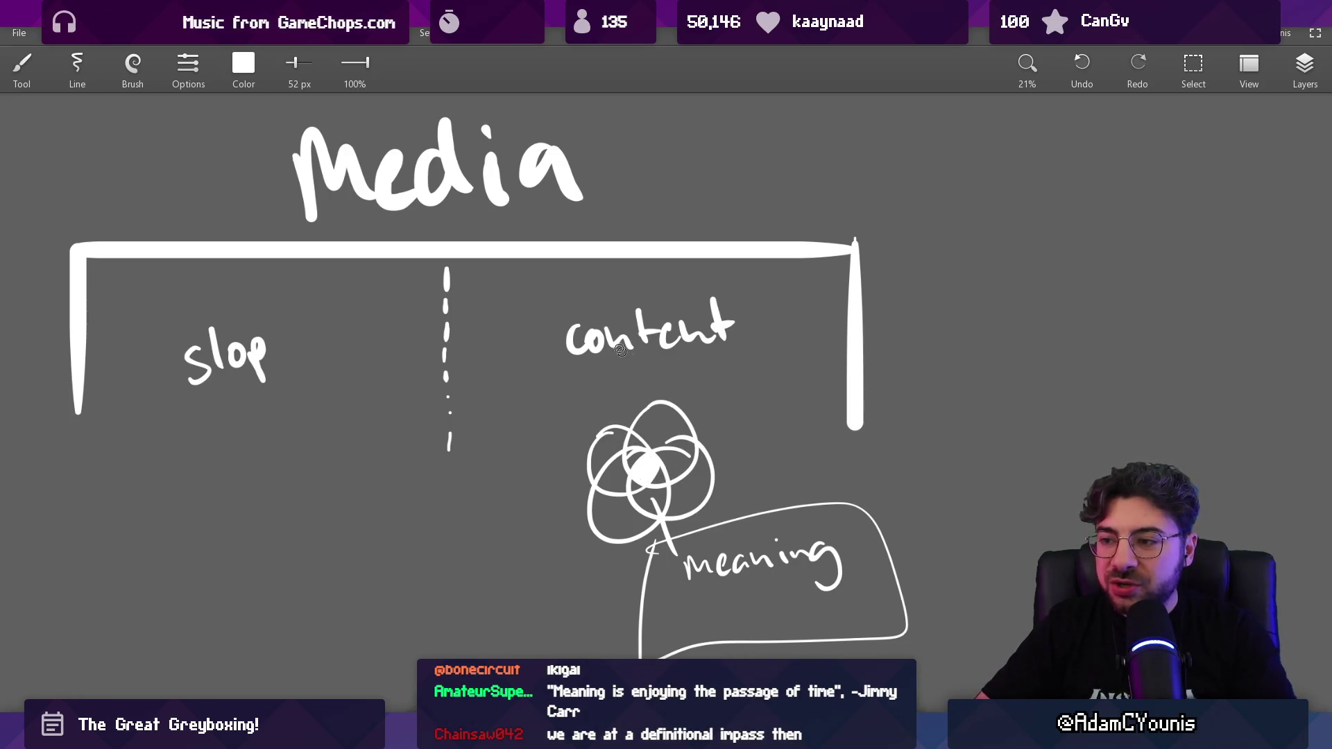
# Step: Write Content above the Media heading and circle the word slop
pyautogui.moveTo(620, 350); pyautogui.dragTo(698, 454)
pyautogui.moveTo(450, 122); pyautogui.dragTo(495, 178)
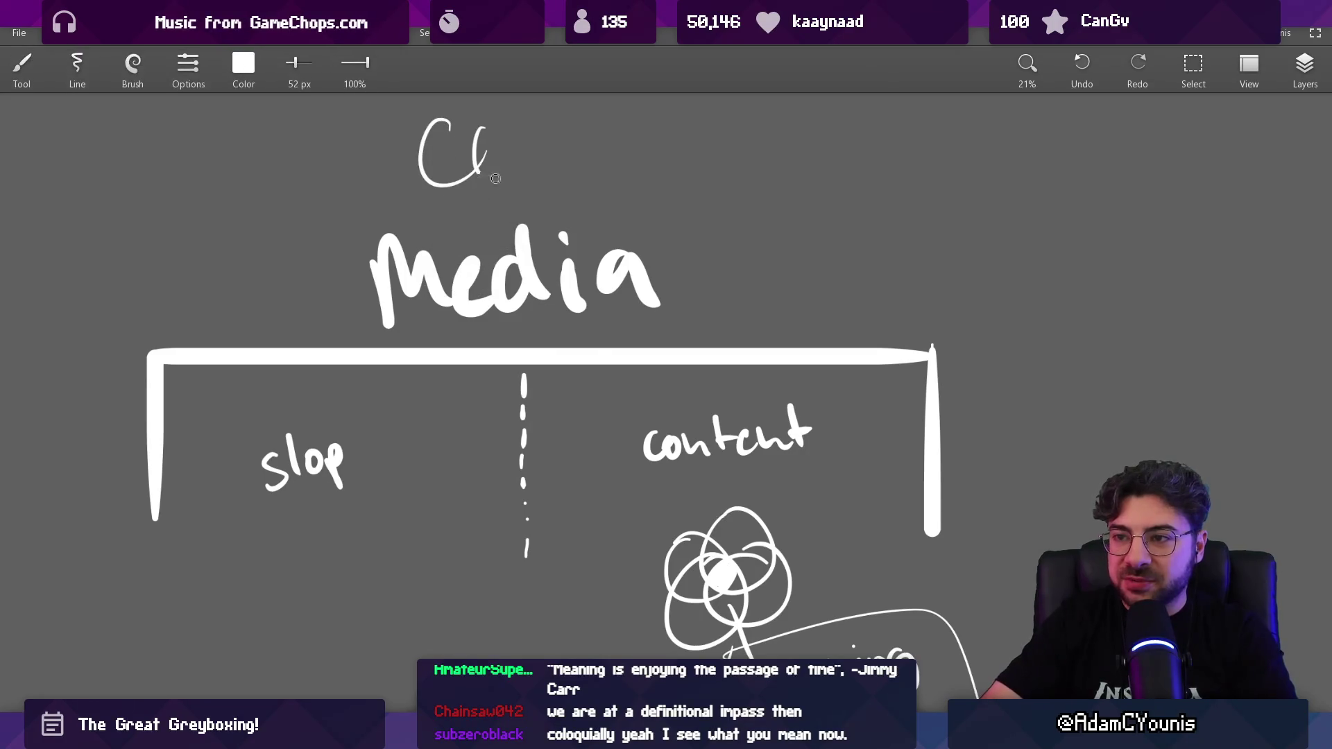
pyautogui.scroll(-5, 597, 276)
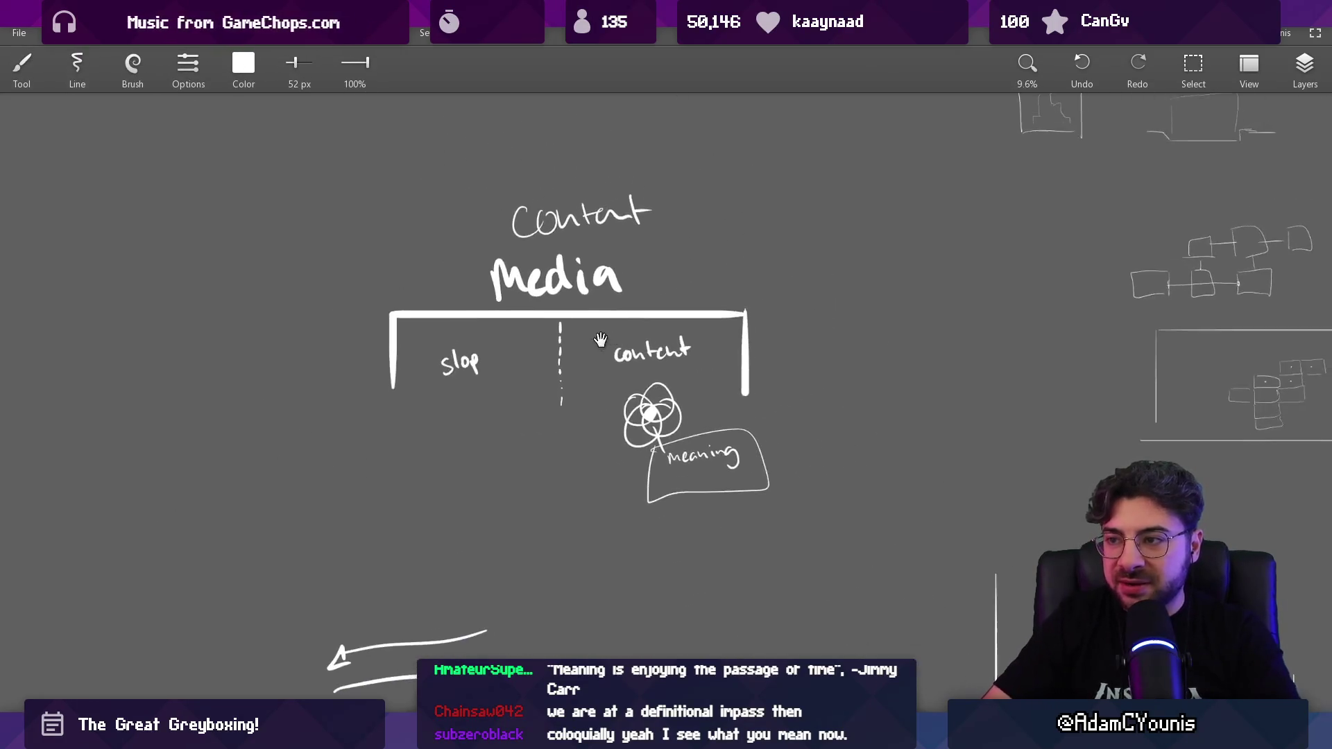
pyautogui.scroll(3, 581, 327)
pyautogui.moveTo(410, 334)
pyautogui.mouseDown()
pyautogui.moveTo(375, 425)
pyautogui.moveTo(414, 358)
pyautogui.mouseUp()
# Step: Undo the circle and the Content heading, then leave fullscreen with F11
pyautogui.hotkey('ctrl', 'z')
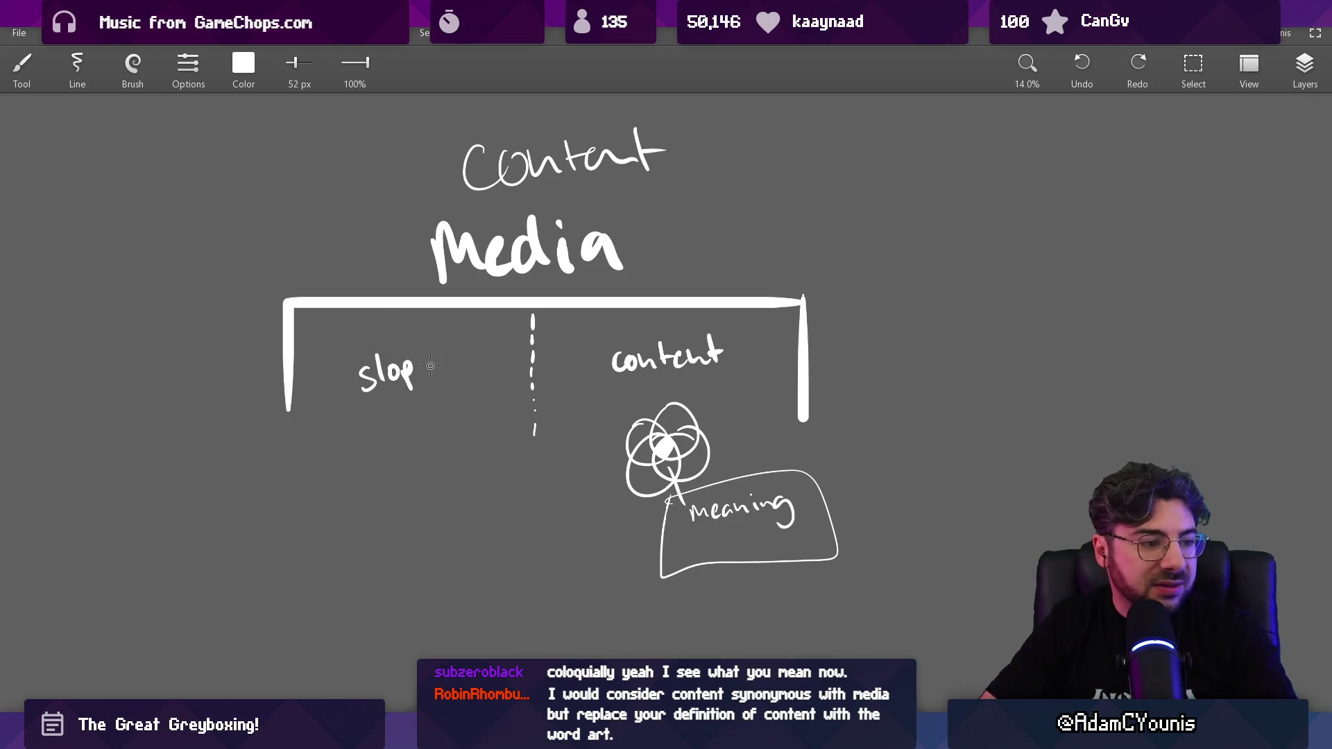
pyautogui.hotkey('ctrl', 'z')
pyautogui.hotkey('ctrl', 'z')
pyautogui.hotkey('ctrl', 'z')
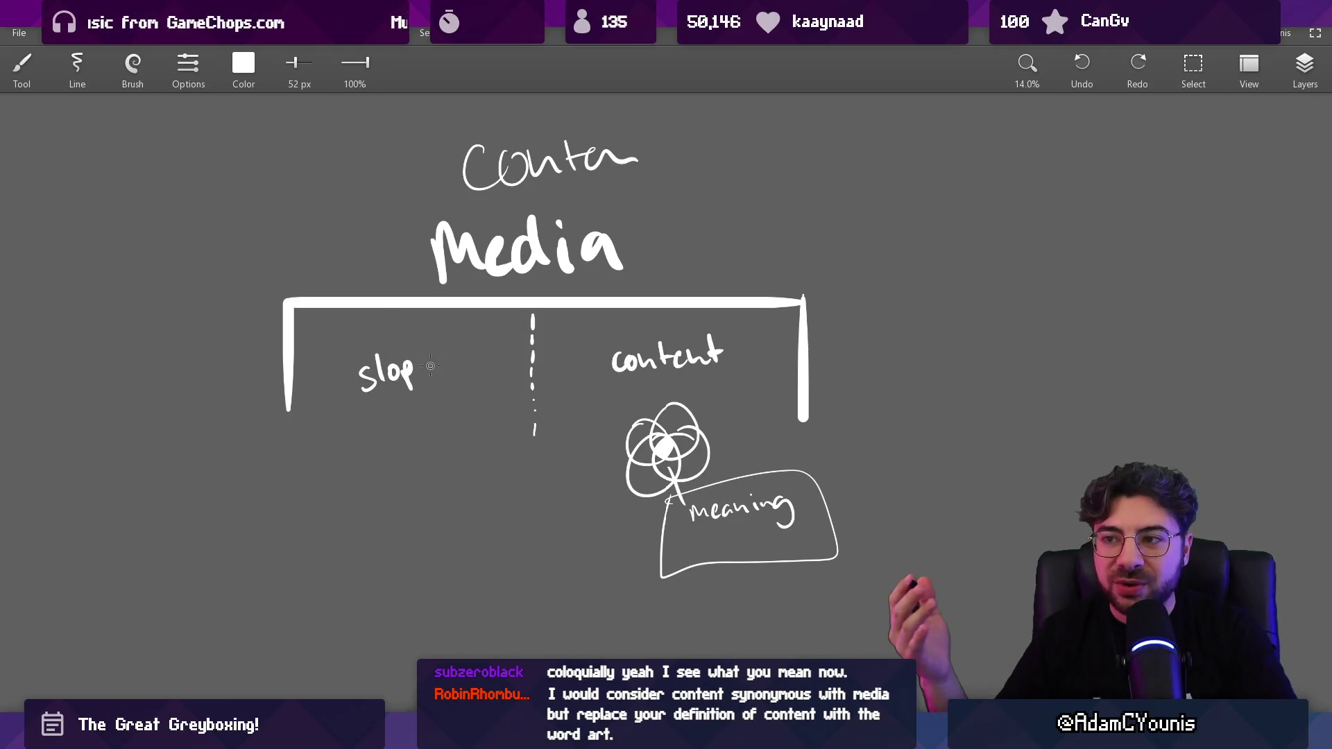
pyautogui.hotkey('ctrl', 'z')
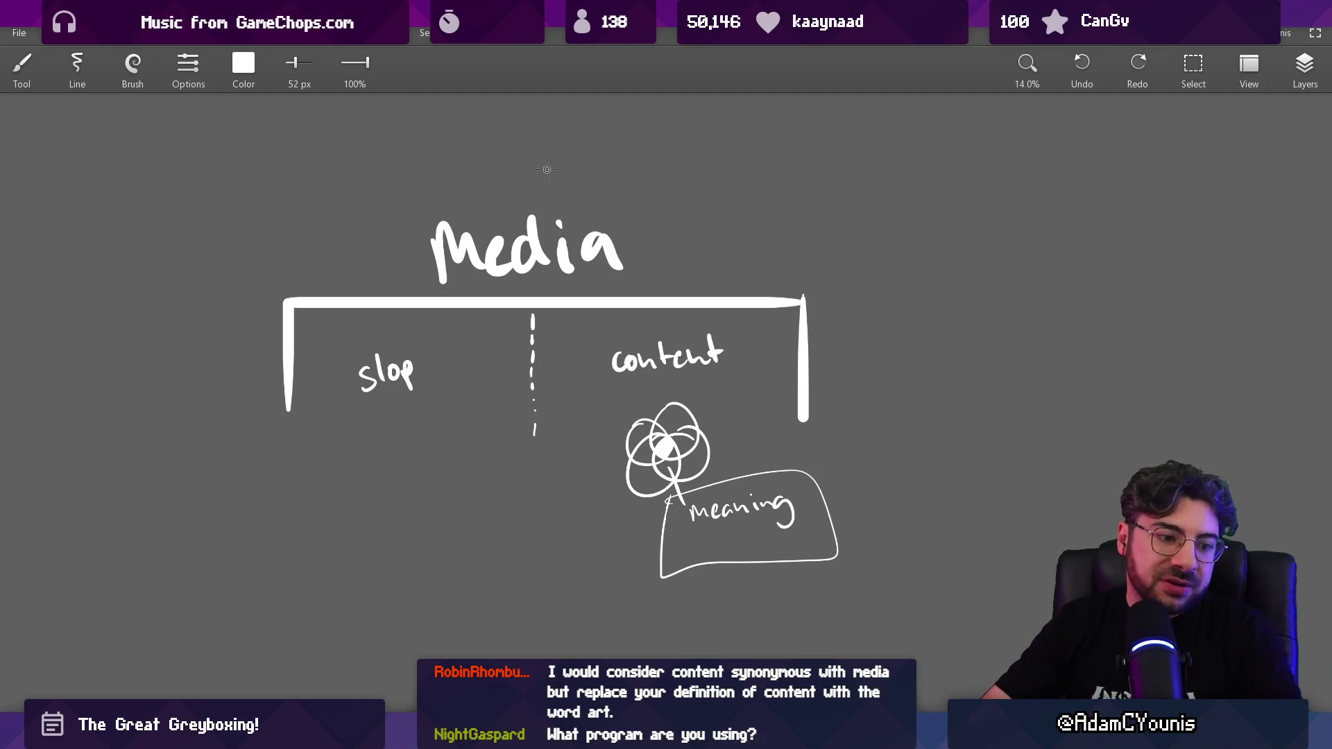
pyautogui.scroll(2, 582, 194)
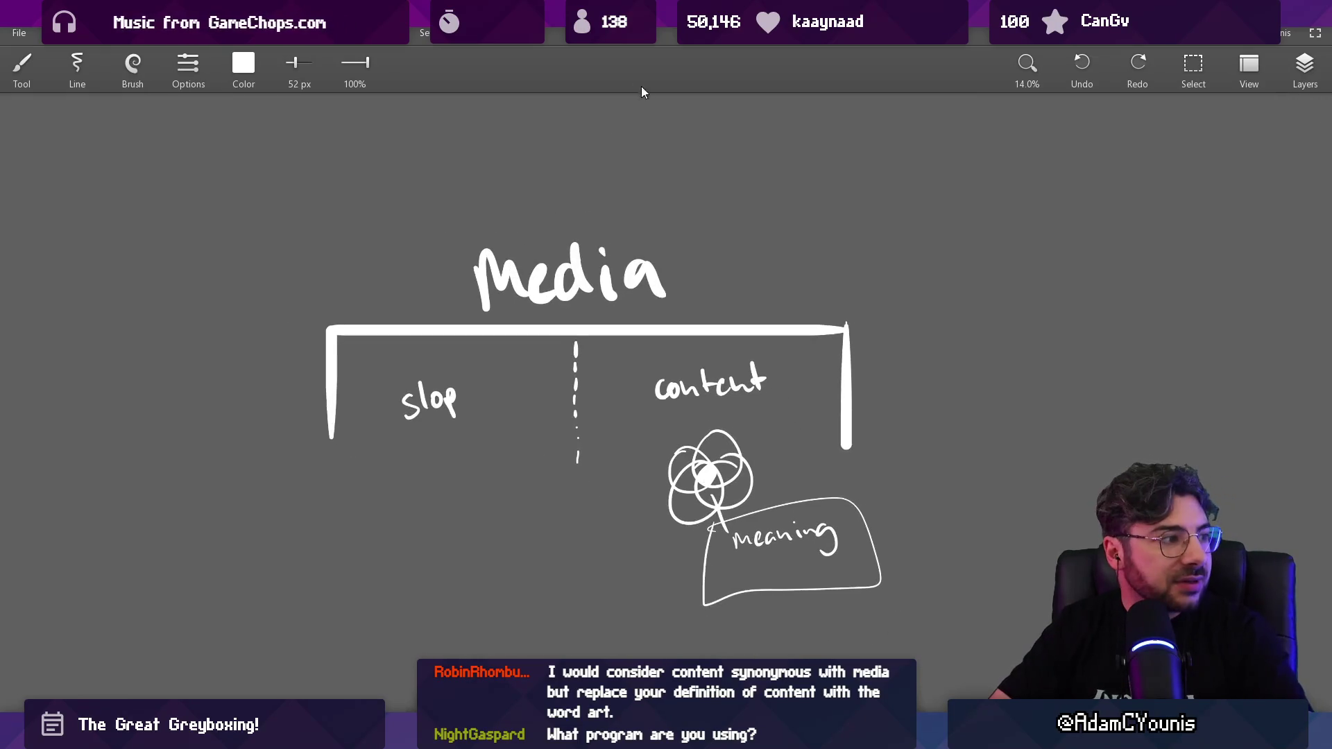
pyautogui.press('F11')
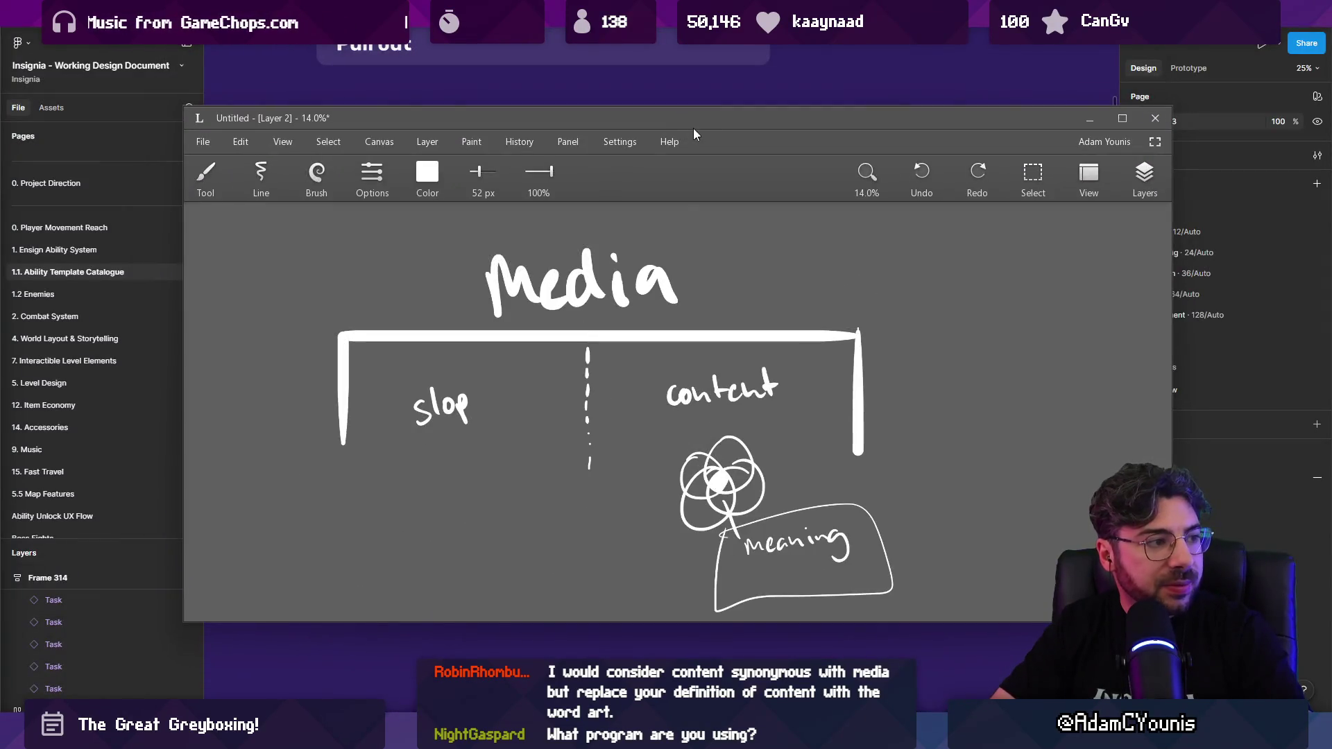
# Step: Maximize Leonardo, cancel a Start search for 'chro', and Alt+Tab to Chrome's Google results
pyautogui.doubleClick(689, 122)
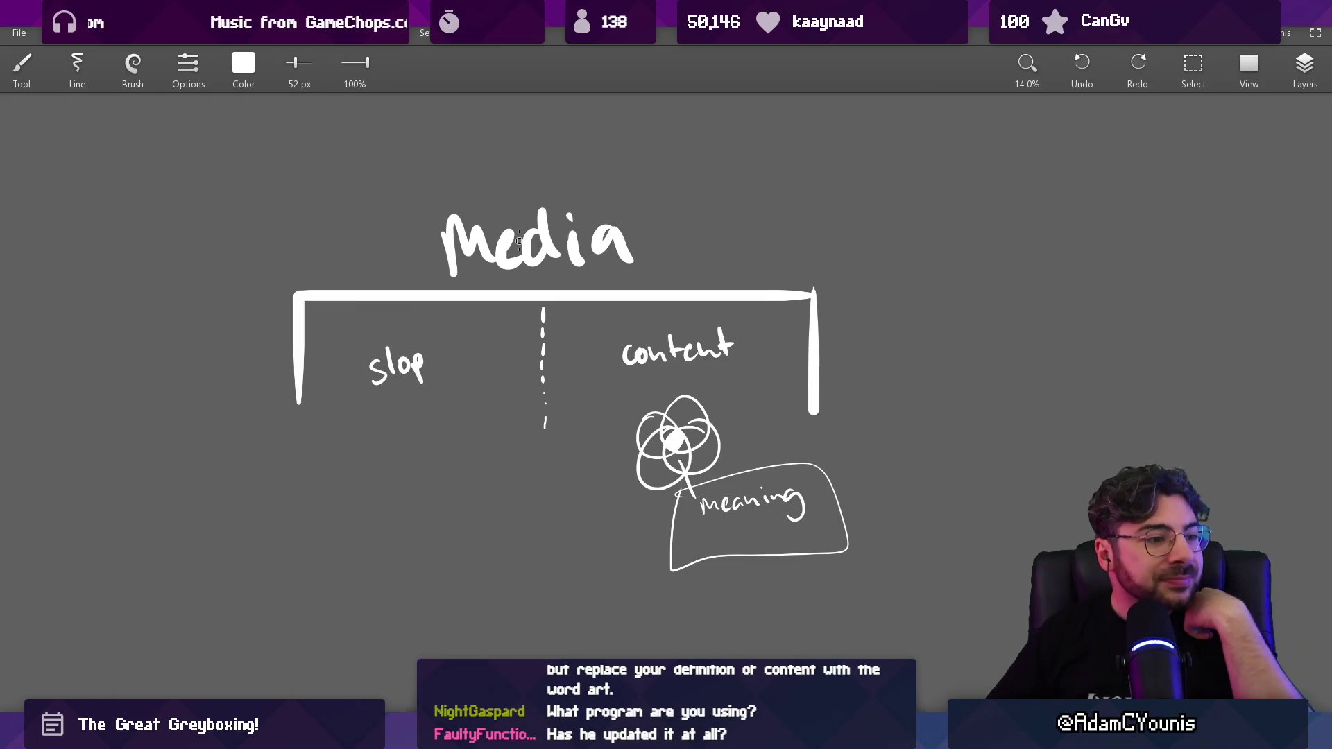
pyautogui.press('super')
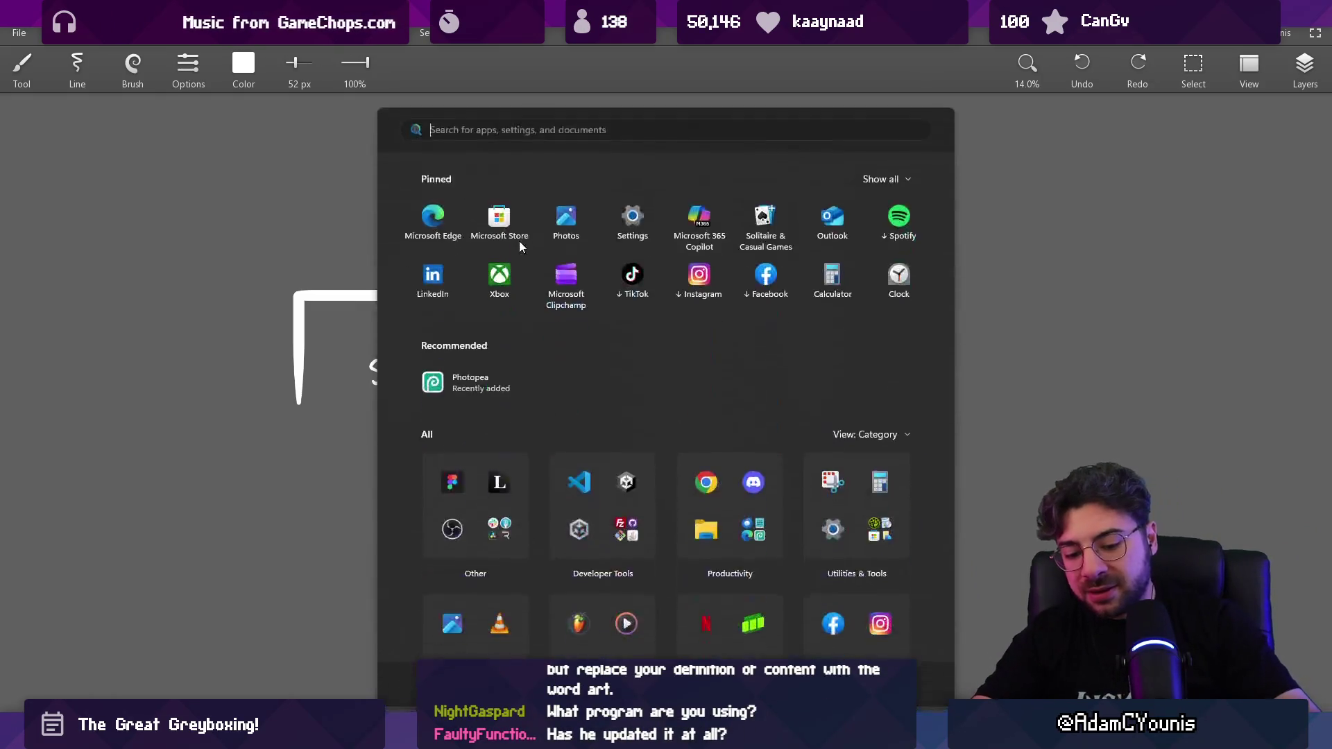
pyautogui.write('chro')
pyautogui.press('Escape')
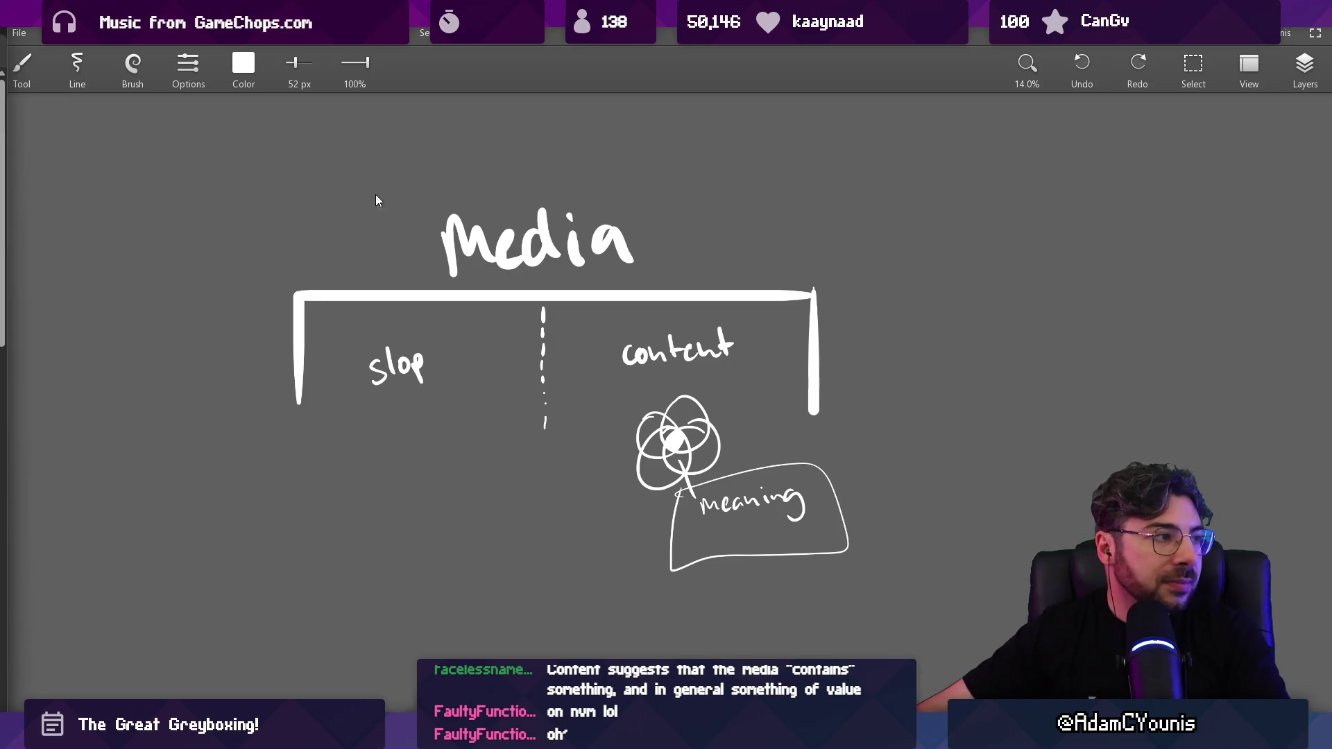
pyautogui.hotkey('alt', 'Tab')
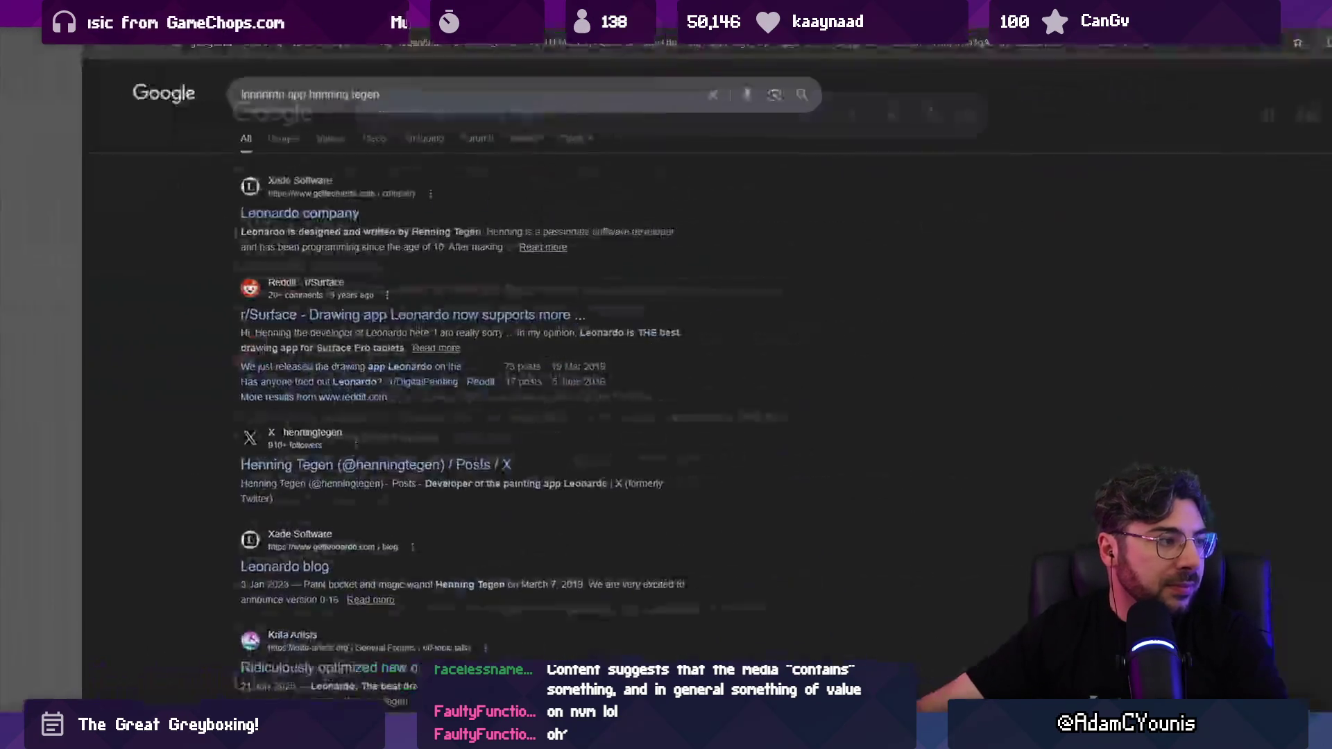
# Step: Open the Leonardo company page, read through its FAQ, and return to the home page
pyautogui.click(414, 231)
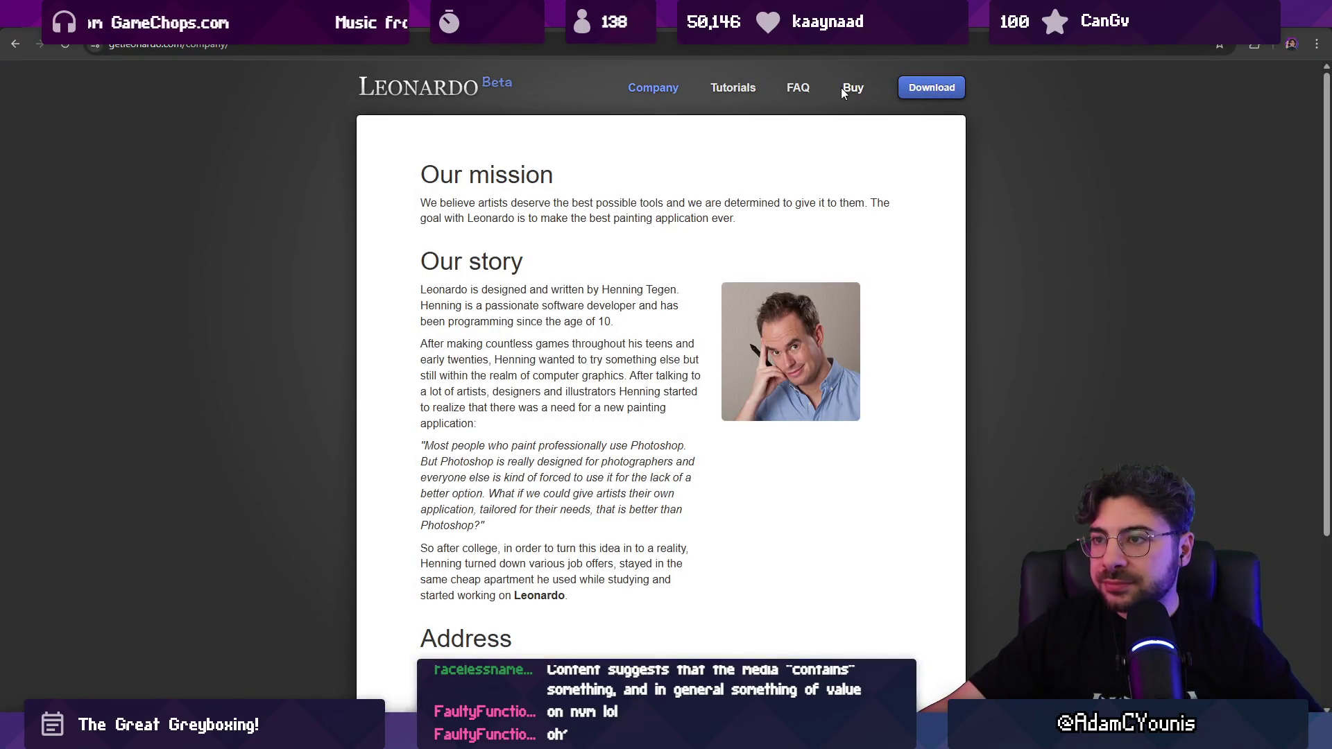
pyautogui.click(796, 92)
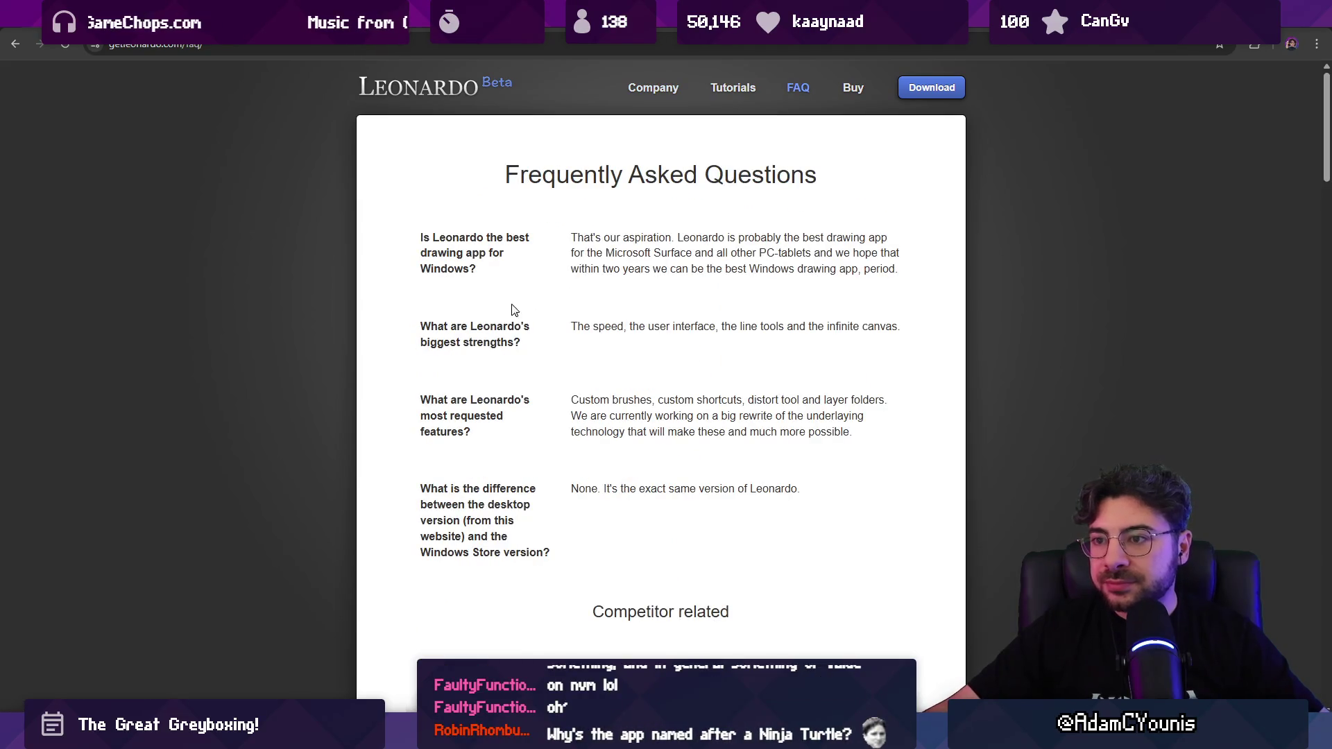
pyautogui.scroll(-20, 513, 309)
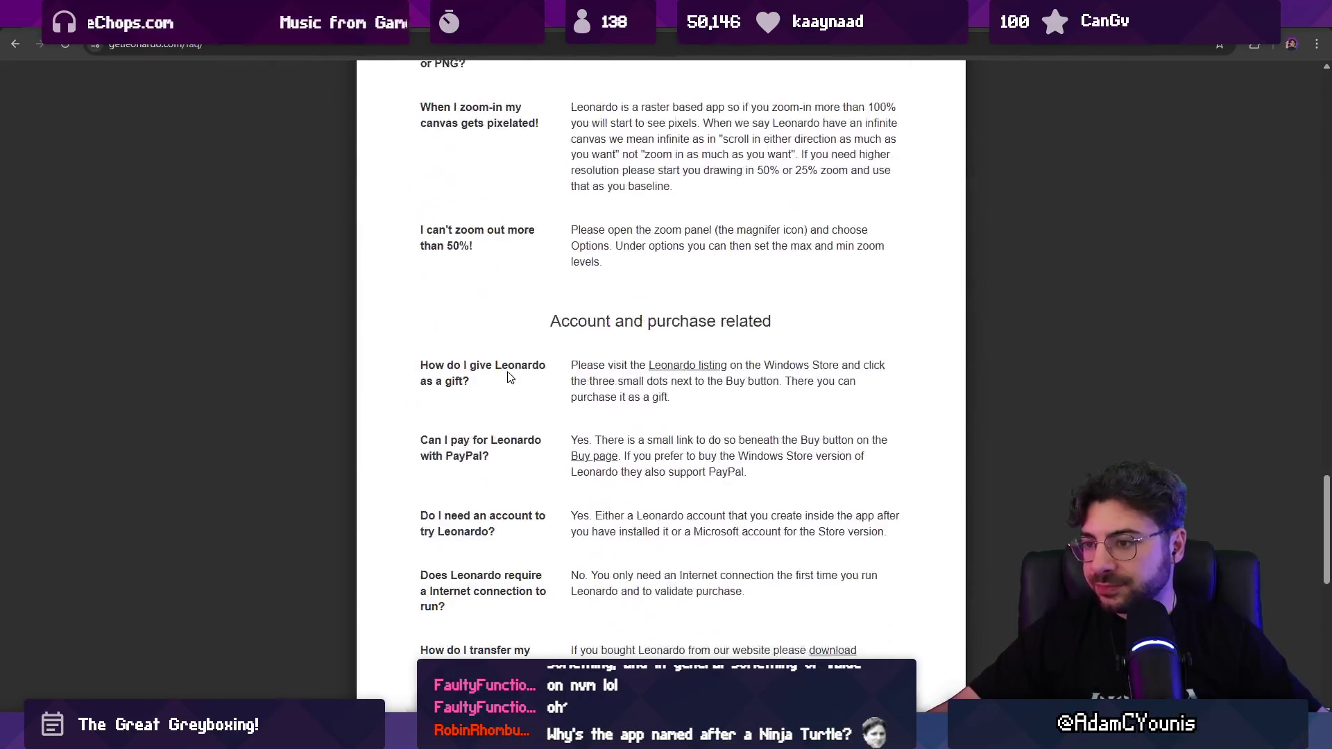
pyautogui.scroll(-7, 507, 378)
pyautogui.scroll(-3, 507, 377)
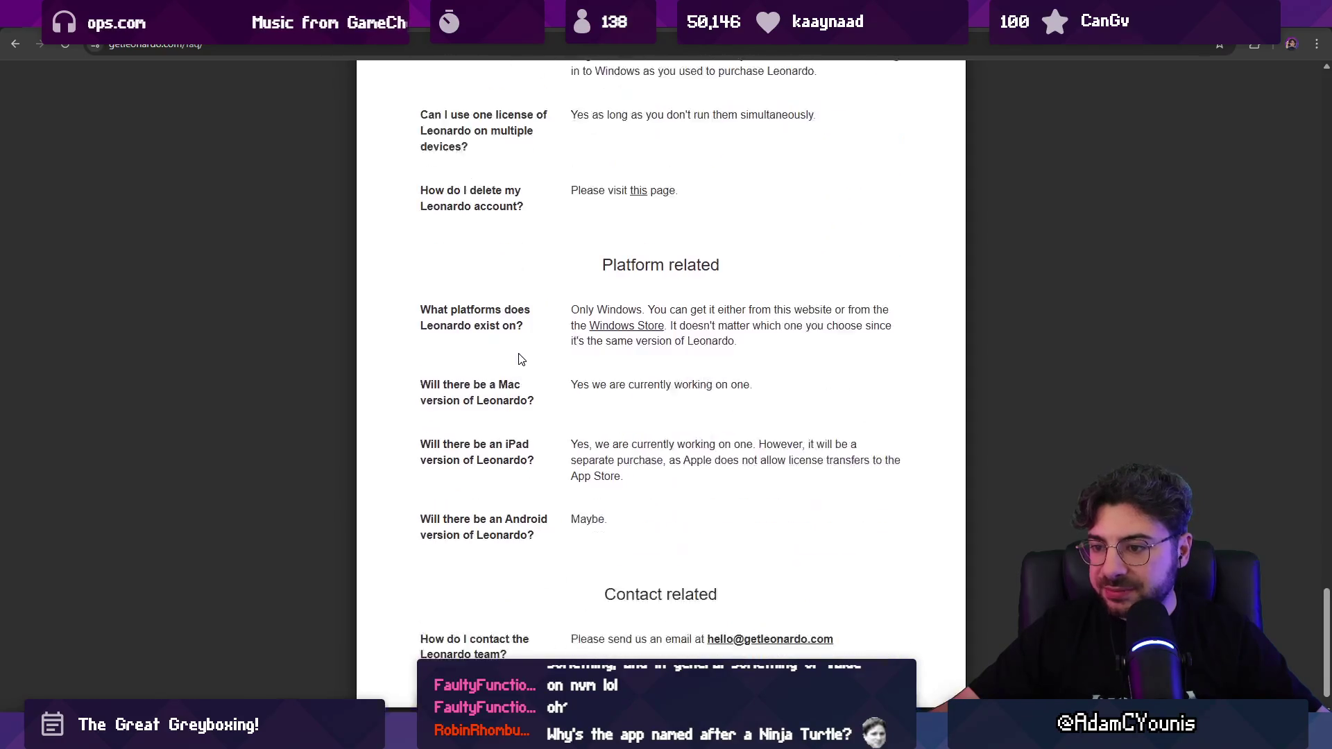
pyautogui.scroll(7, 520, 359)
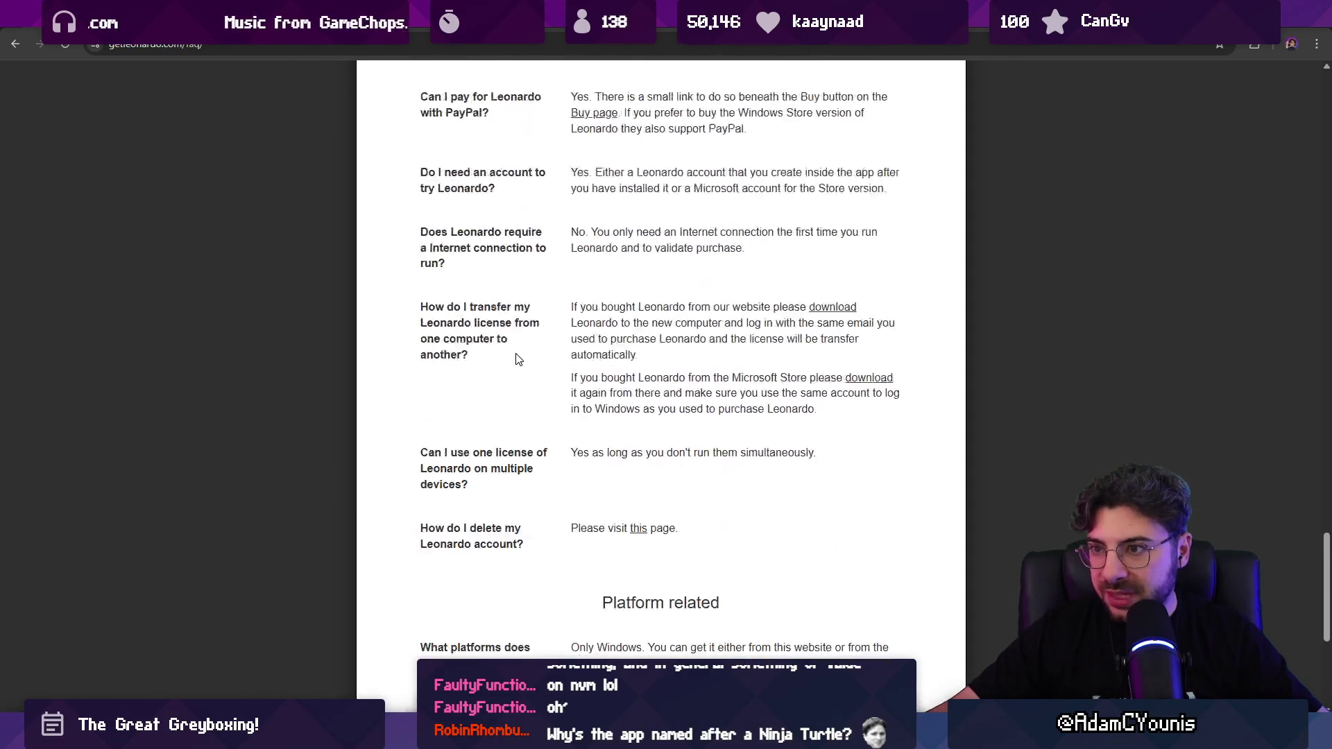
pyautogui.scroll(4, 517, 361)
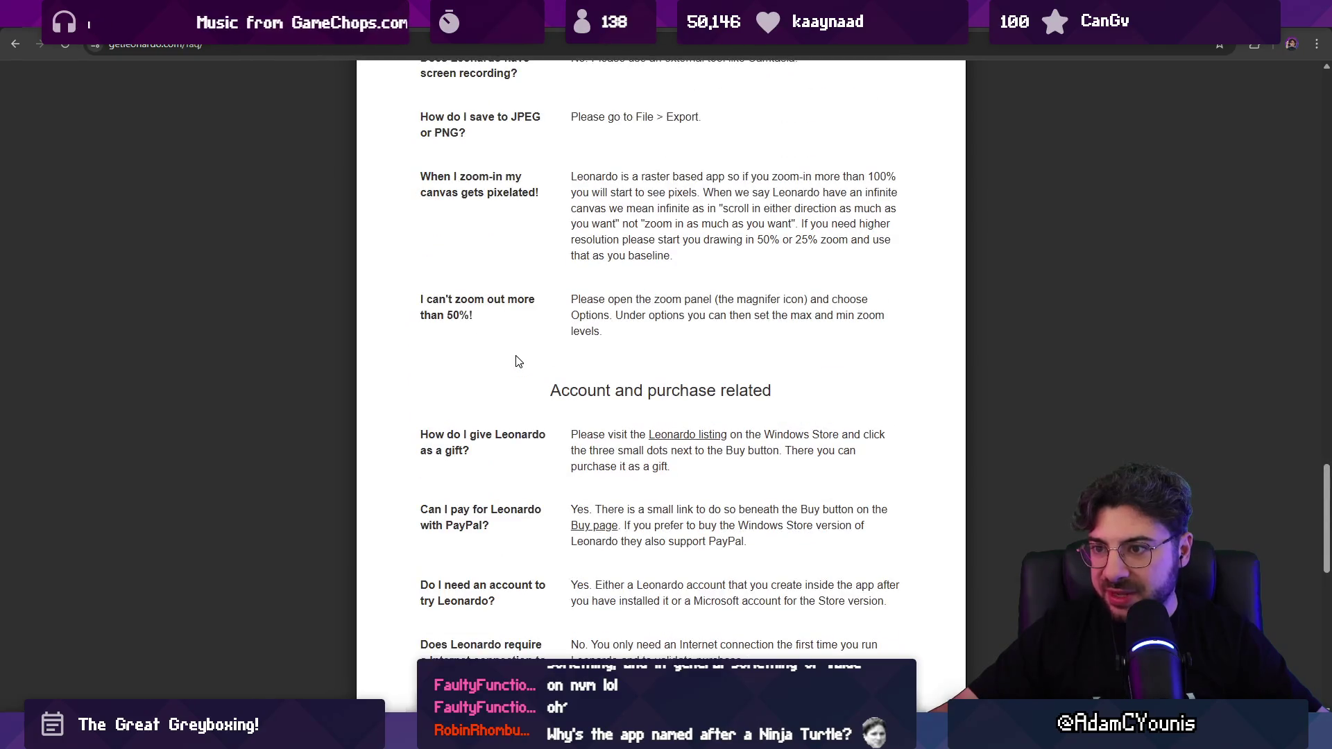
pyautogui.scroll(20, 517, 361)
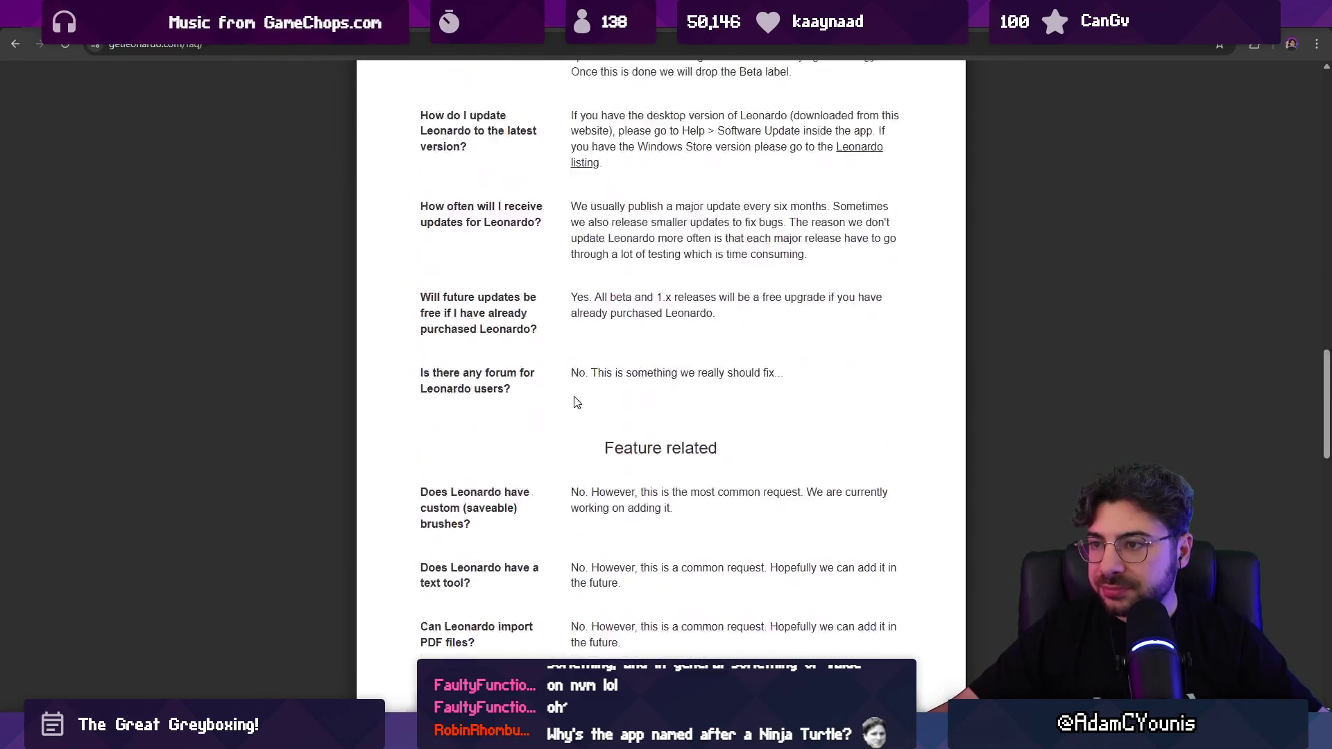
pyautogui.scroll(8, 613, 402)
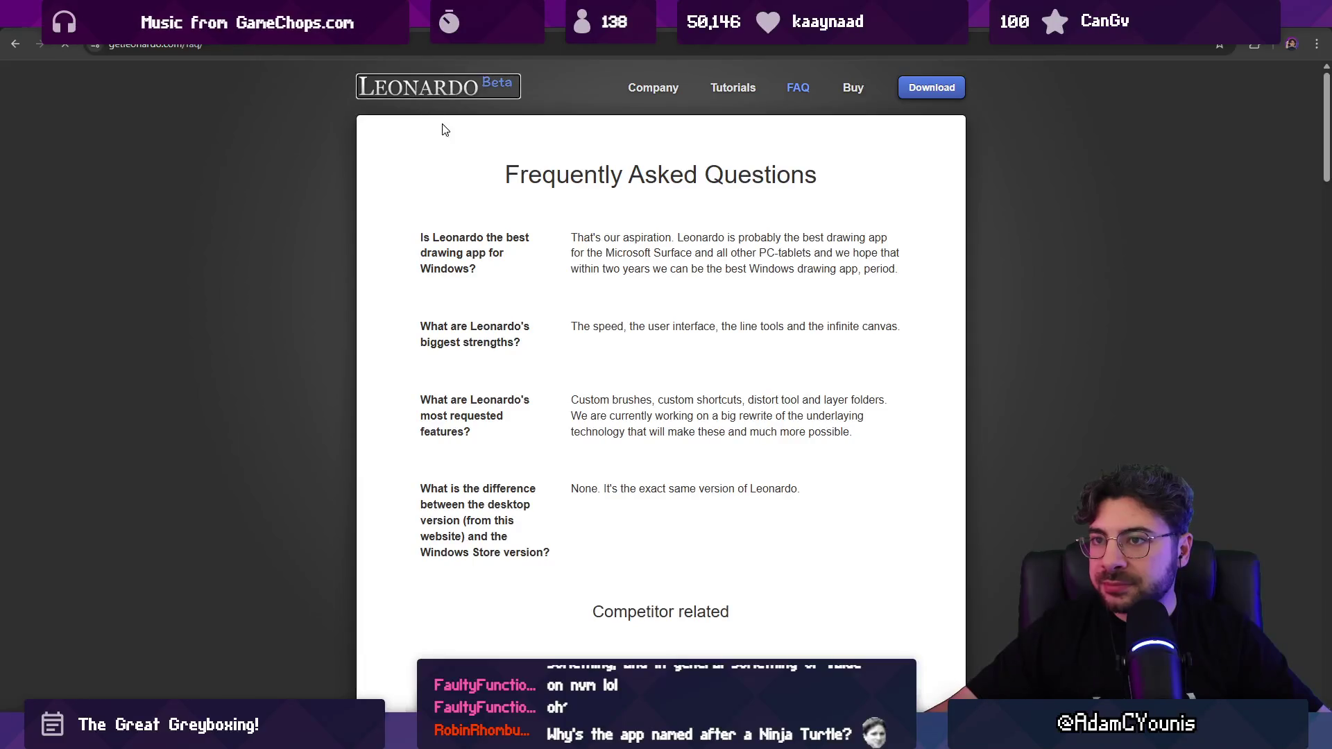
pyautogui.click(417, 86)
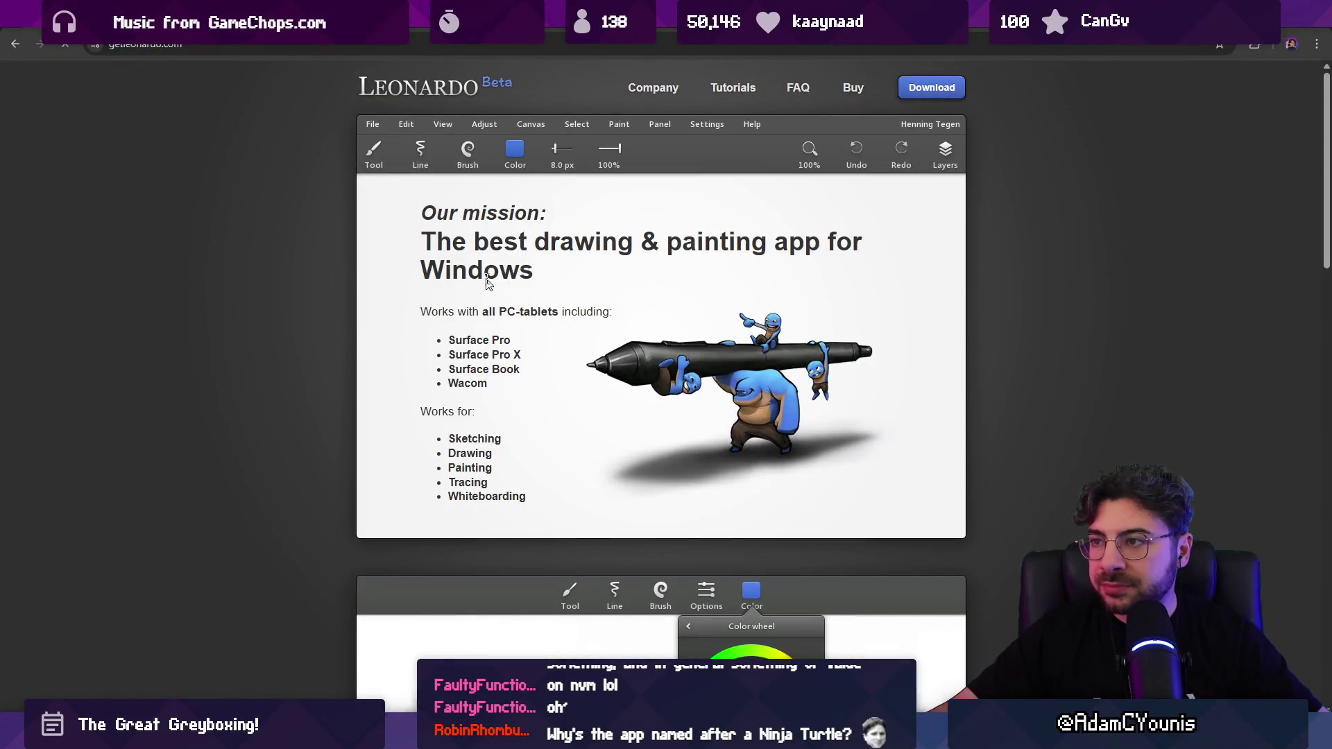
# Step: Scroll the Leonardo FAQ and highlight the answer about adding a text tool later
pyautogui.scroll(-15, 453, 392)
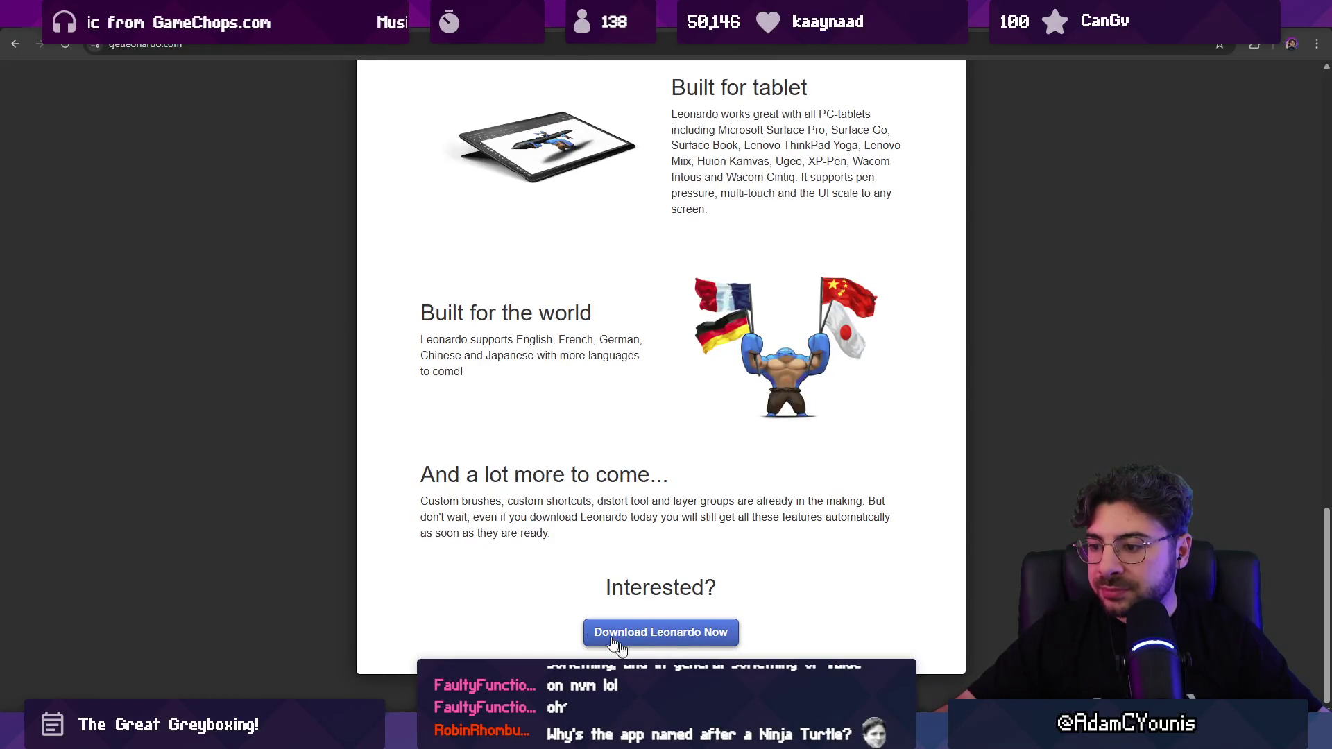
pyautogui.scroll(20, 468, 526)
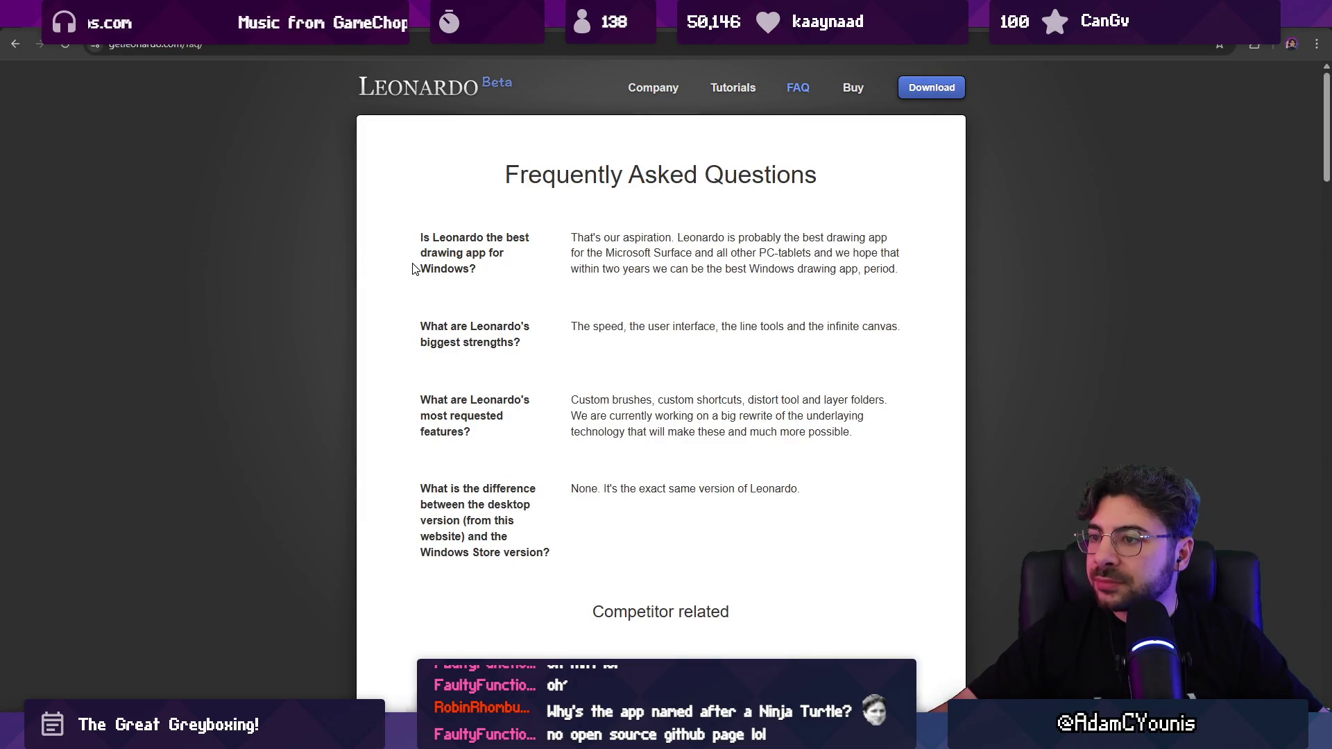
pyautogui.scroll(-9, 414, 269)
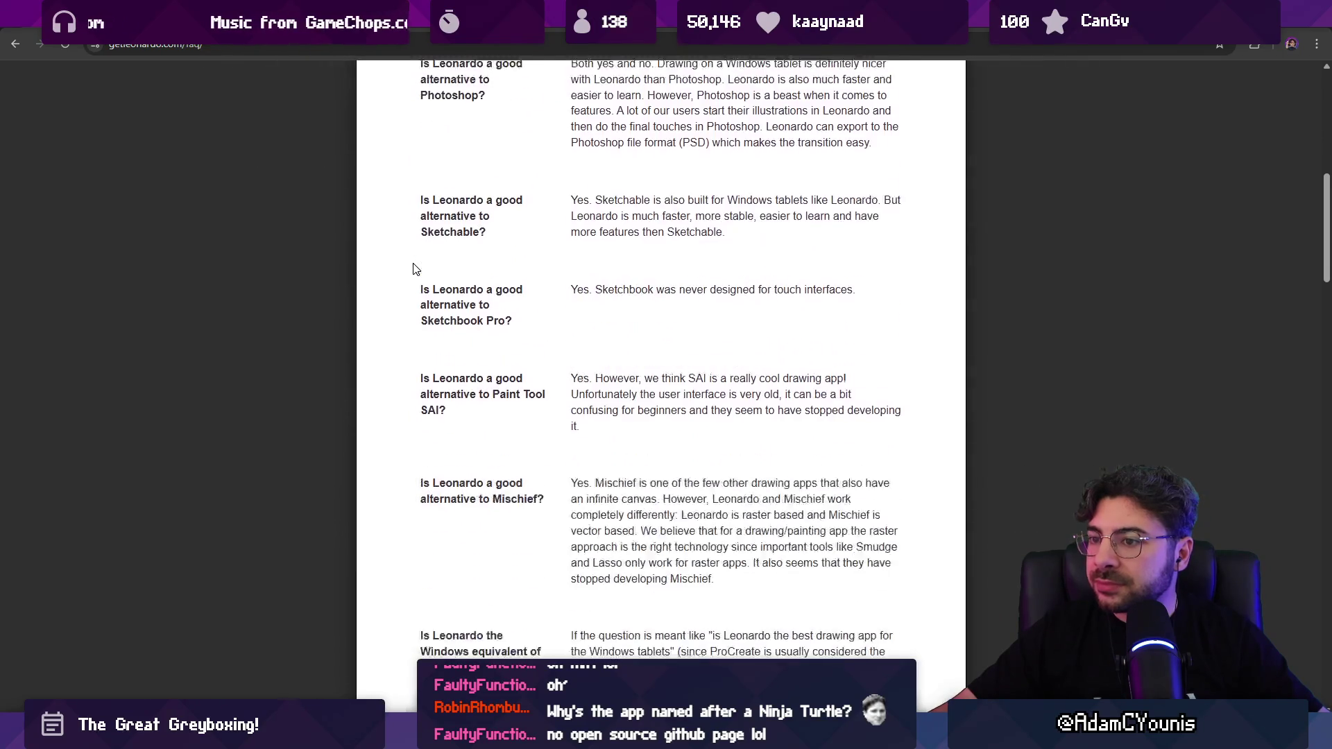
pyautogui.scroll(-15, 414, 269)
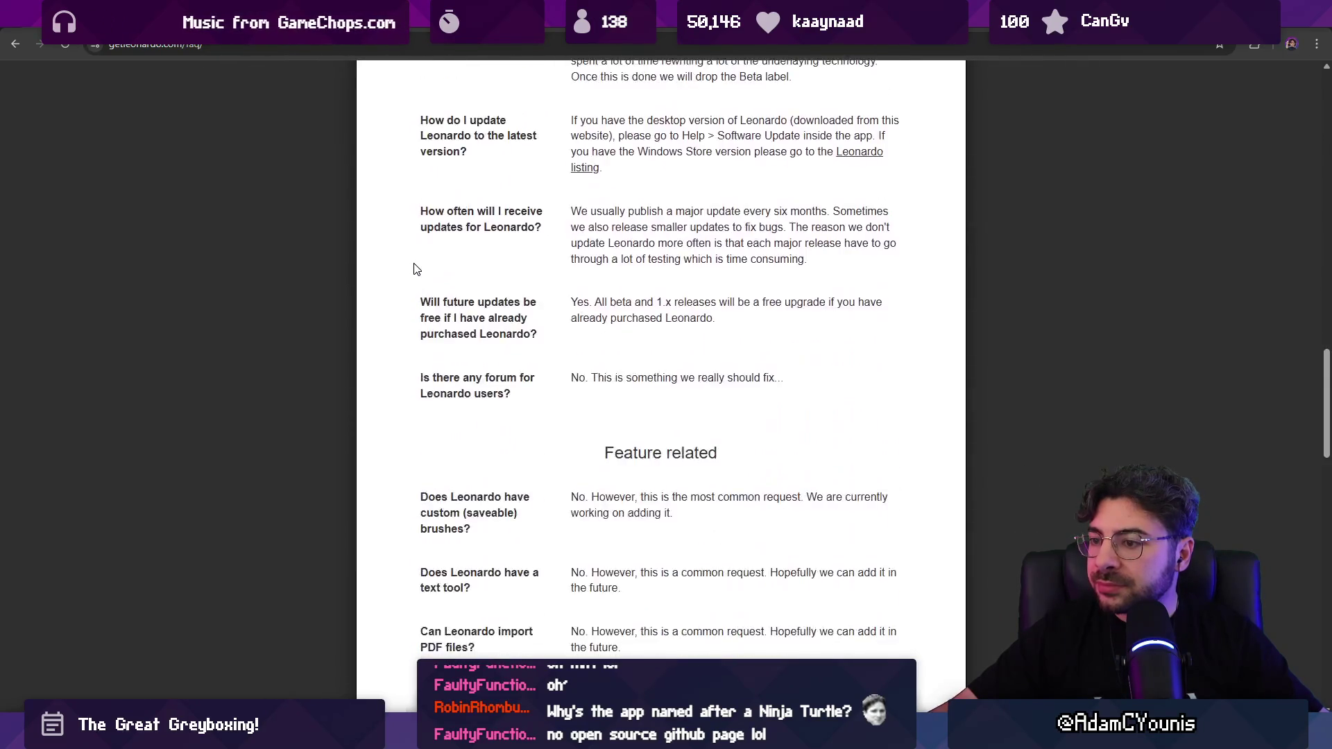
pyautogui.scroll(-4, 417, 269)
pyautogui.scroll(-3, 416, 269)
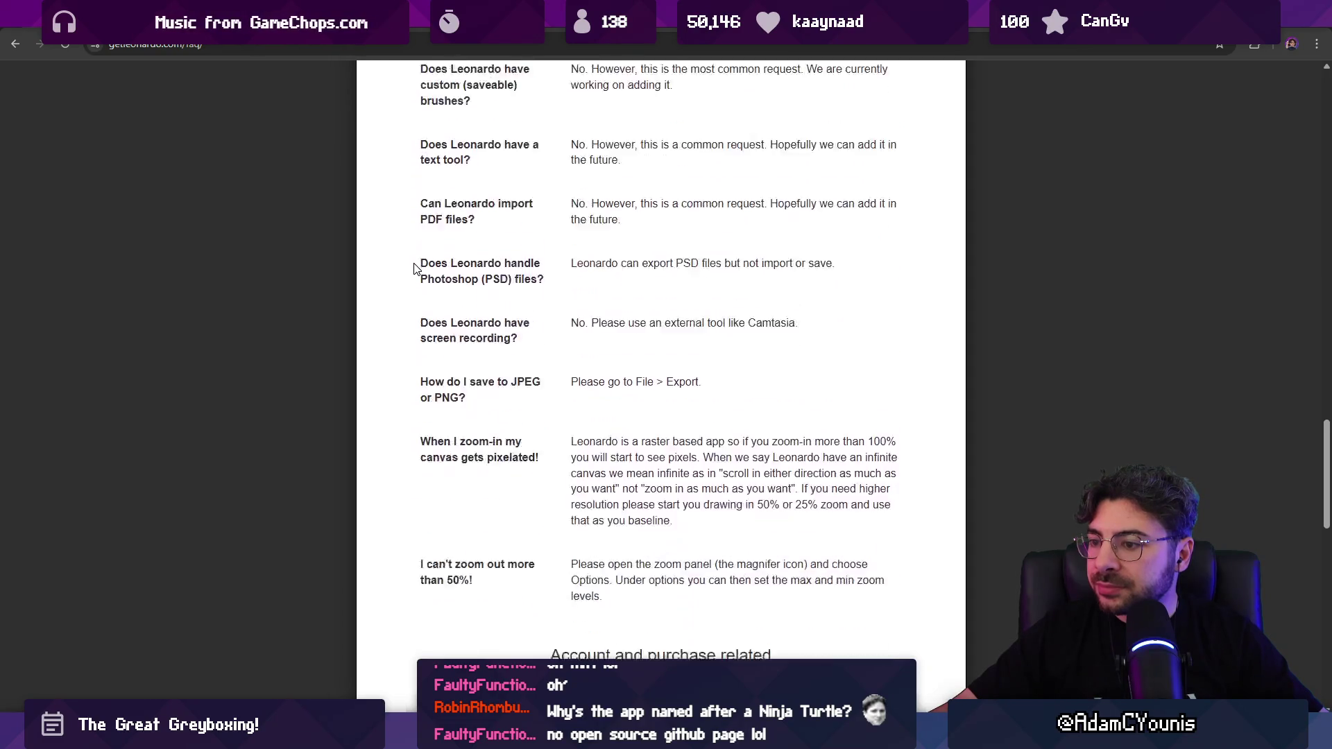
pyautogui.scroll(2, 416, 269)
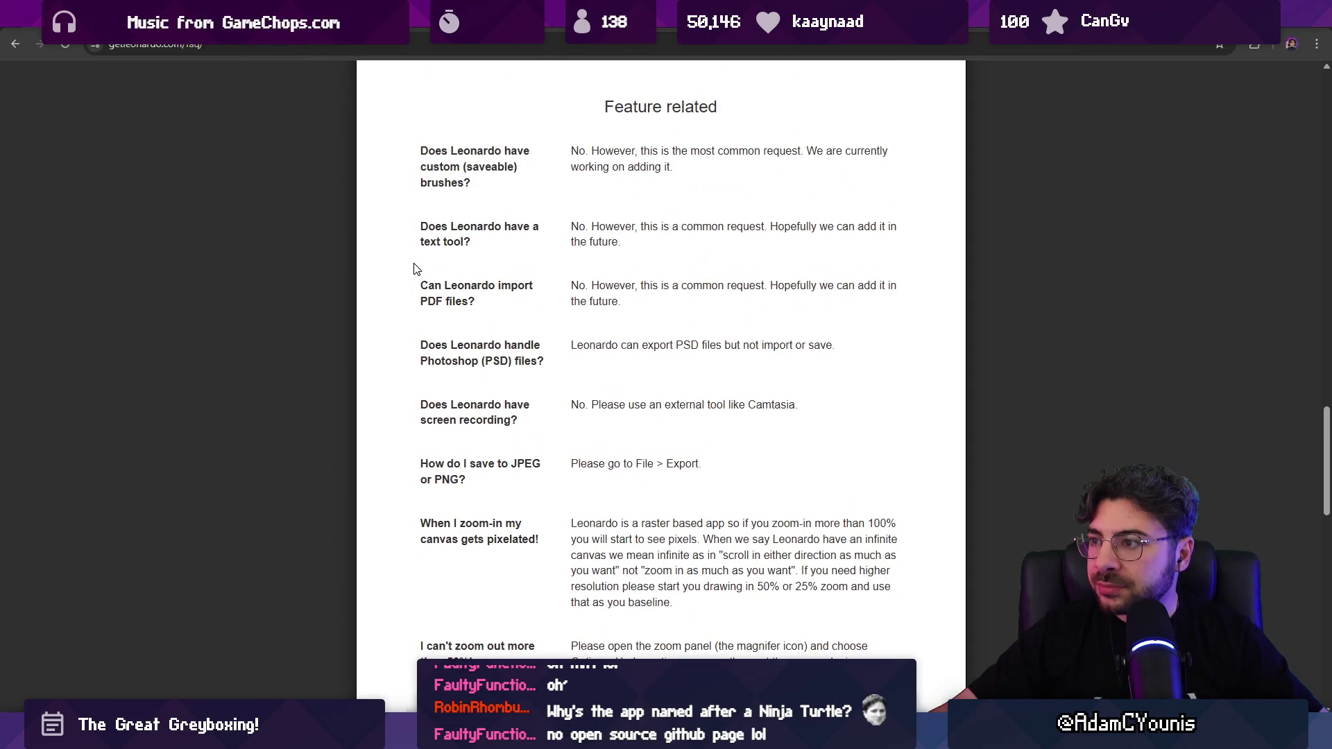
pyautogui.moveTo(769, 227); pyautogui.dragTo(781, 247)
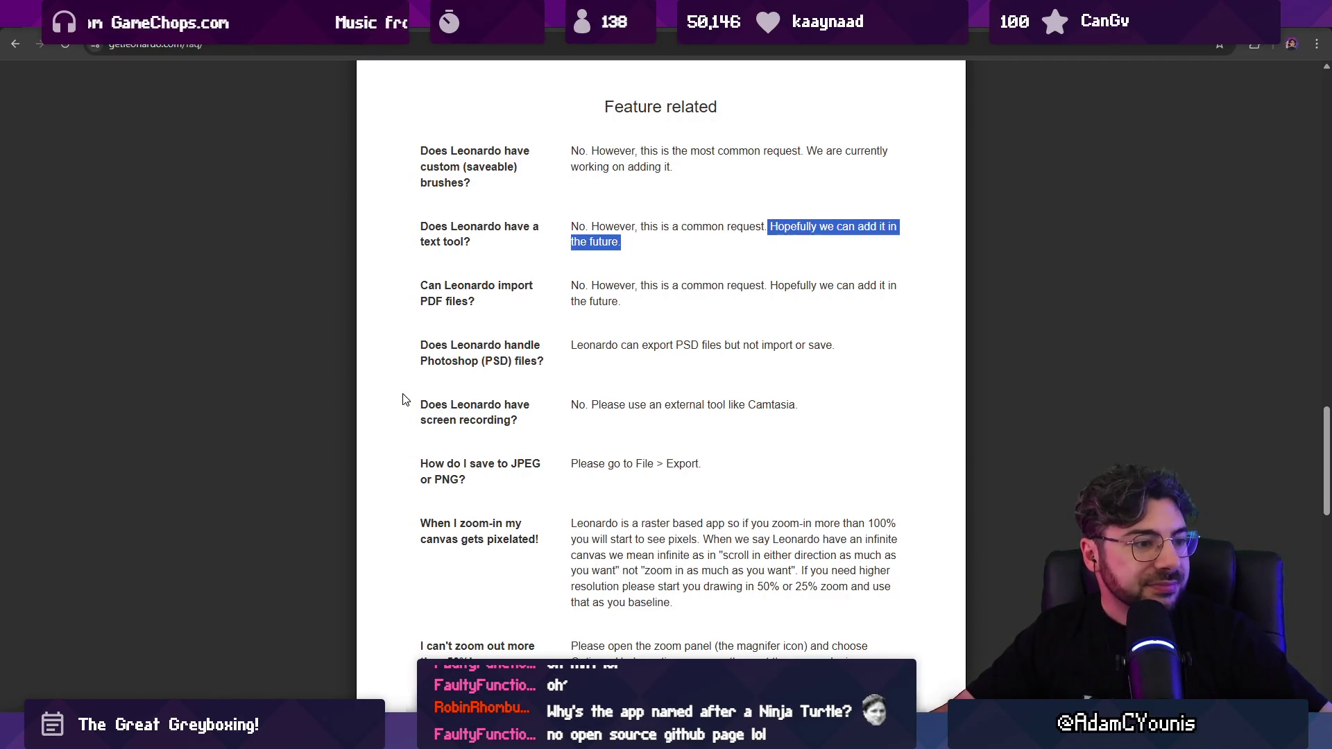
# Step: Scroll further down the FAQ, then put the cursor in the address bar for a new search
pyautogui.scroll(-10, 573, 388)
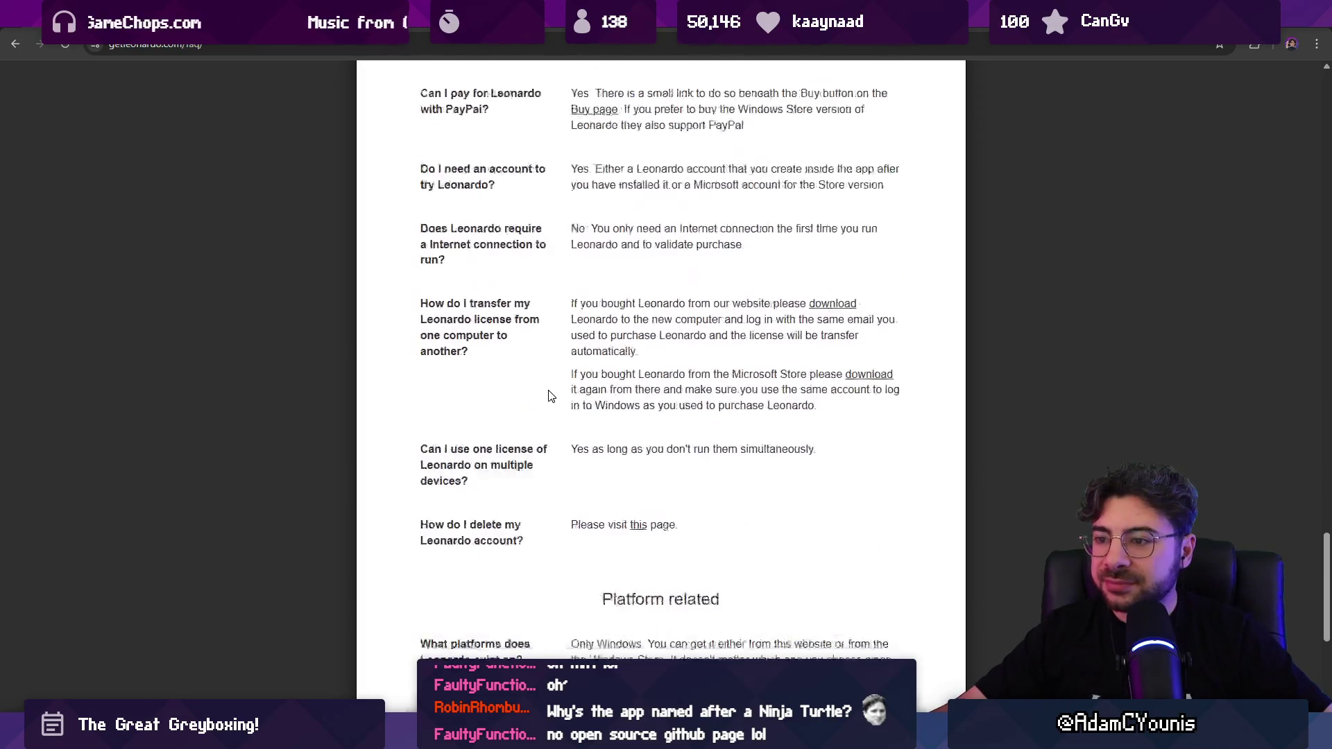
pyautogui.scroll(-1, 555, 394)
pyautogui.scroll(-4, 550, 395)
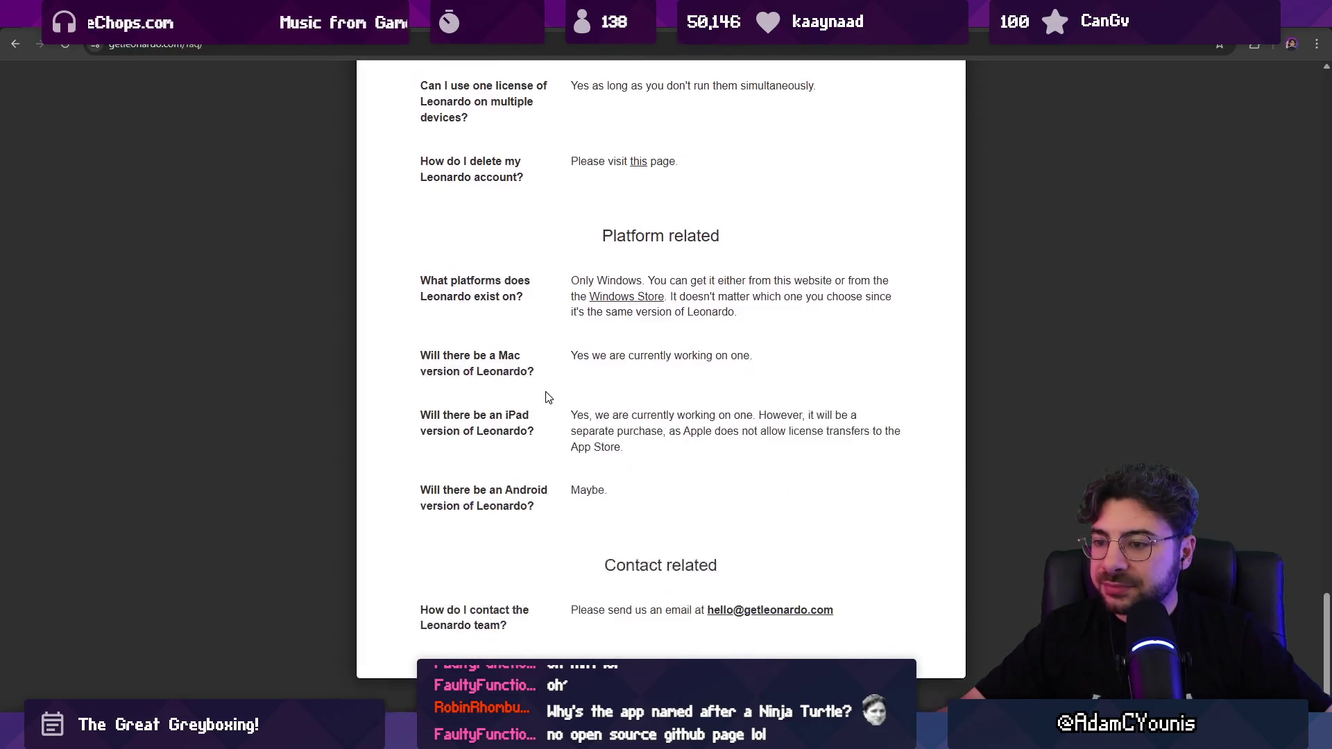
pyautogui.click(412, 45)
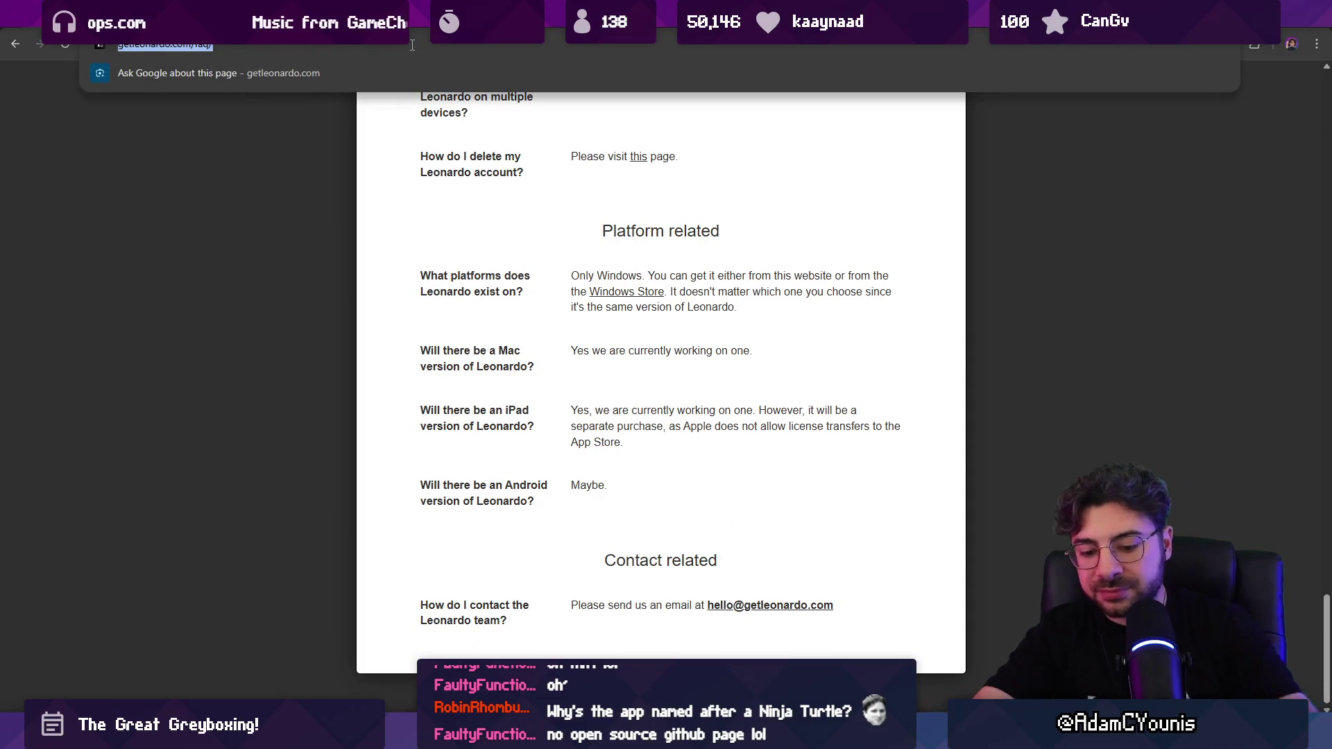
# Step: Search for the developer's name and open his X profile from the results
pyautogui.write('henning tegen')
pyautogui.press('Return')
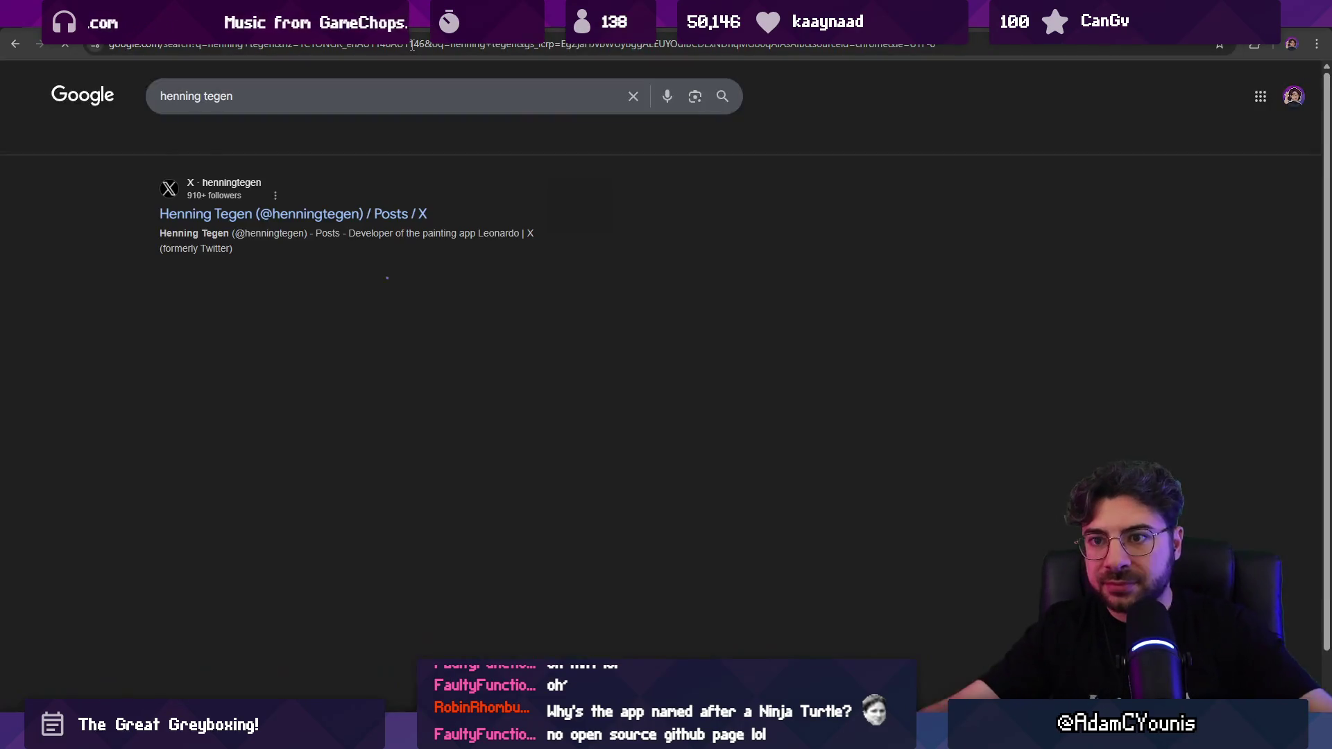
pyautogui.click(265, 215)
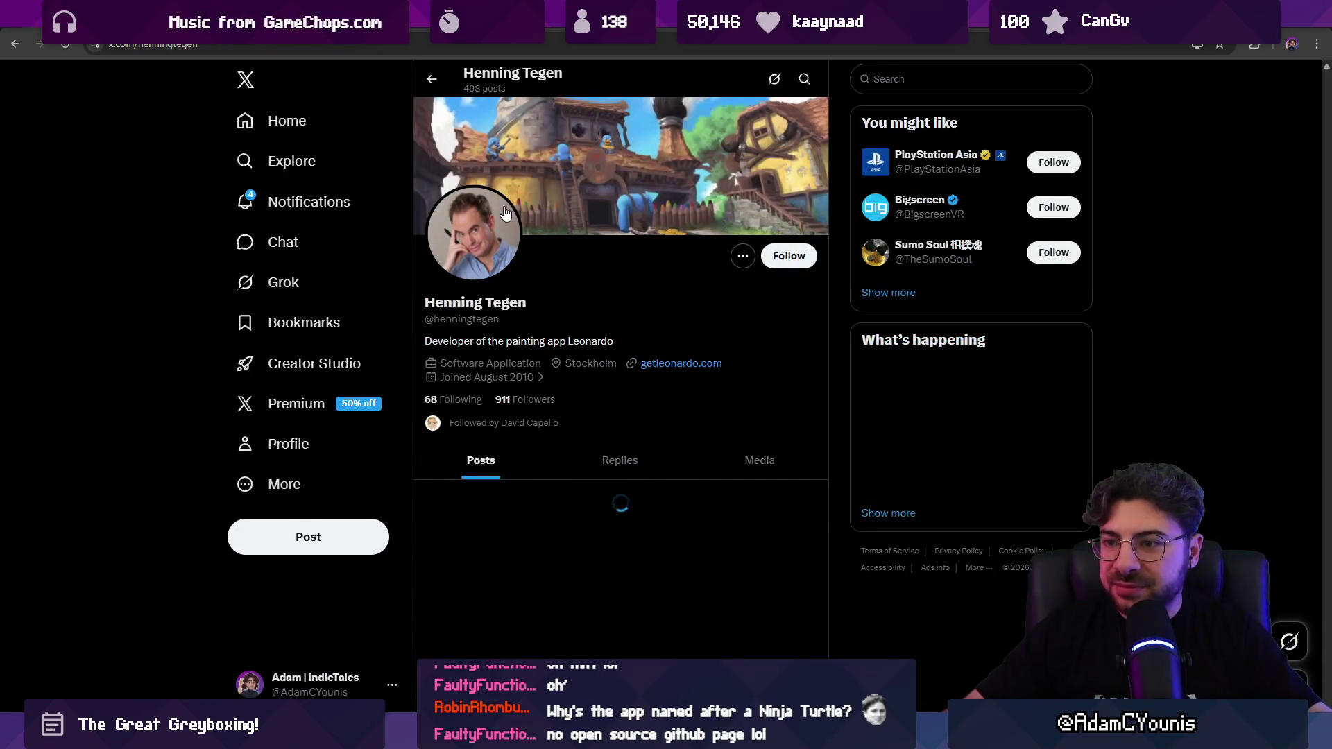
# Step: Scroll his timeline and open the tweeted getleonardo.com post 'The future of Leonardo'
pyautogui.scroll(-2, 564, 290)
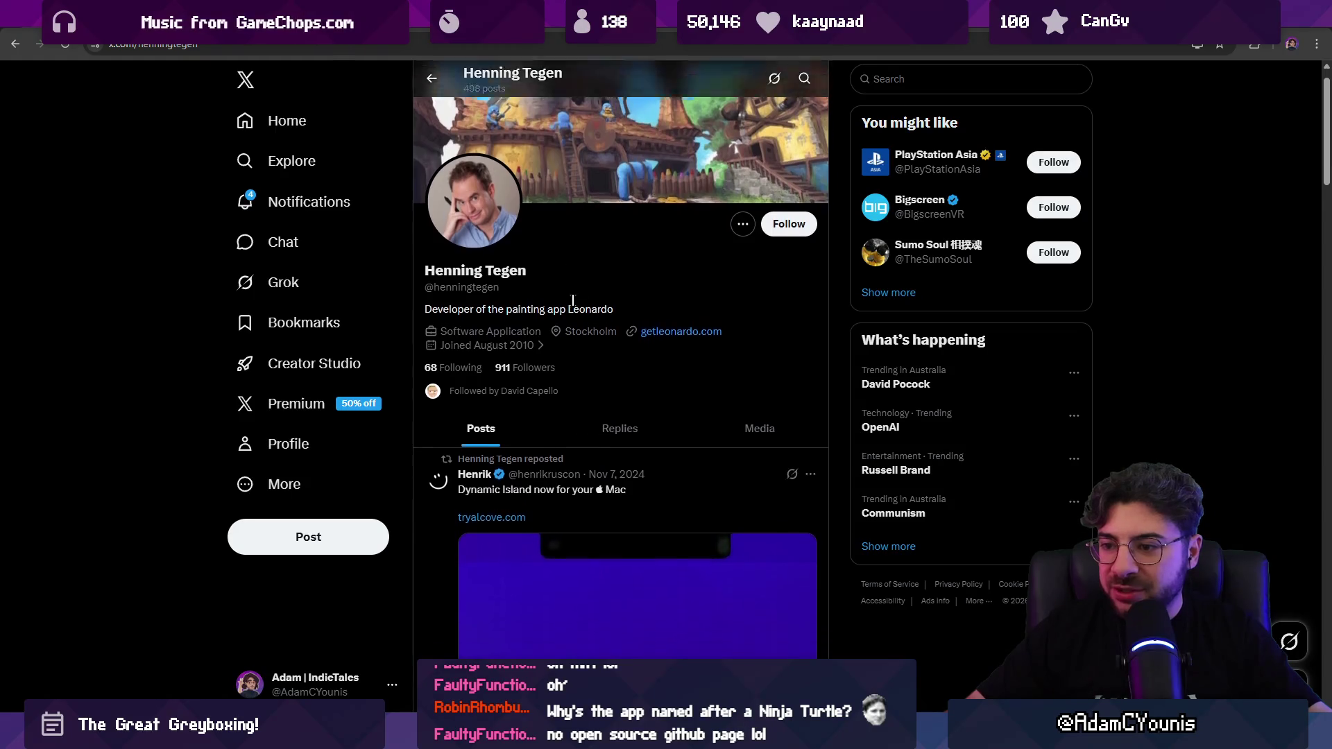
pyautogui.scroll(-3, 579, 297)
pyautogui.scroll(-1, 582, 305)
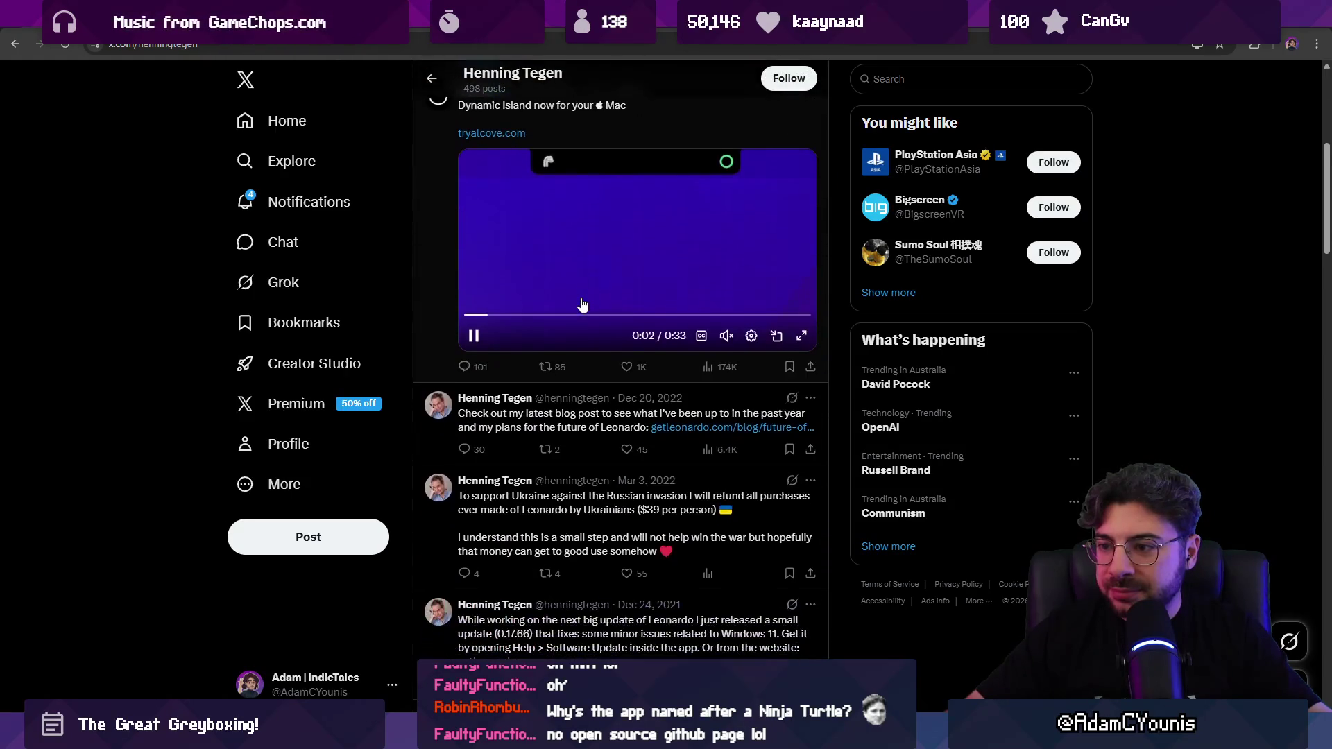
pyautogui.scroll(-1, 586, 407)
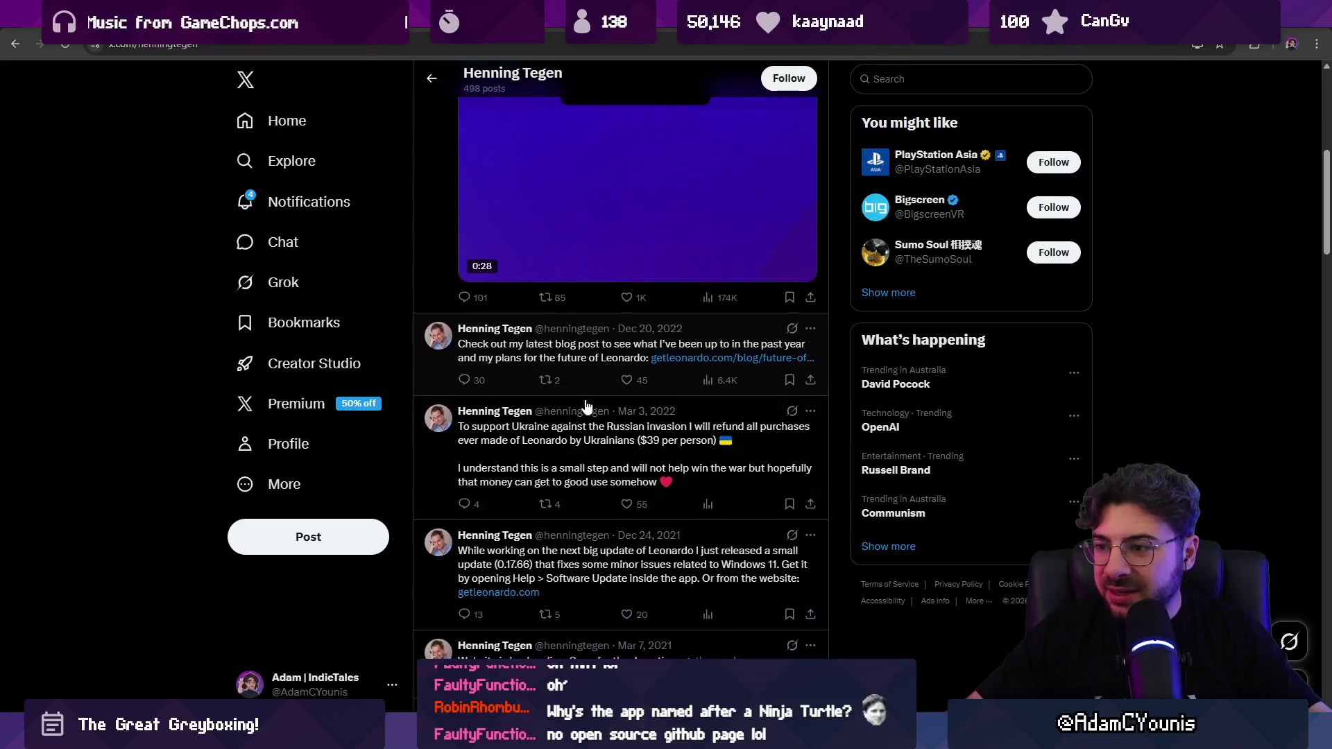
pyautogui.click(671, 367)
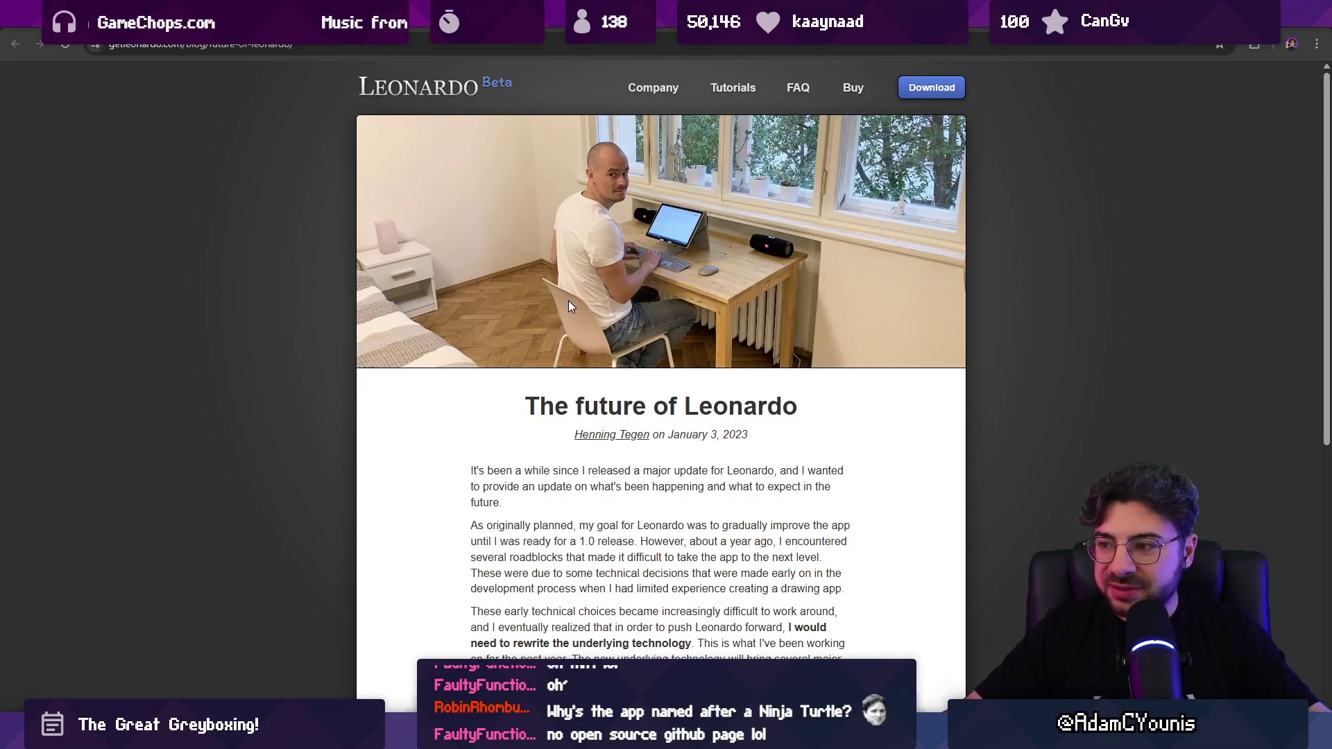
# Step: Highlight the blog paragraph saying release won't be until 2024, then Alt+Tab back to Leonardo
pyautogui.scroll(-3, 568, 302)
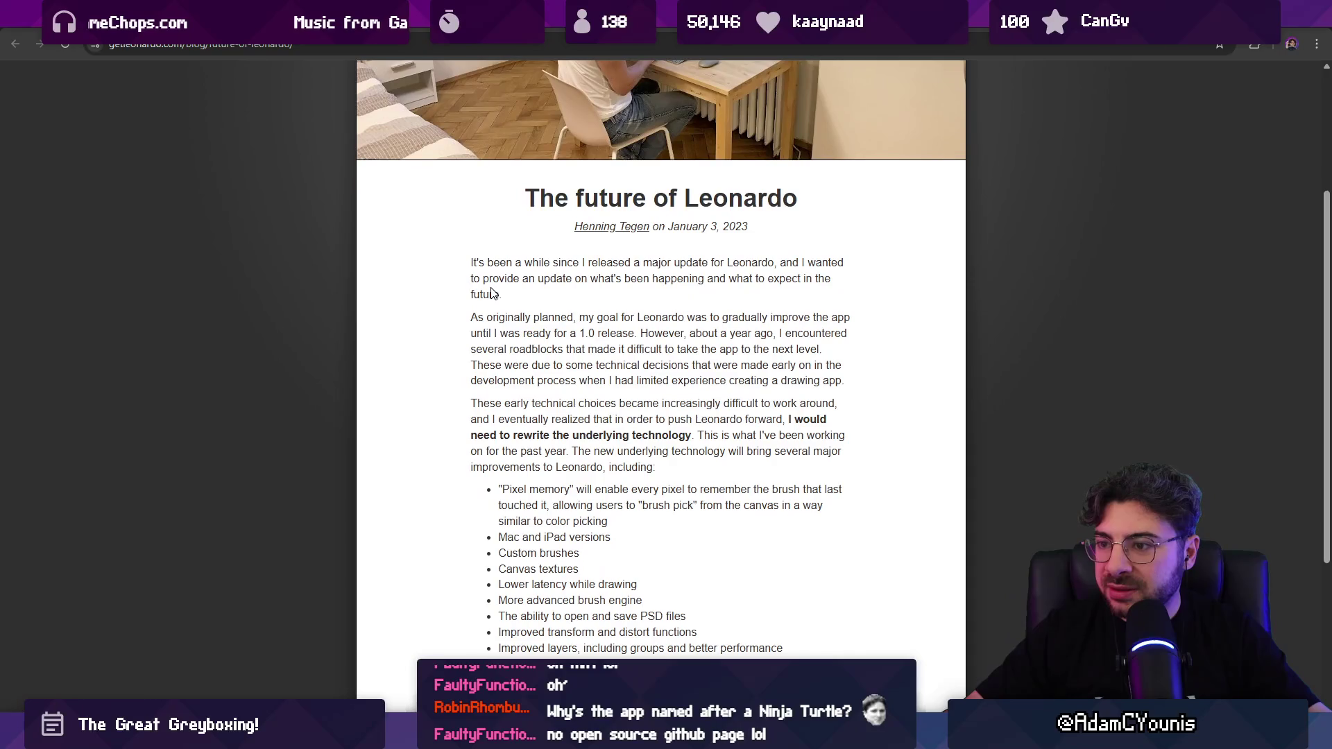
pyautogui.scroll(-1, 491, 293)
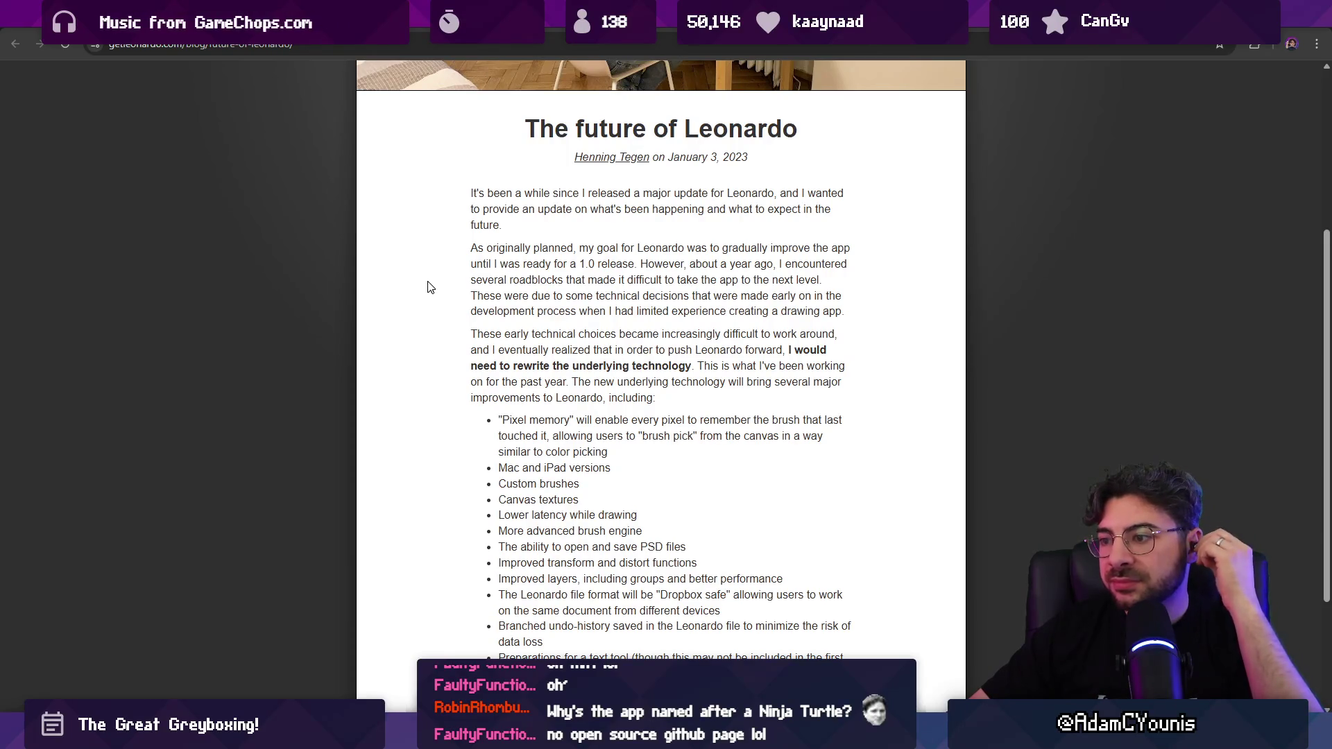
pyautogui.scroll(-1, 430, 298)
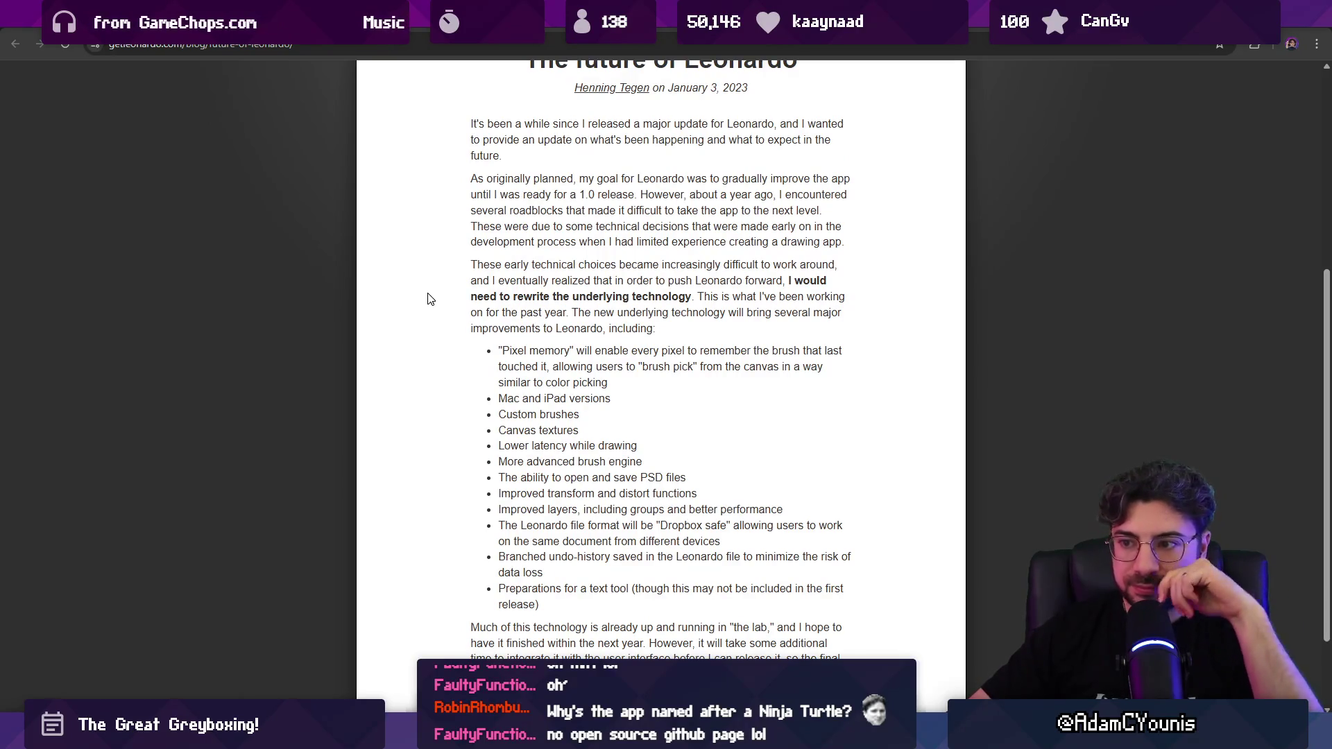
pyautogui.scroll(-2, 430, 300)
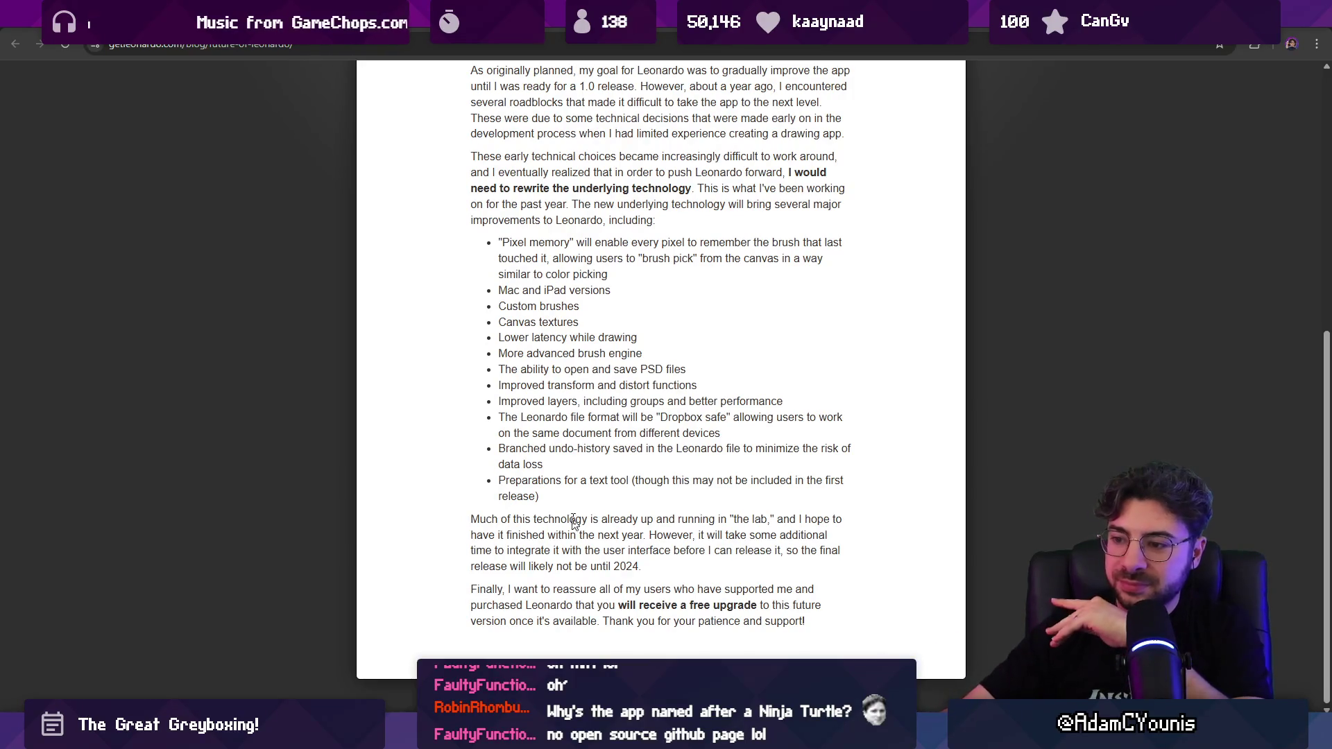
pyautogui.moveTo(642, 566); pyautogui.dragTo(436, 519)
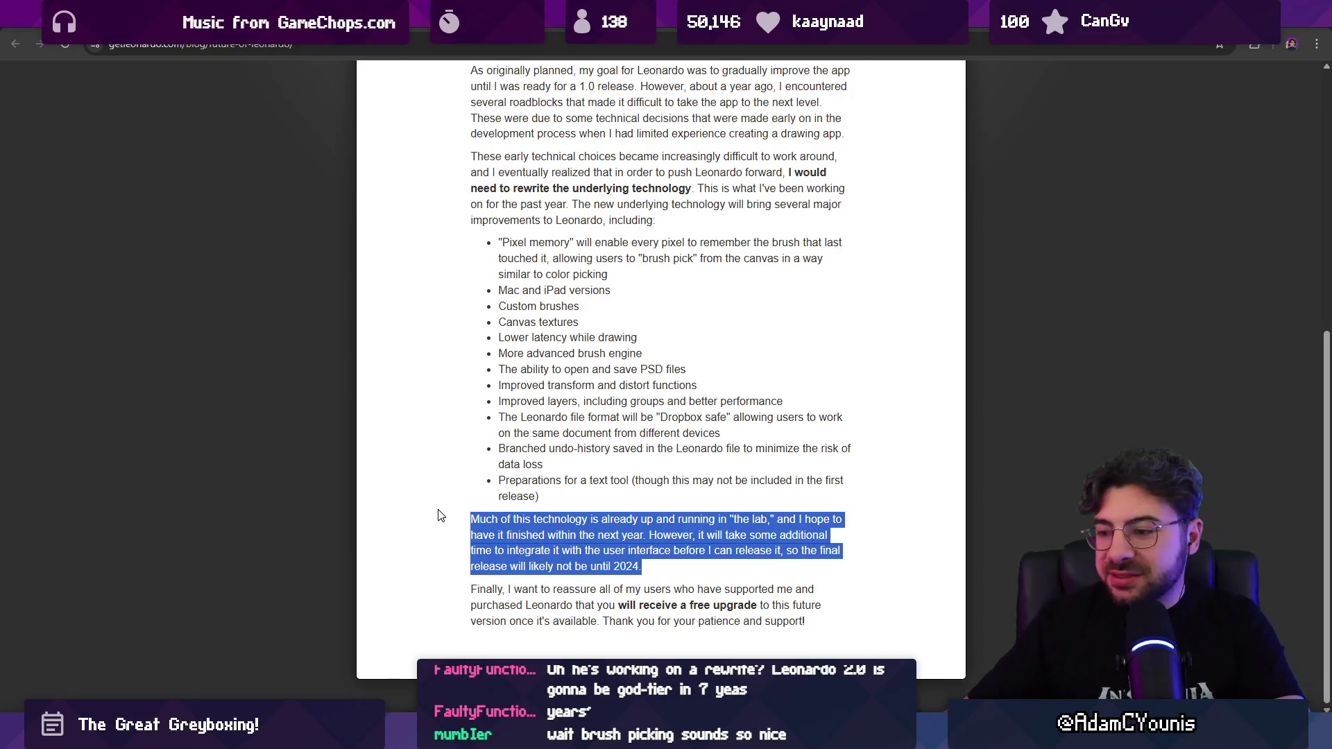
pyautogui.hotkey('alt', 'Tab')
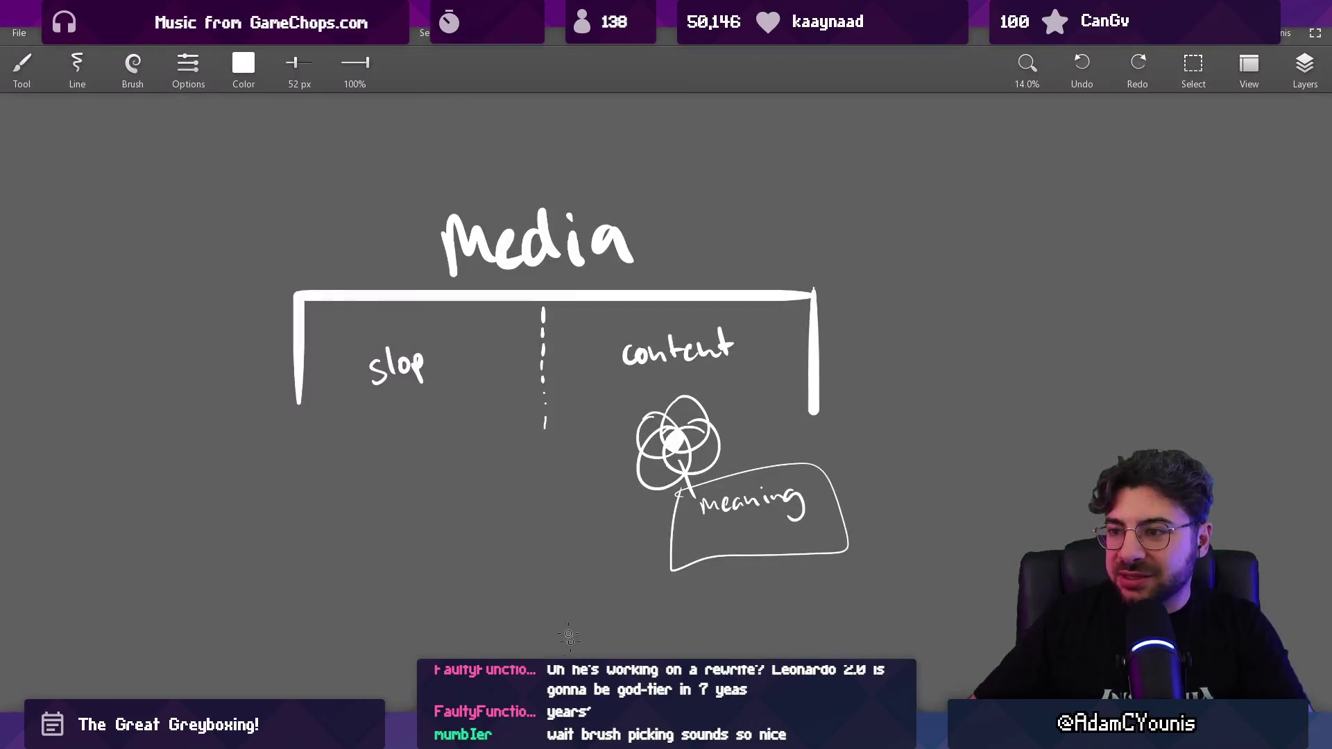
# Step: Choose the Jagged brush, undo a test 'm', and paint a white cloud blob on empty canvas
pyautogui.click(132, 66)
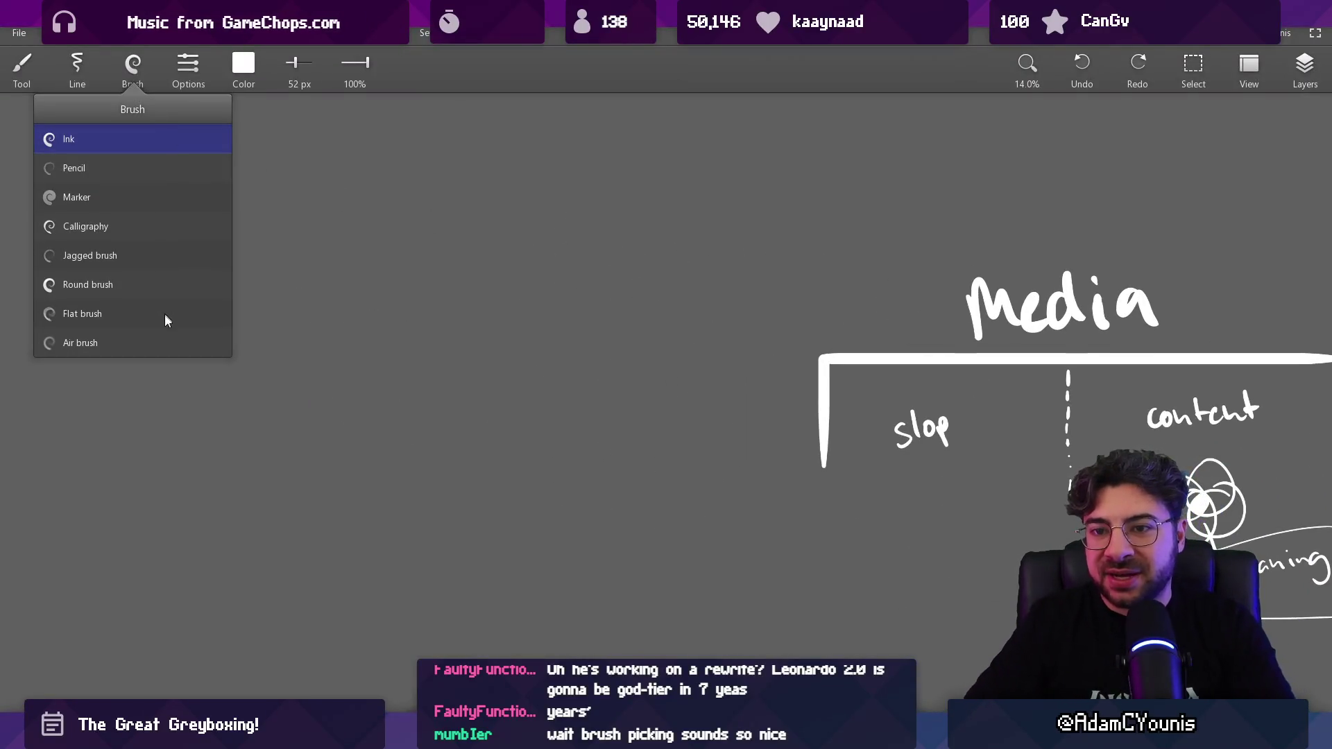
pyautogui.click(155, 258)
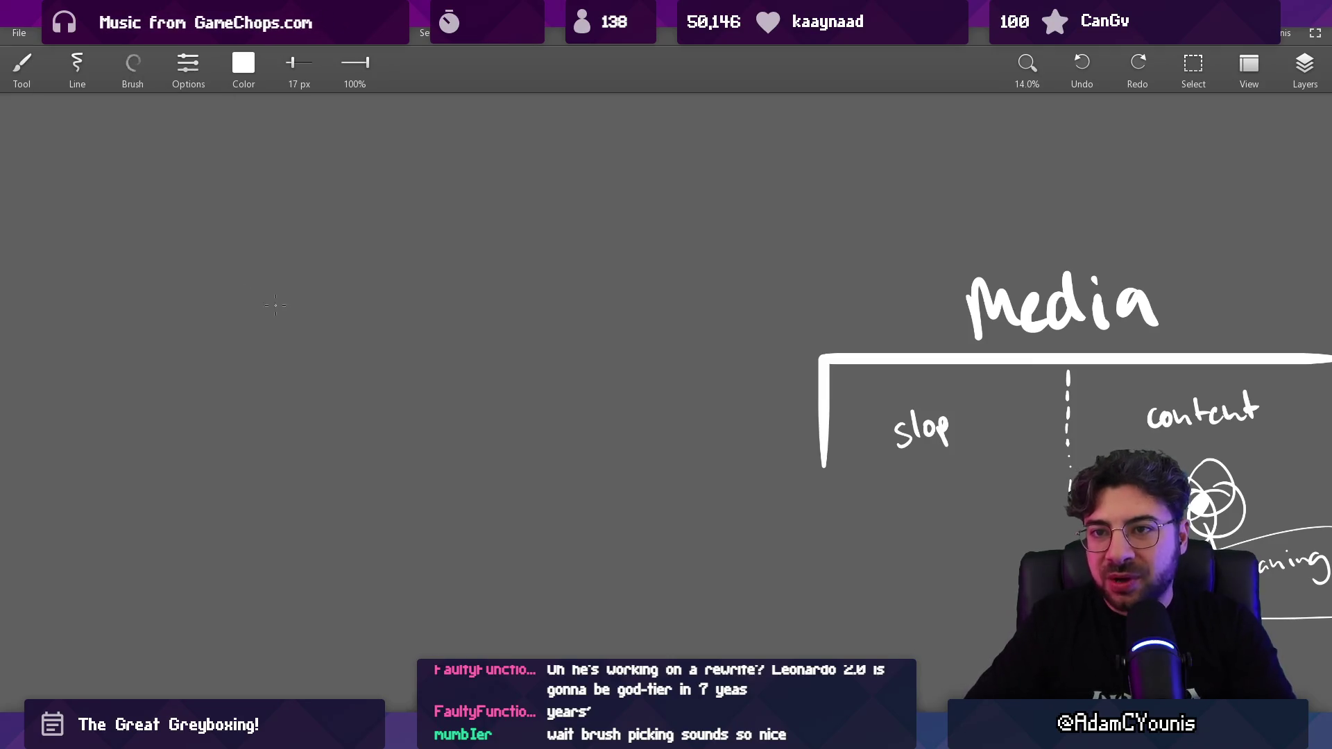
pyautogui.moveTo(291, 298); pyautogui.dragTo(305, 382)
pyautogui.moveTo(373, 257); pyautogui.dragTo(471, 359)
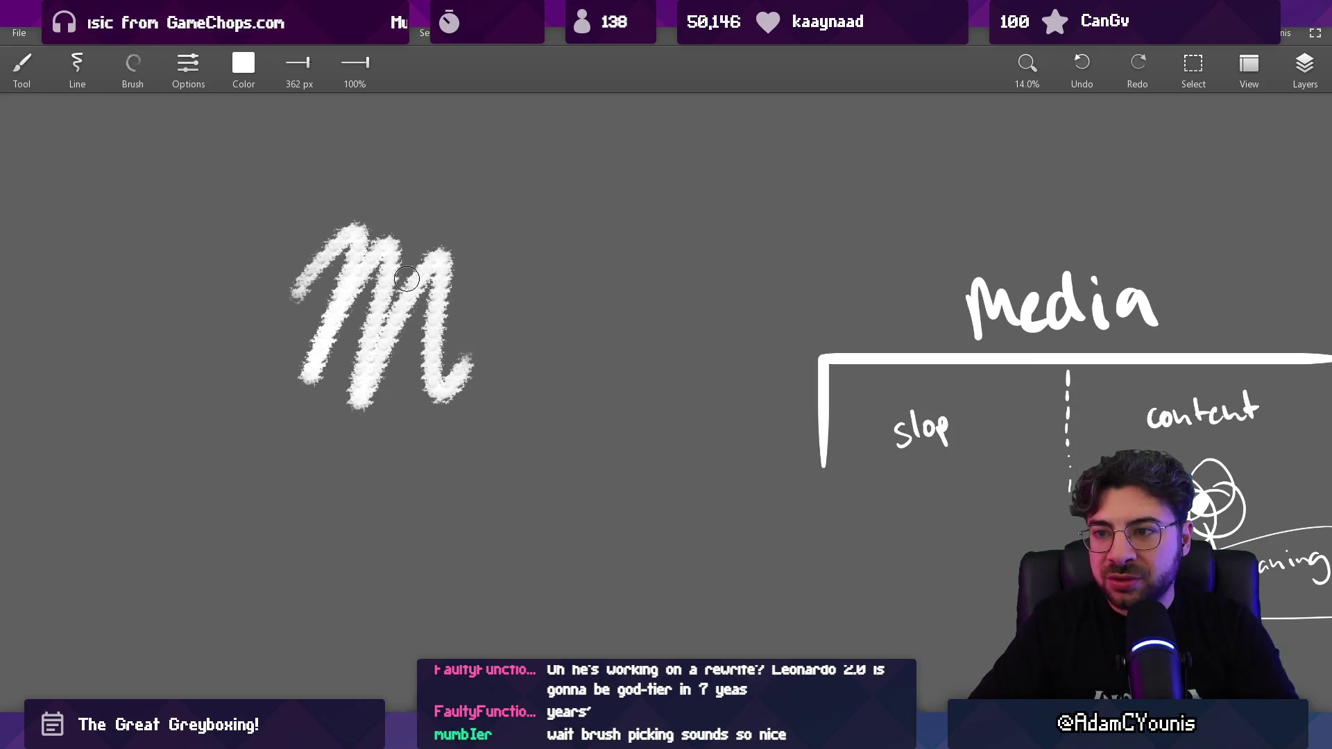
pyautogui.hotkey('ctrl', 'z')
pyautogui.moveTo(550, 312); pyautogui.dragTo(589, 247)
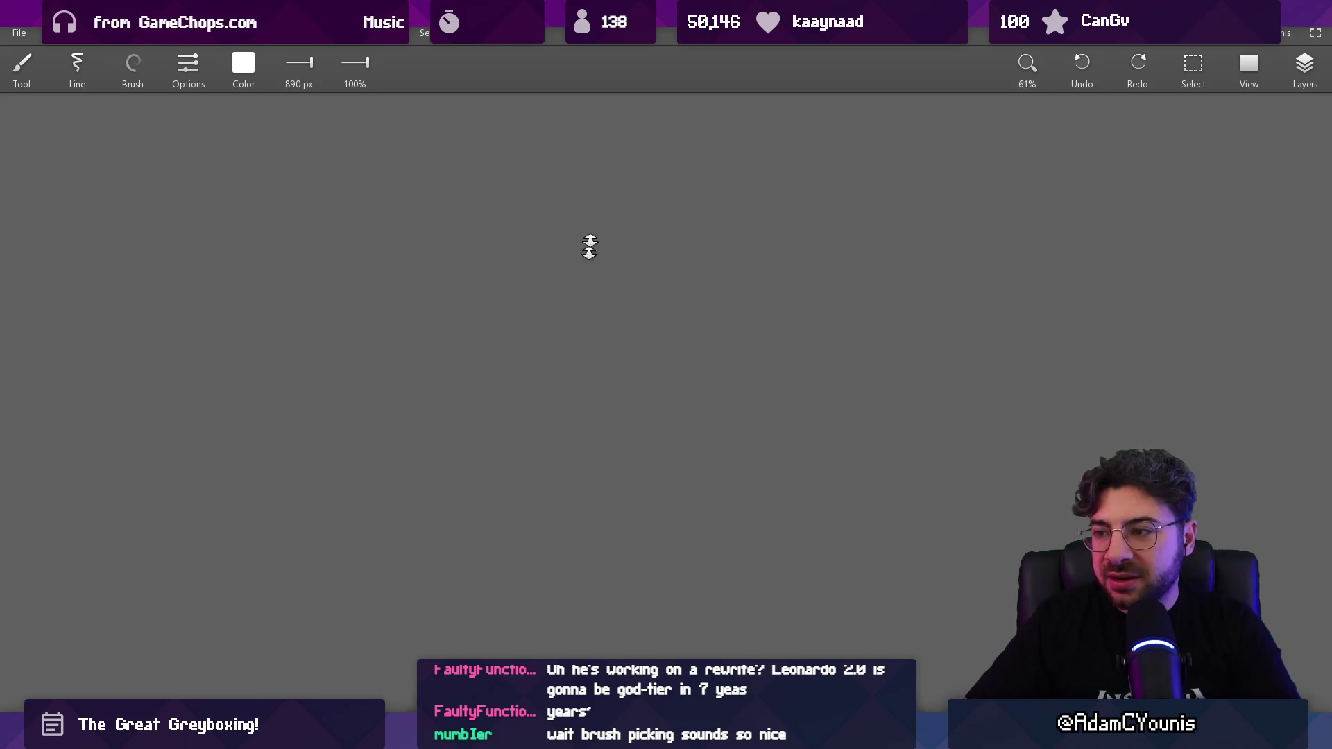
pyautogui.moveTo(486, 374)
pyautogui.mouseDown()
pyautogui.moveTo(520, 368)
pyautogui.moveTo(618, 439)
pyautogui.moveTo(718, 277)
pyautogui.moveTo(742, 298)
pyautogui.mouseUp()
# Step: Check the eraser's pressure options, then return to the brush at about 156 px
pyautogui.press('e')
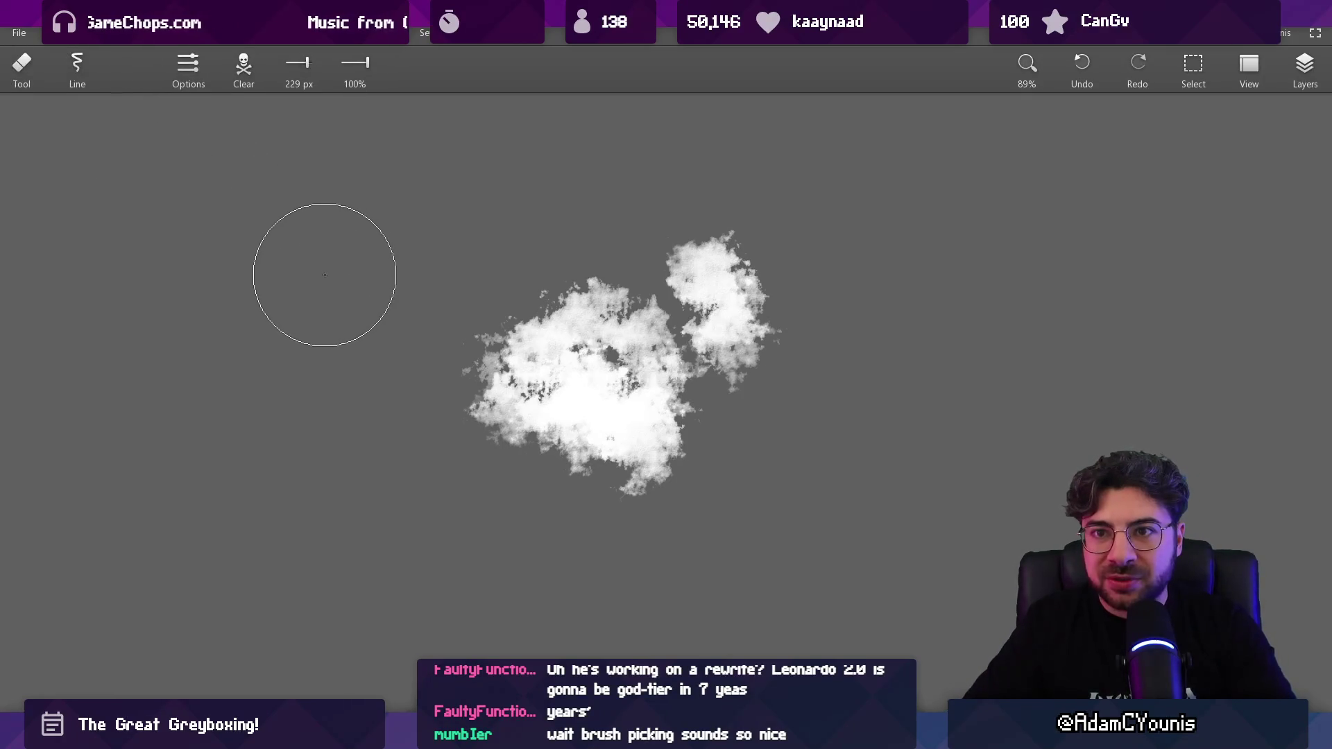
pyautogui.click(189, 69)
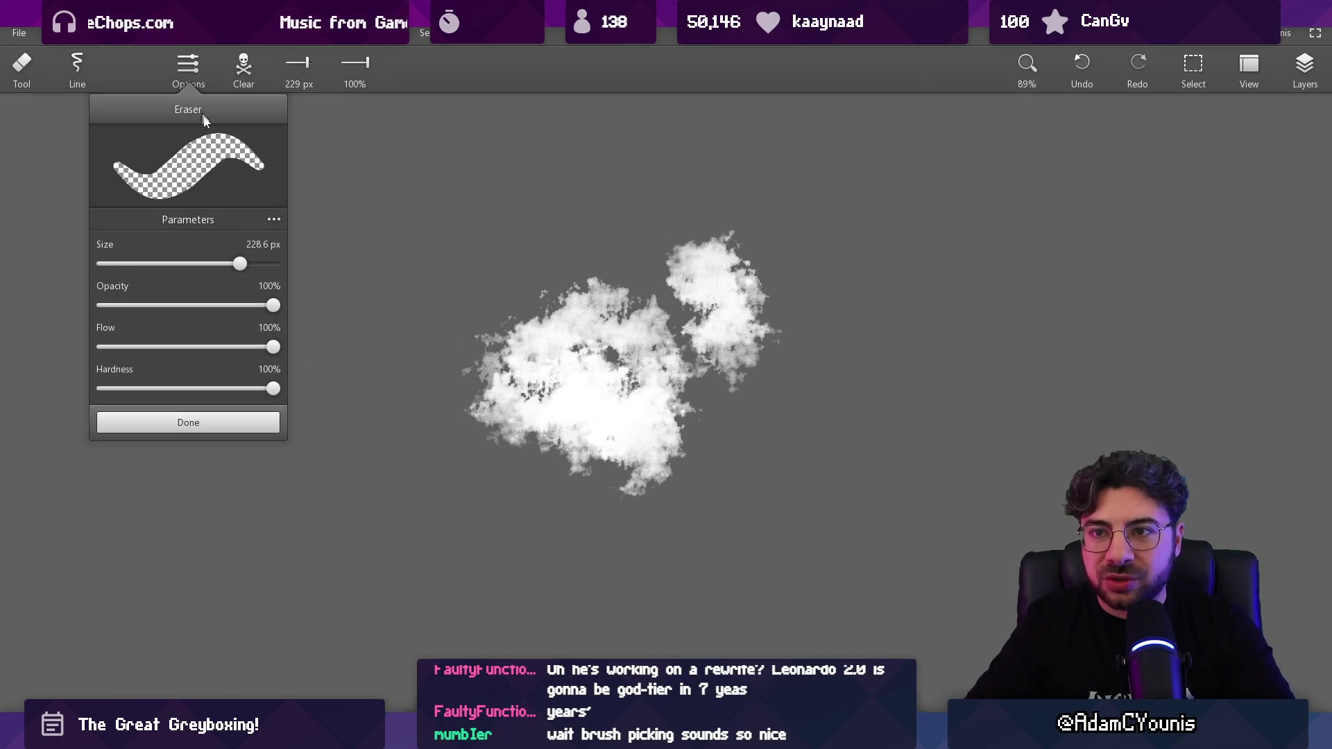
pyautogui.click(273, 220)
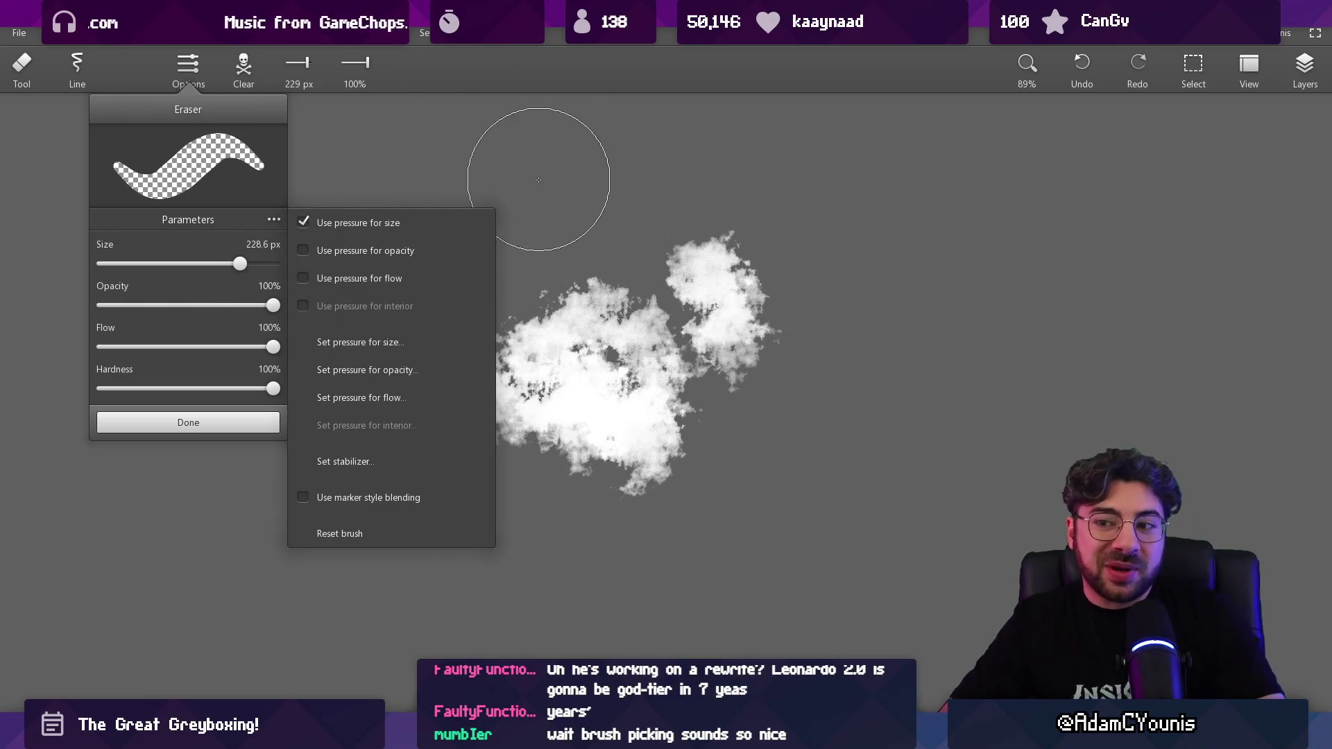
pyautogui.click(557, 191)
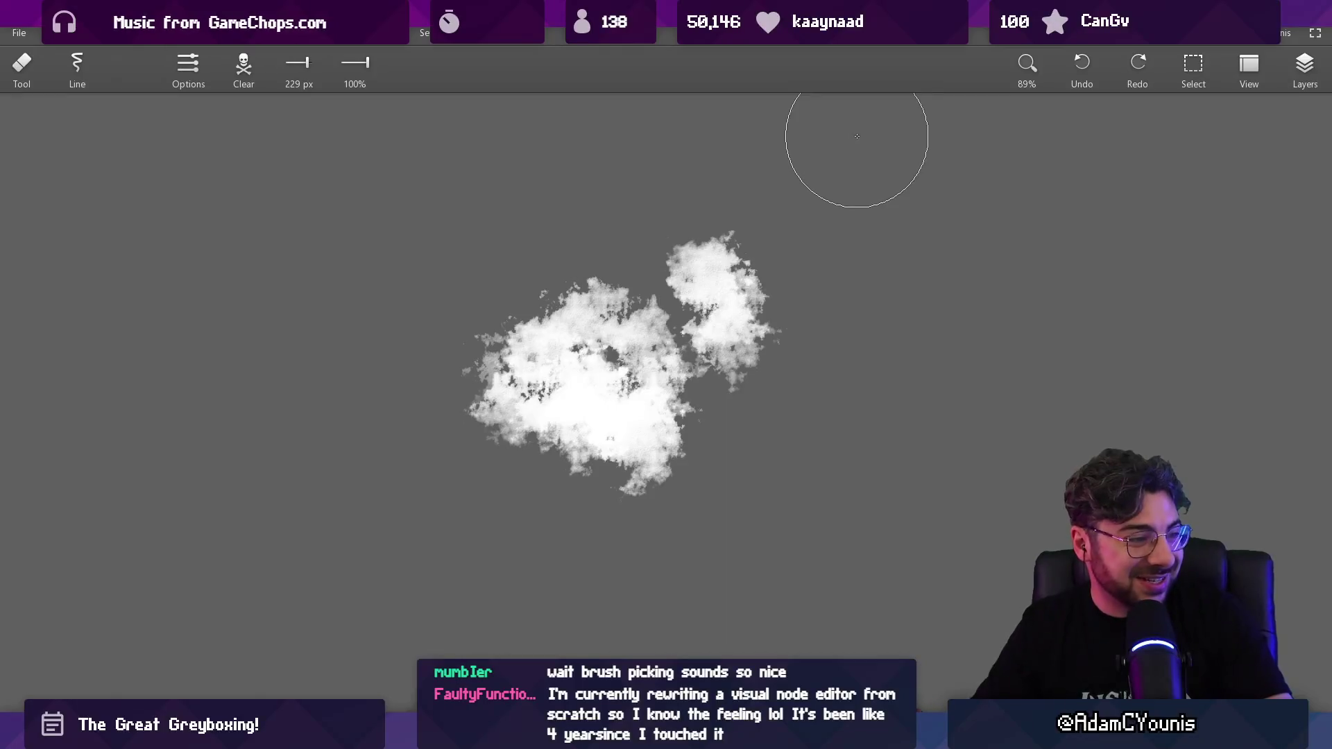
pyautogui.press('b')
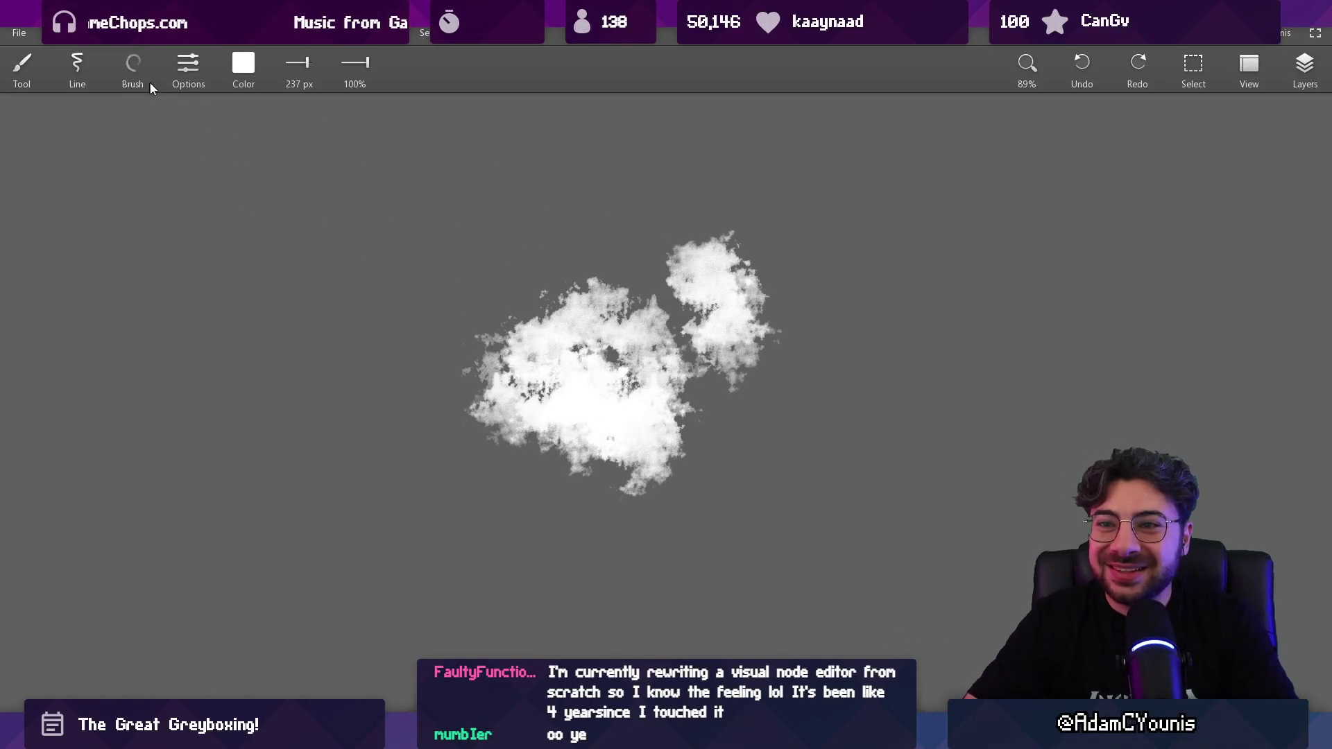
pyautogui.press('e')
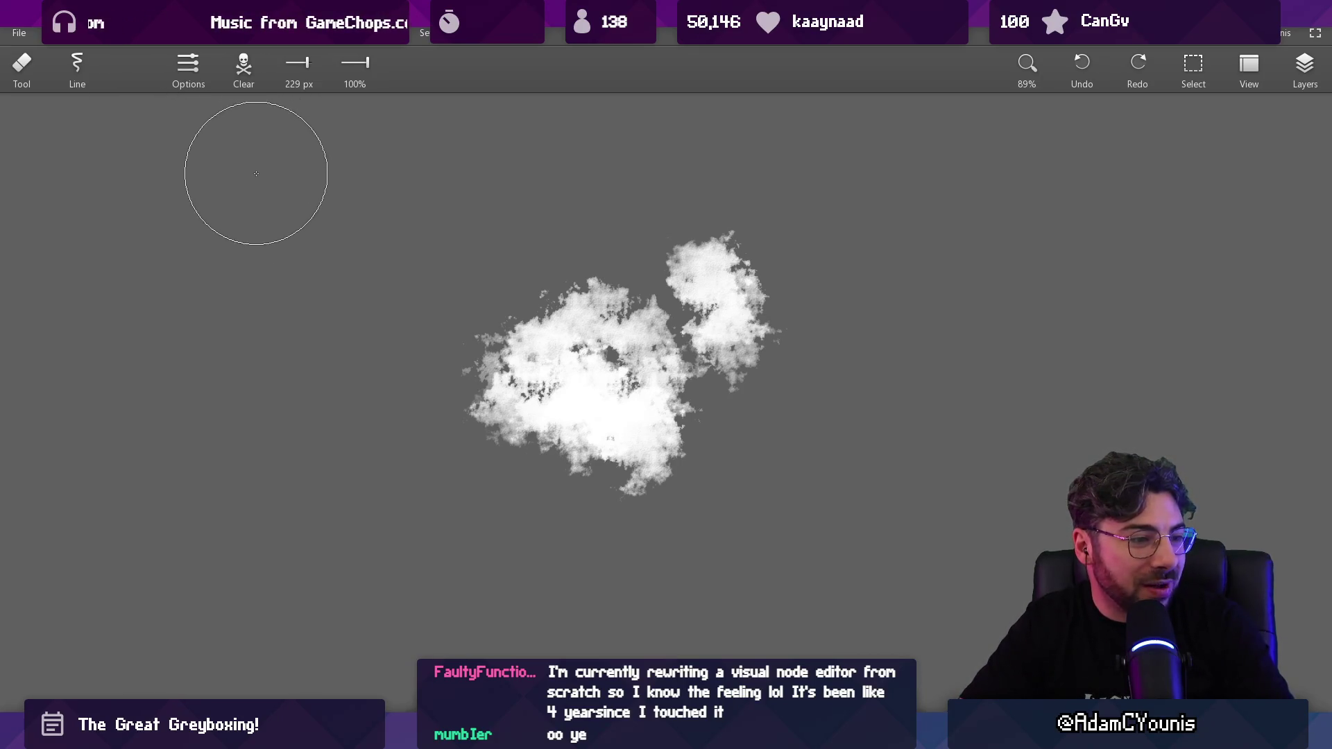
pyautogui.press('b')
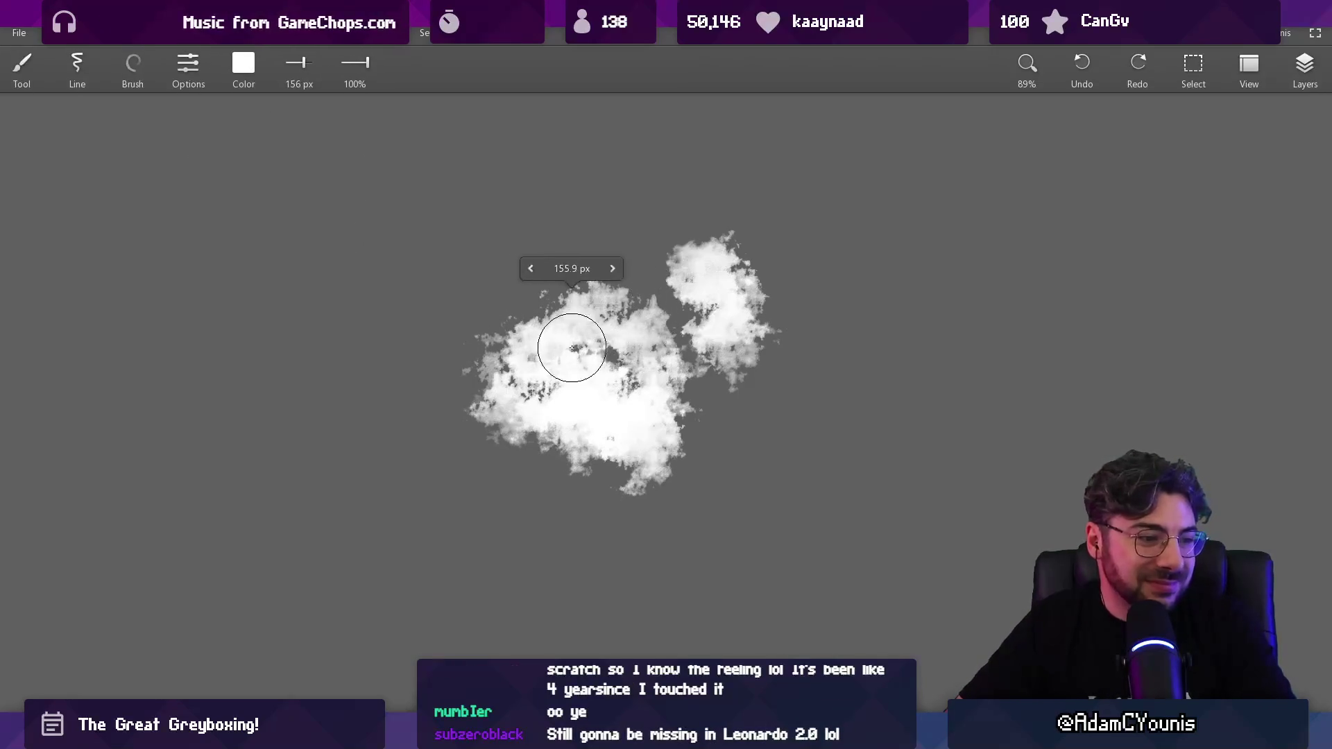
pyautogui.moveTo(564, 401); pyautogui.dragTo(645, 485)
pyautogui.scroll(-5, 670, 324)
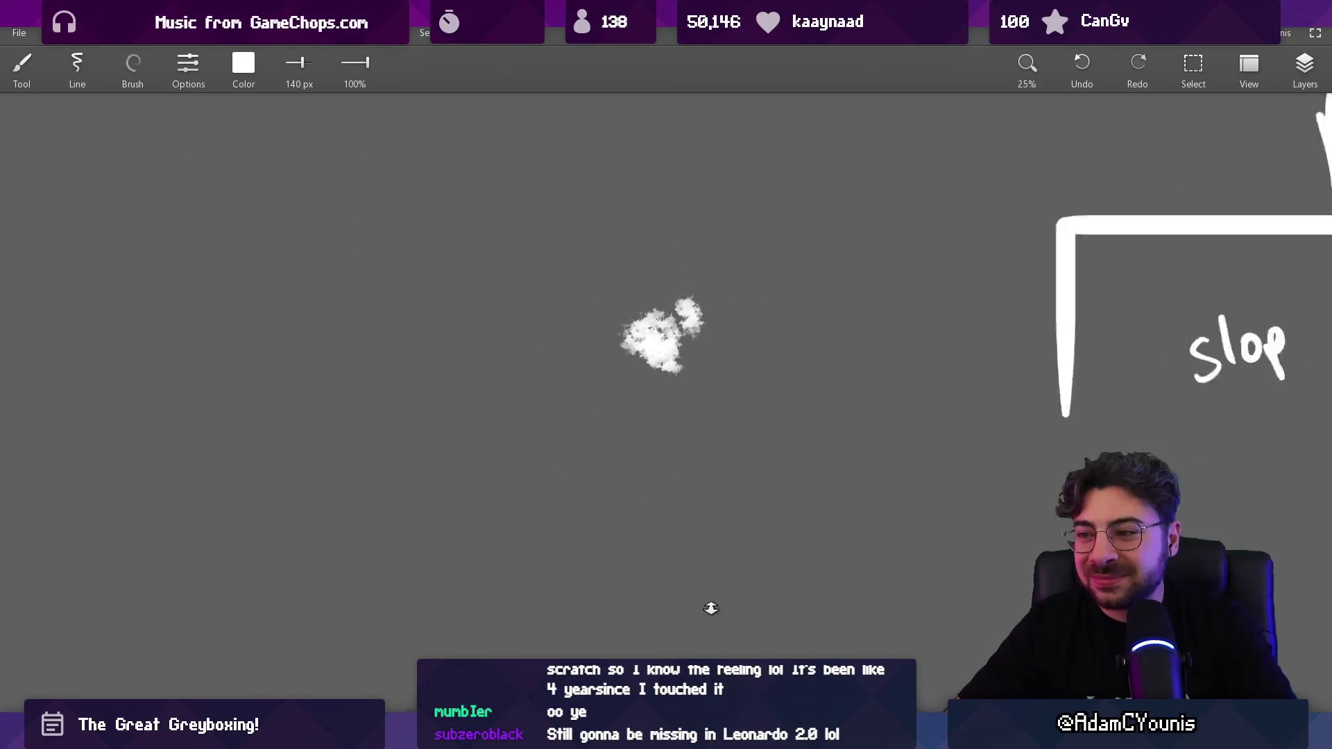
pyautogui.moveTo(721, 338); pyautogui.dragTo(633, 404)
pyautogui.scroll(2, 586, 331)
pyautogui.click(134, 68)
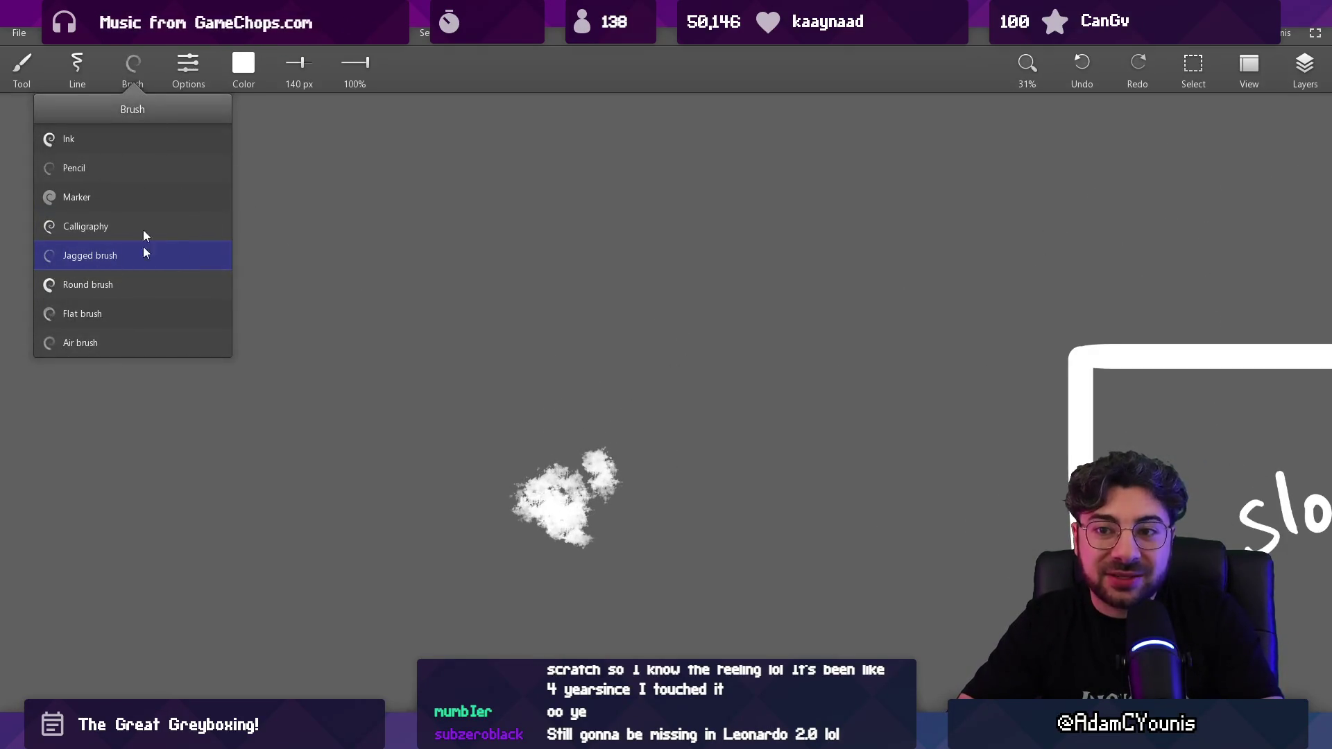
pyautogui.moveTo(129, 254)
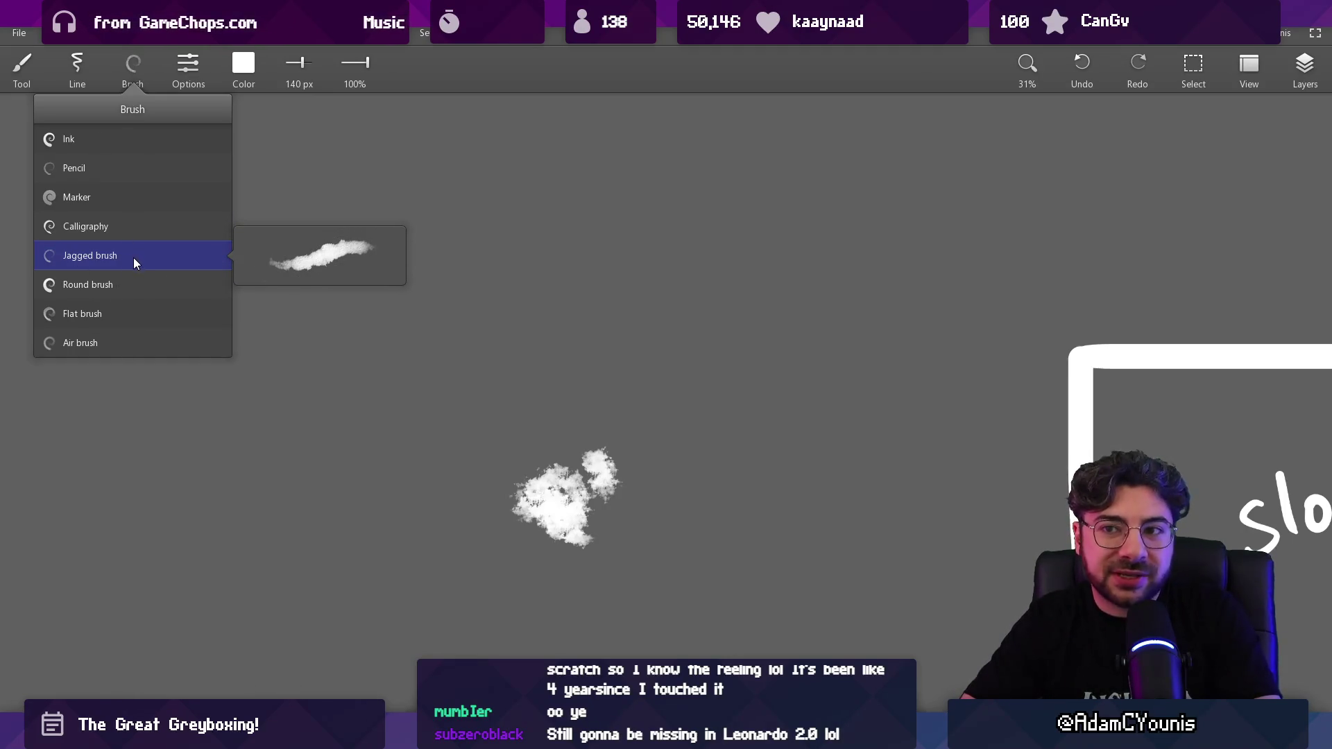
pyautogui.click(424, 33)
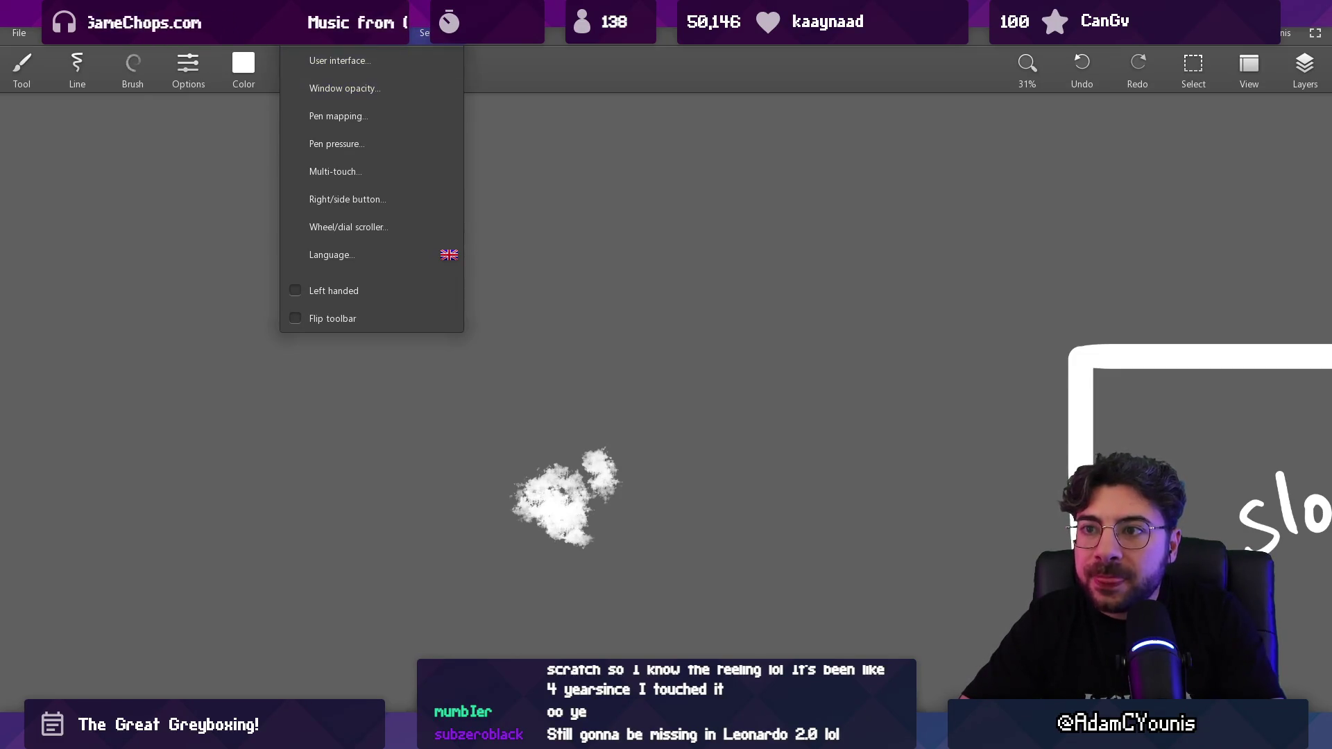
pyautogui.moveTo(357, 33)
pyautogui.moveTo(197, 33)
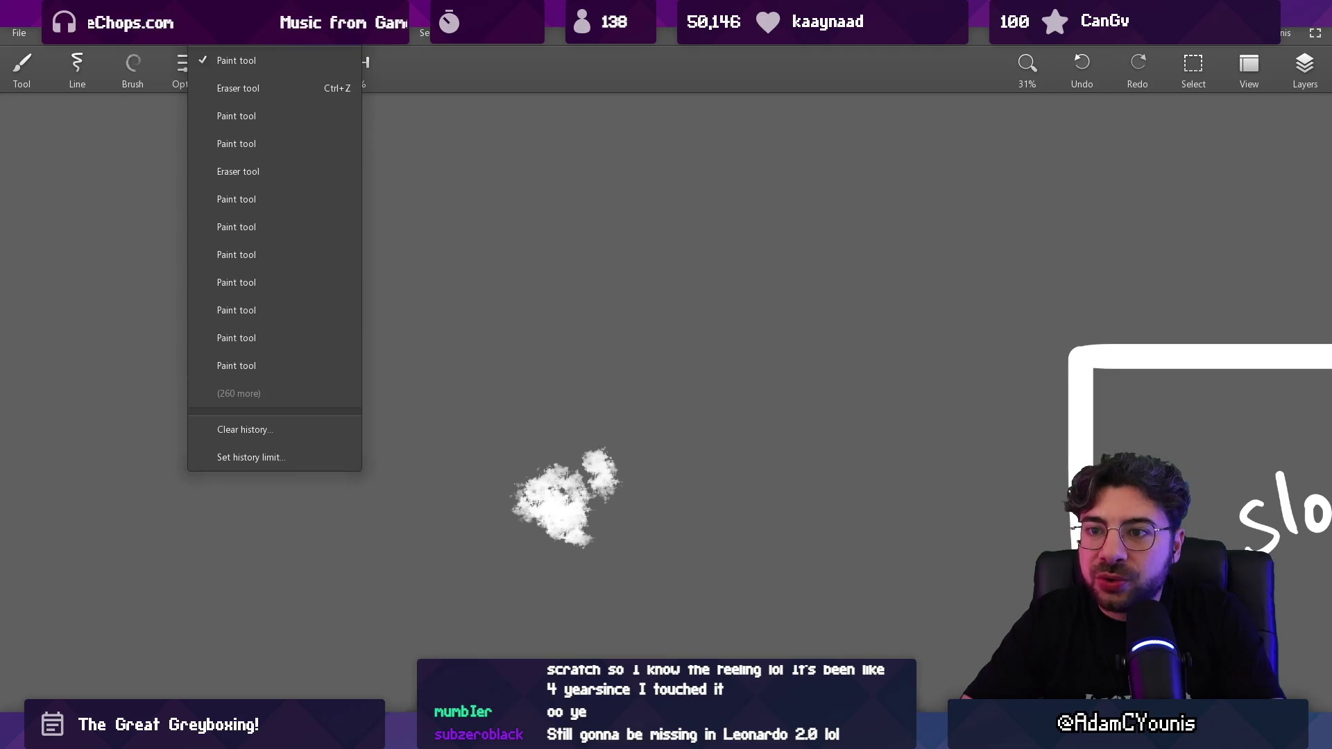
pyautogui.moveTo(145, 32)
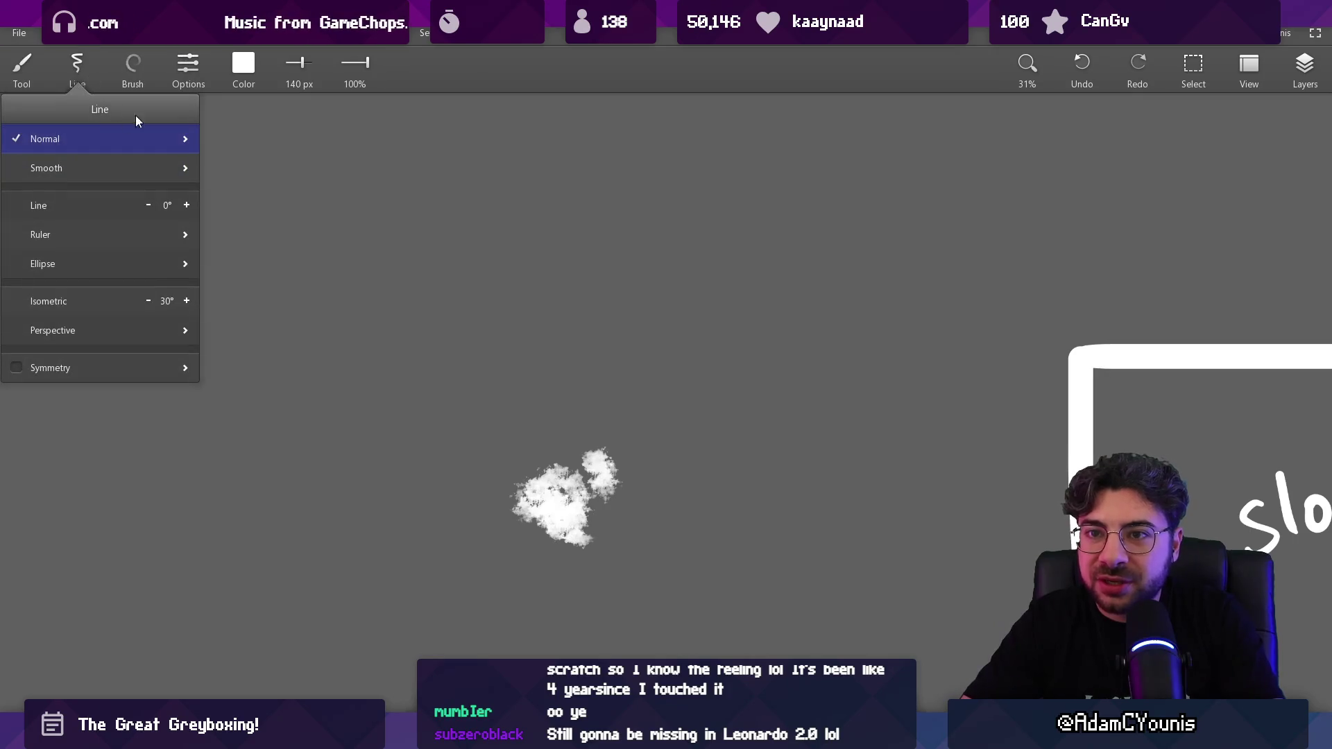
pyautogui.moveTo(133, 73)
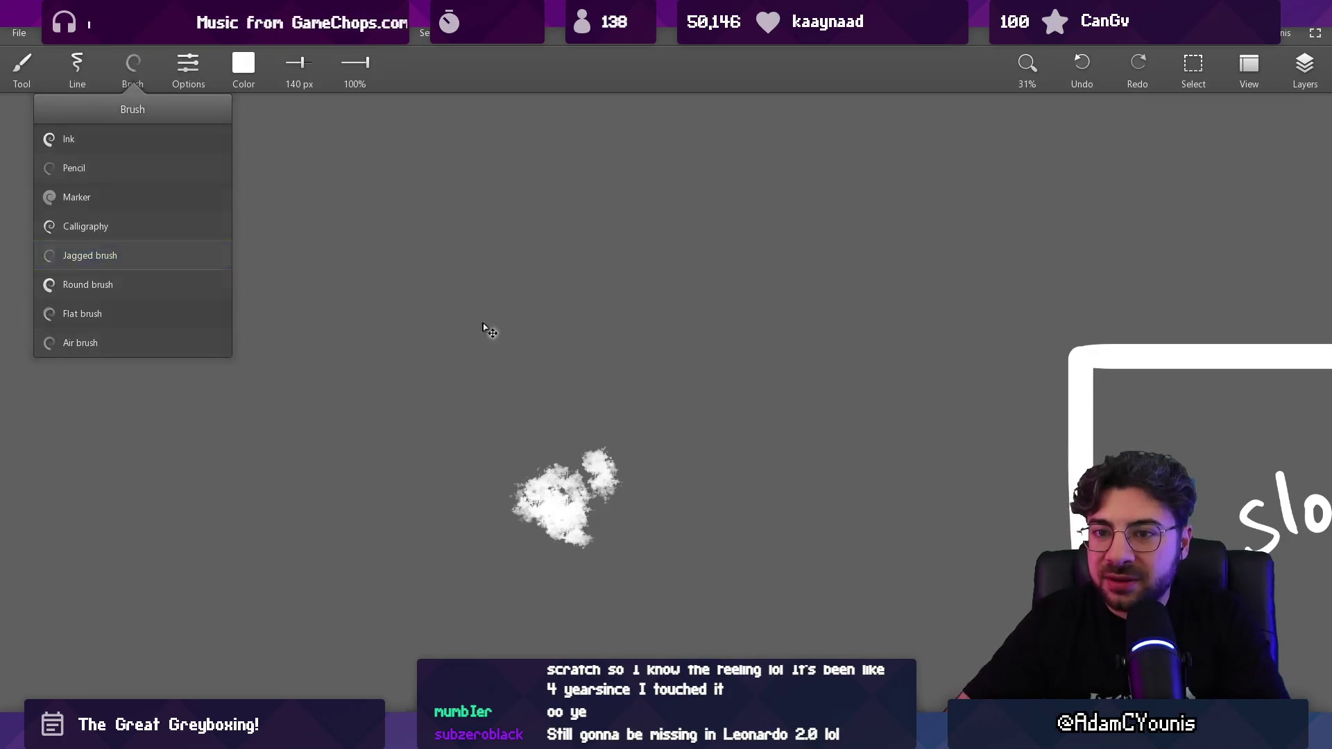
pyautogui.press('e')
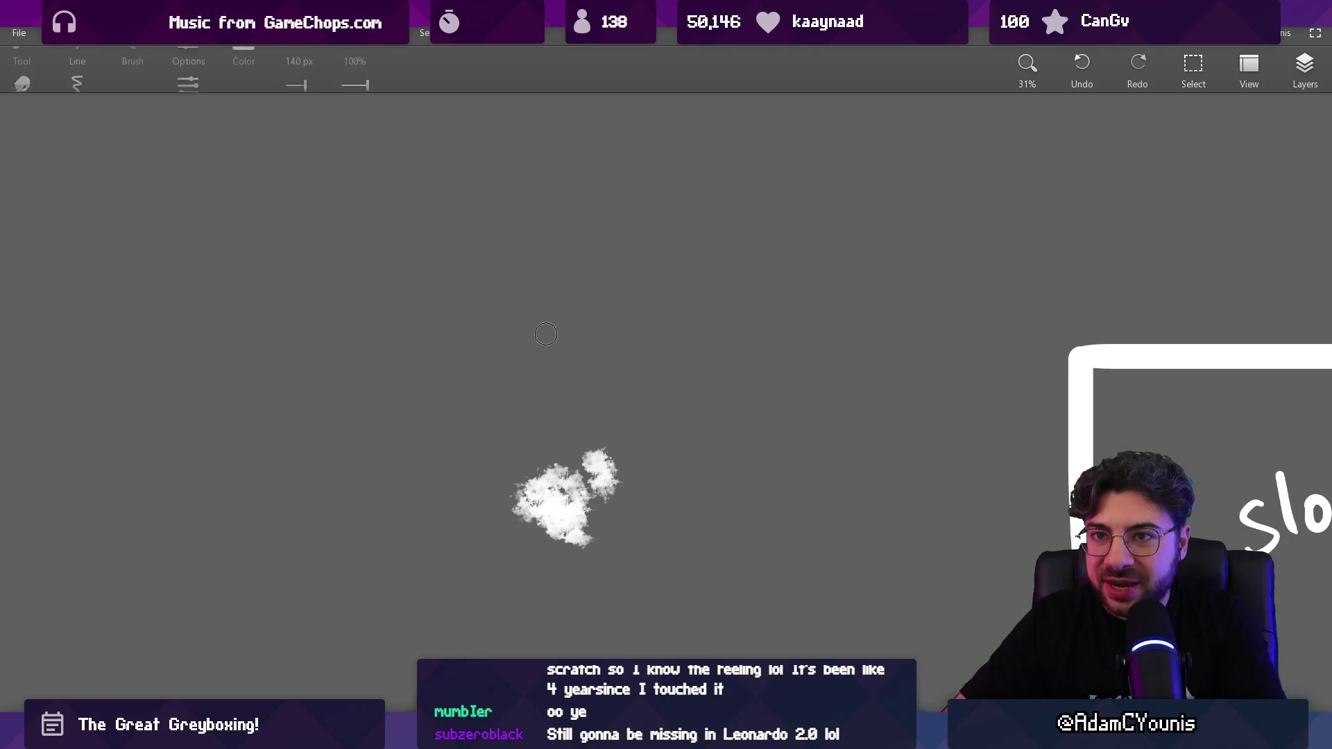
# Step: Paint a second white cloud and a ring, then undo both, keeping the original cloud
pyautogui.press('b')
pyautogui.moveTo(555, 330)
pyautogui.mouseDown()
pyautogui.moveTo(565, 337)
pyautogui.moveTo(592, 308)
pyautogui.mouseUp()
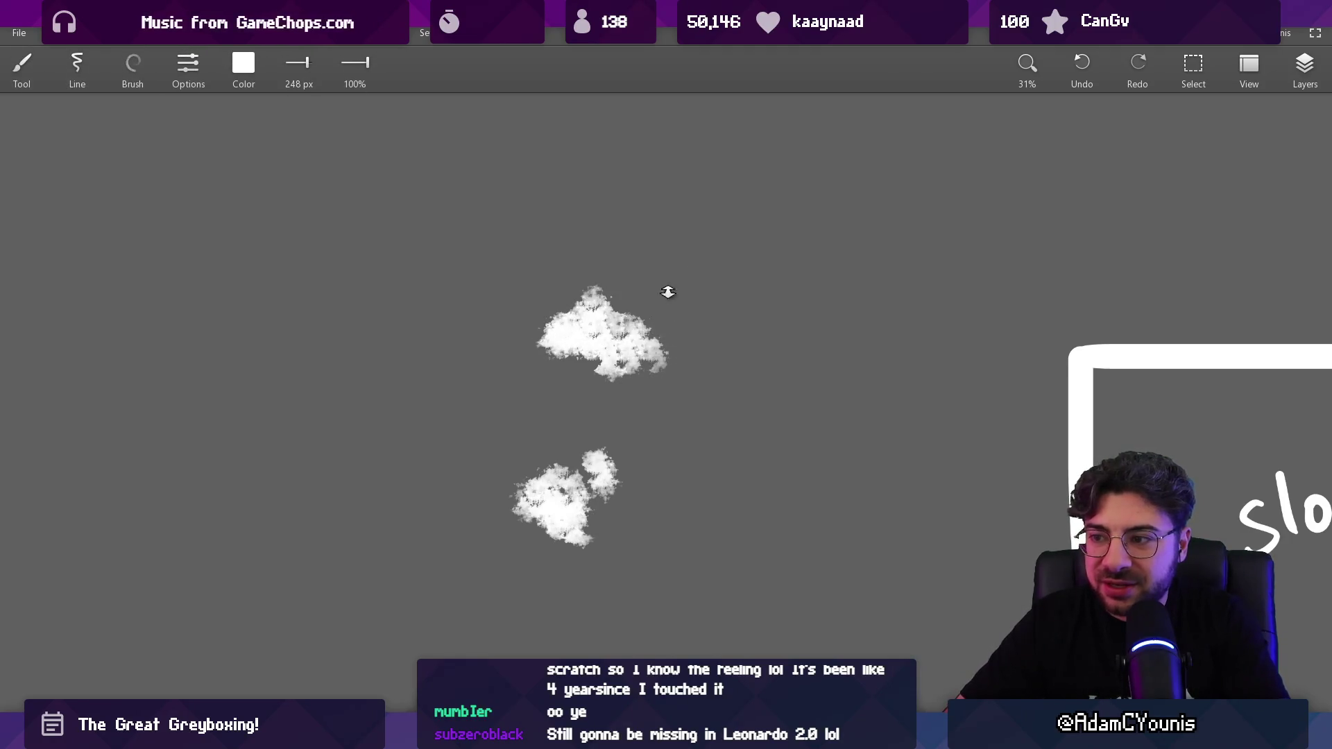
pyautogui.scroll(-5, 666, 291)
pyautogui.scroll(3, 527, 299)
pyautogui.moveTo(482, 281); pyautogui.dragTo(524, 315)
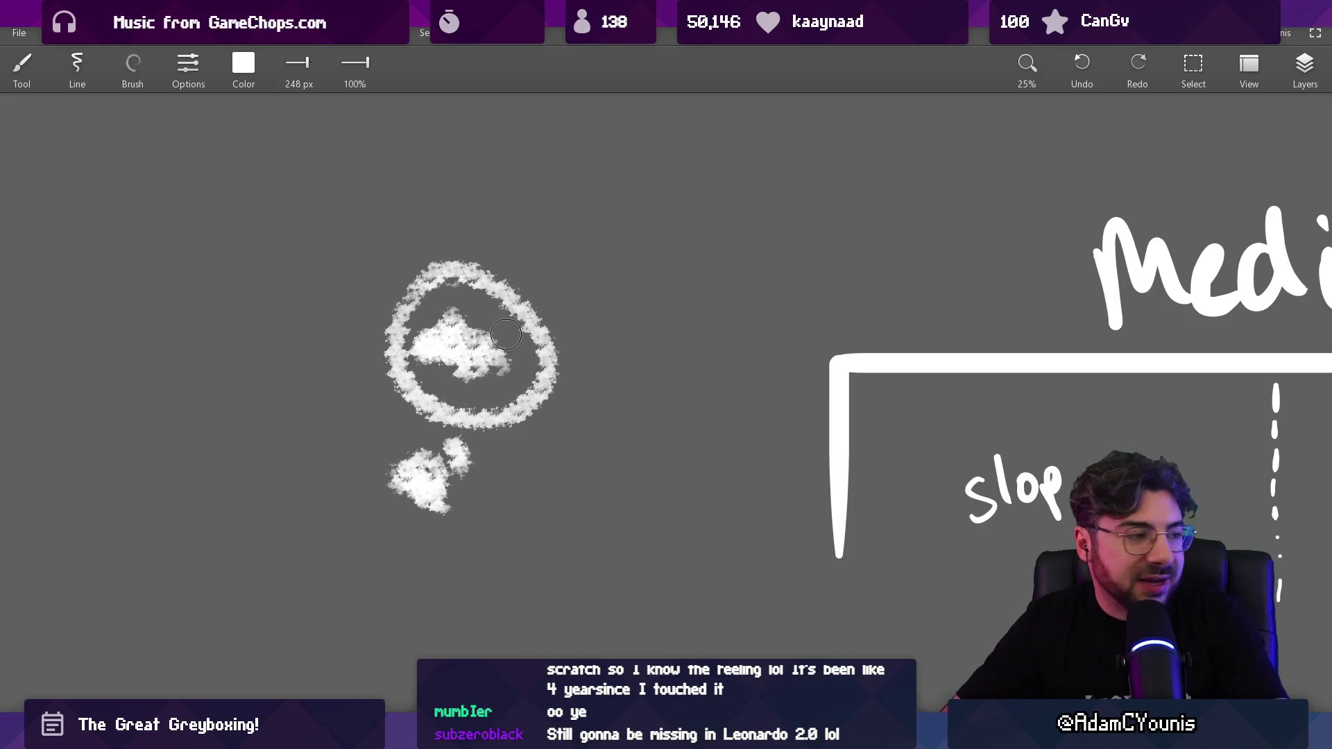
pyautogui.hotkey('ctrl', 'z')
pyautogui.scroll(1, 478, 296)
pyautogui.hotkey('ctrl', 'z')
pyautogui.hotkey('ctrl', 'z')
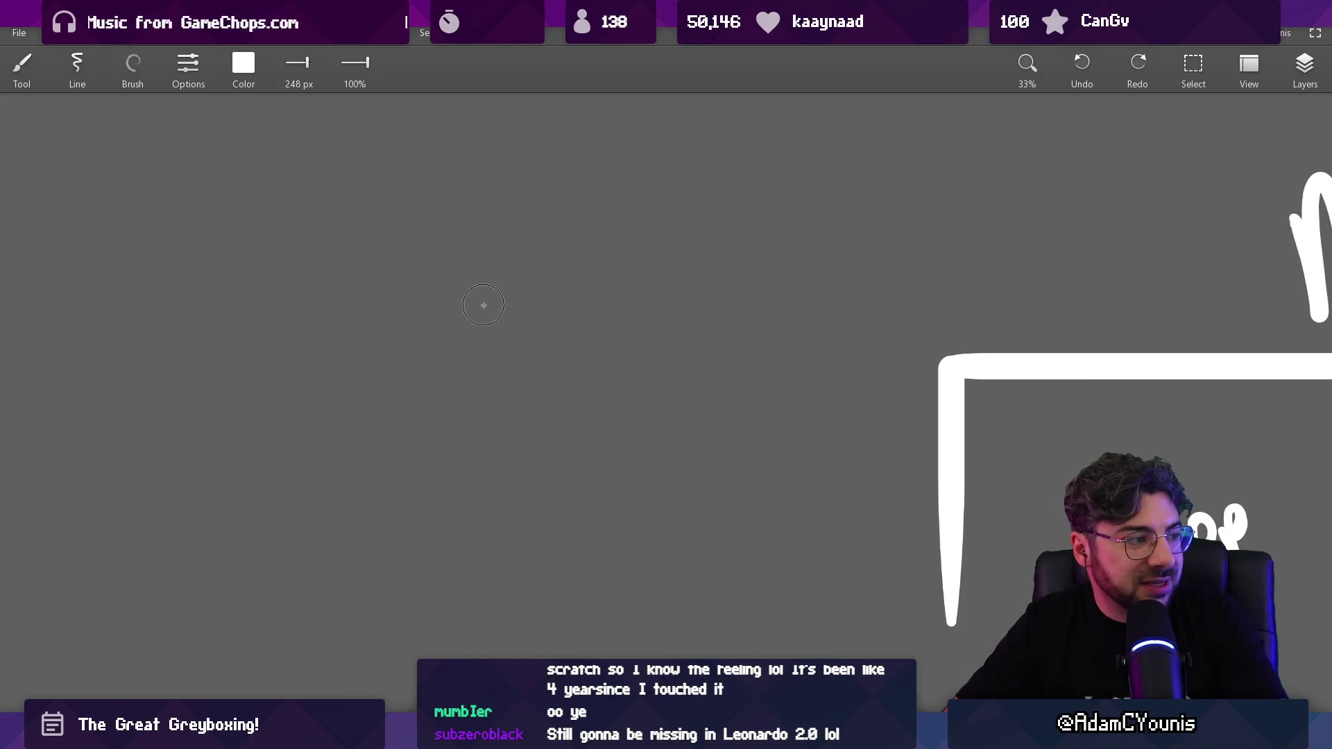
pyautogui.hotkey('ctrl', 'shift', 'z')
pyautogui.scroll(-6, 416, 257)
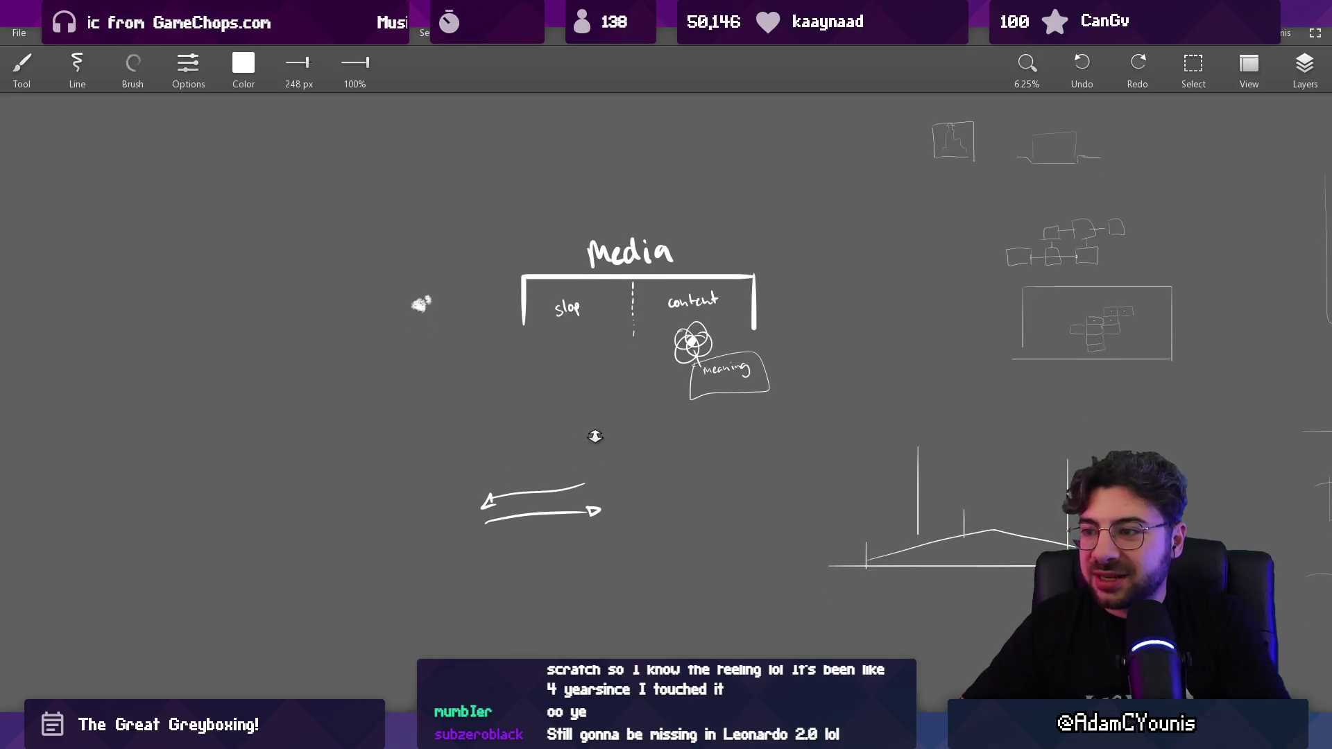
pyautogui.scroll(5, 458, 292)
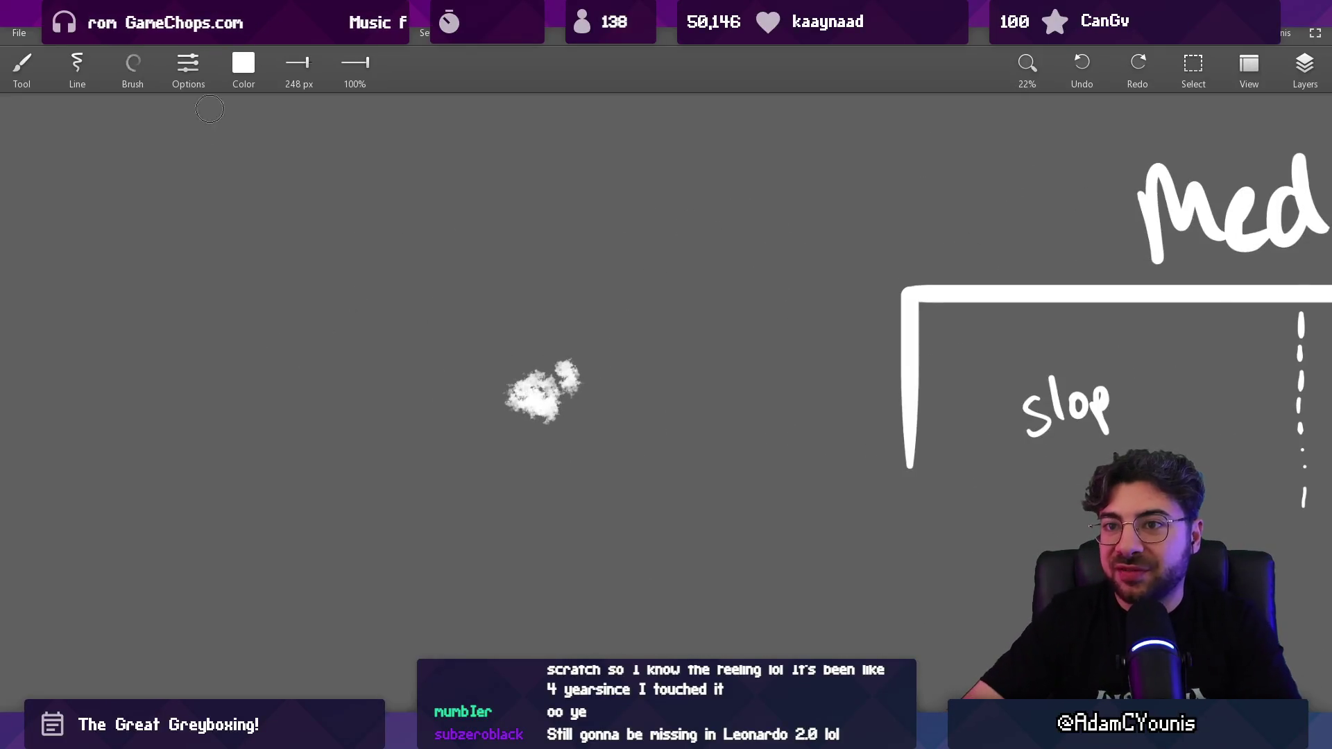
# Step: Switch to the Marker brush and undo a test marker stroke
pyautogui.click(132, 69)
pyautogui.click(156, 202)
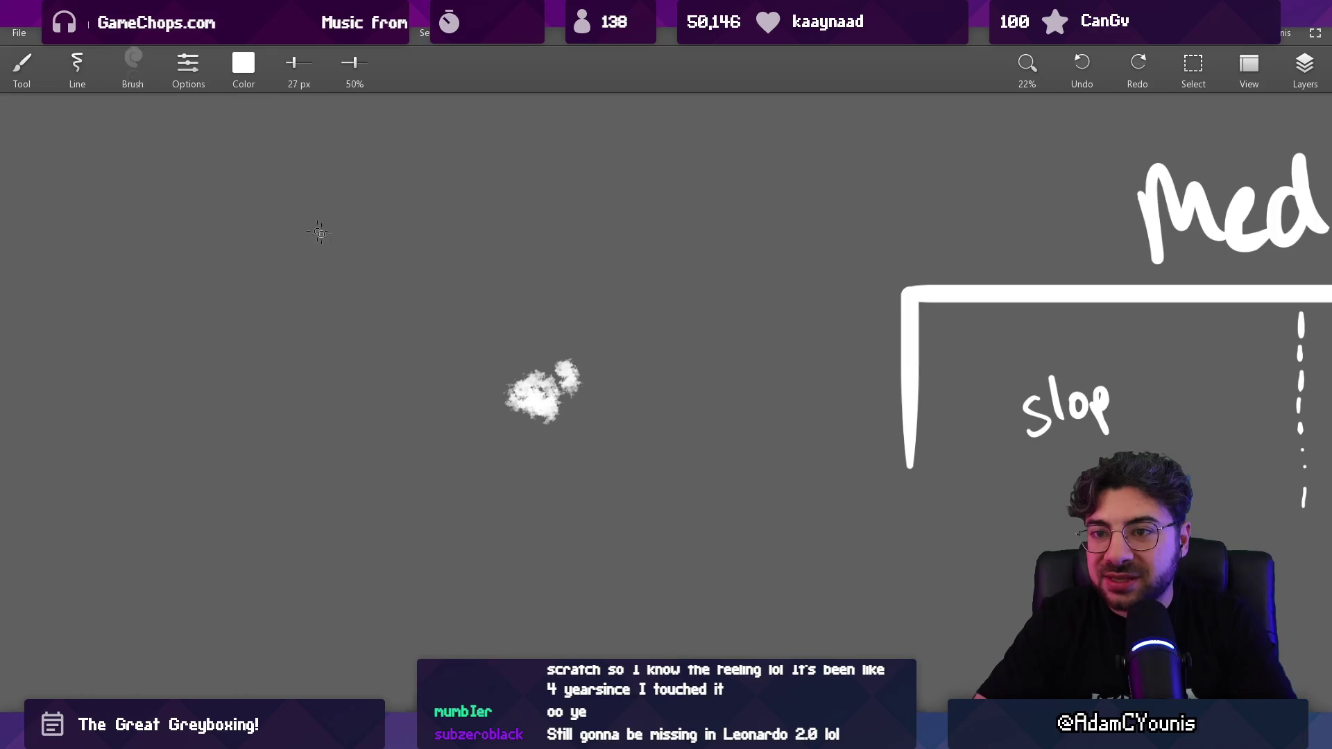
pyautogui.moveTo(319, 229)
pyautogui.mouseDown()
pyautogui.moveTo(401, 239)
pyautogui.moveTo(433, 305)
pyautogui.moveTo(576, 284)
pyautogui.mouseUp()
pyautogui.hotkey('ctrl', 'z')
pyautogui.scroll(3, 486, 320)
pyautogui.click(151, 78)
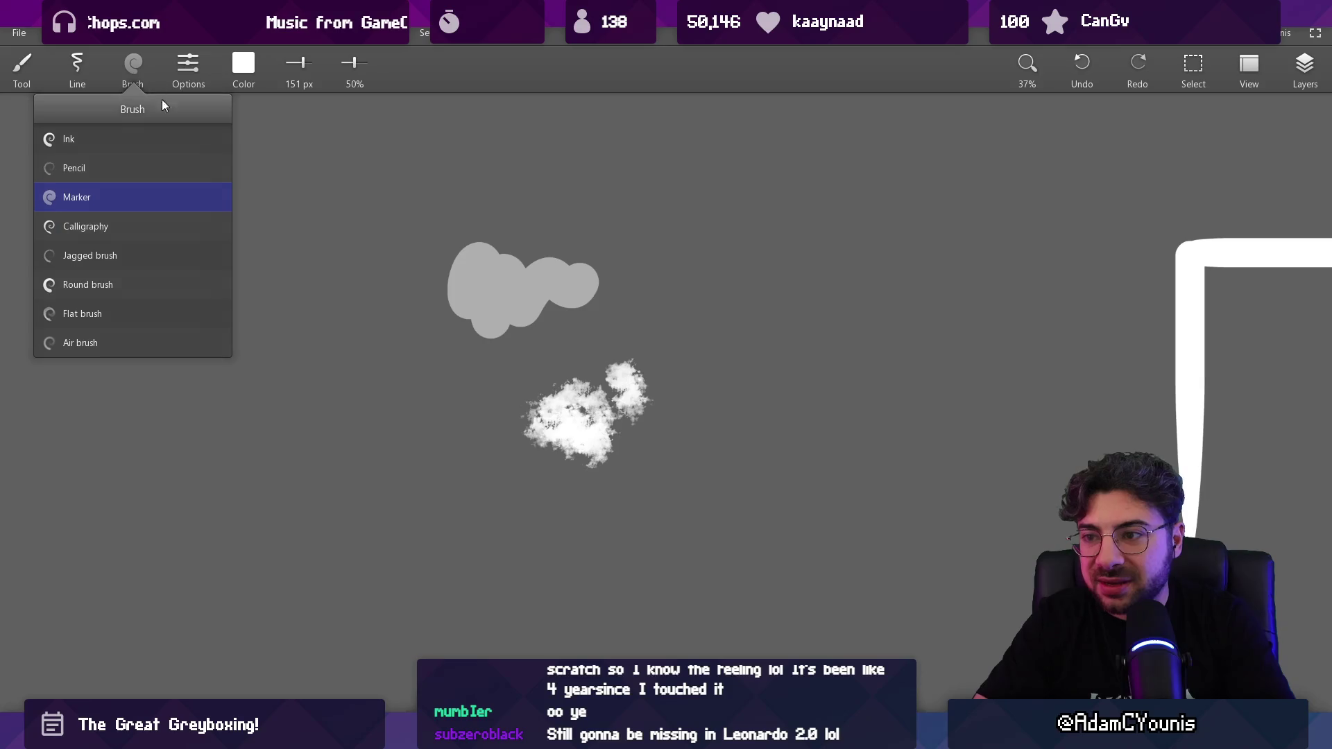
# Step: With the Calligraphy brush, discard a test zigzag and write 'hello' in white
pyautogui.click(154, 227)
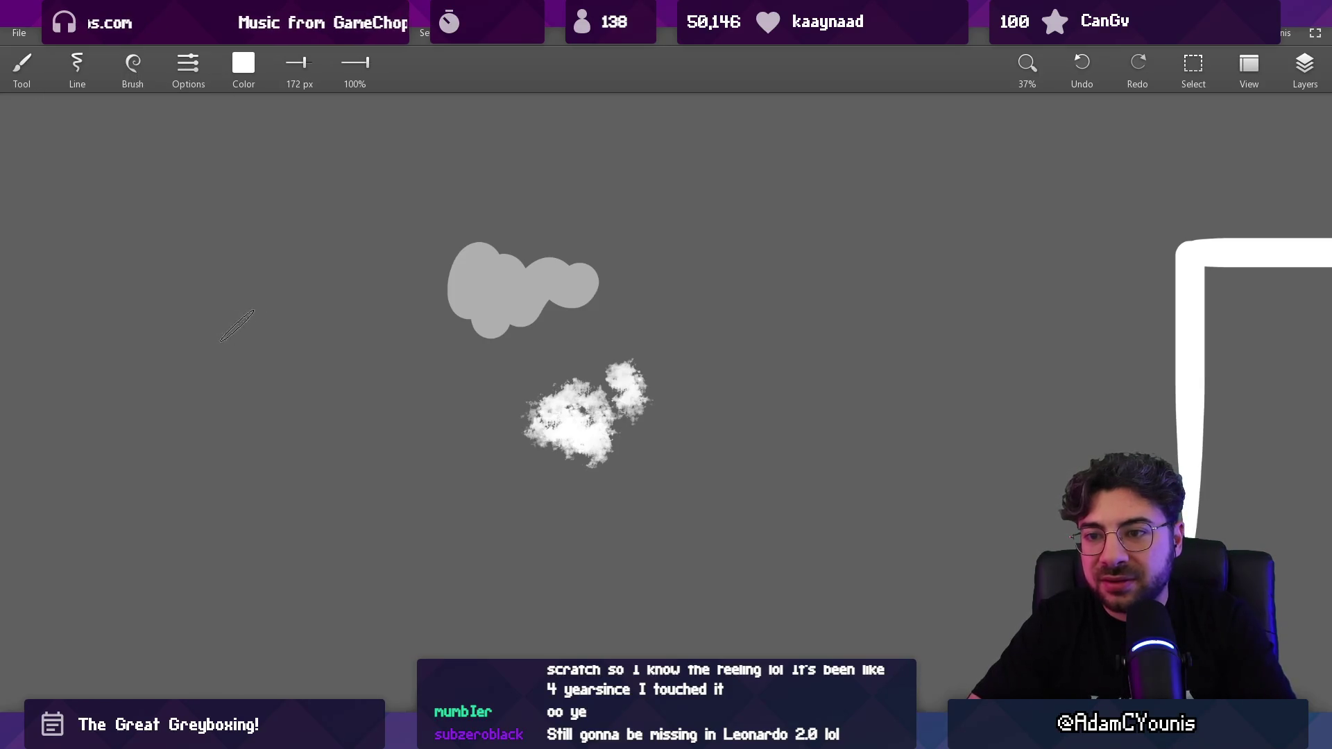
pyautogui.moveTo(226, 276)
pyautogui.mouseDown()
pyautogui.moveTo(174, 359)
pyautogui.moveTo(357, 368)
pyautogui.mouseUp()
pyautogui.hotkey('ctrl', 'z')
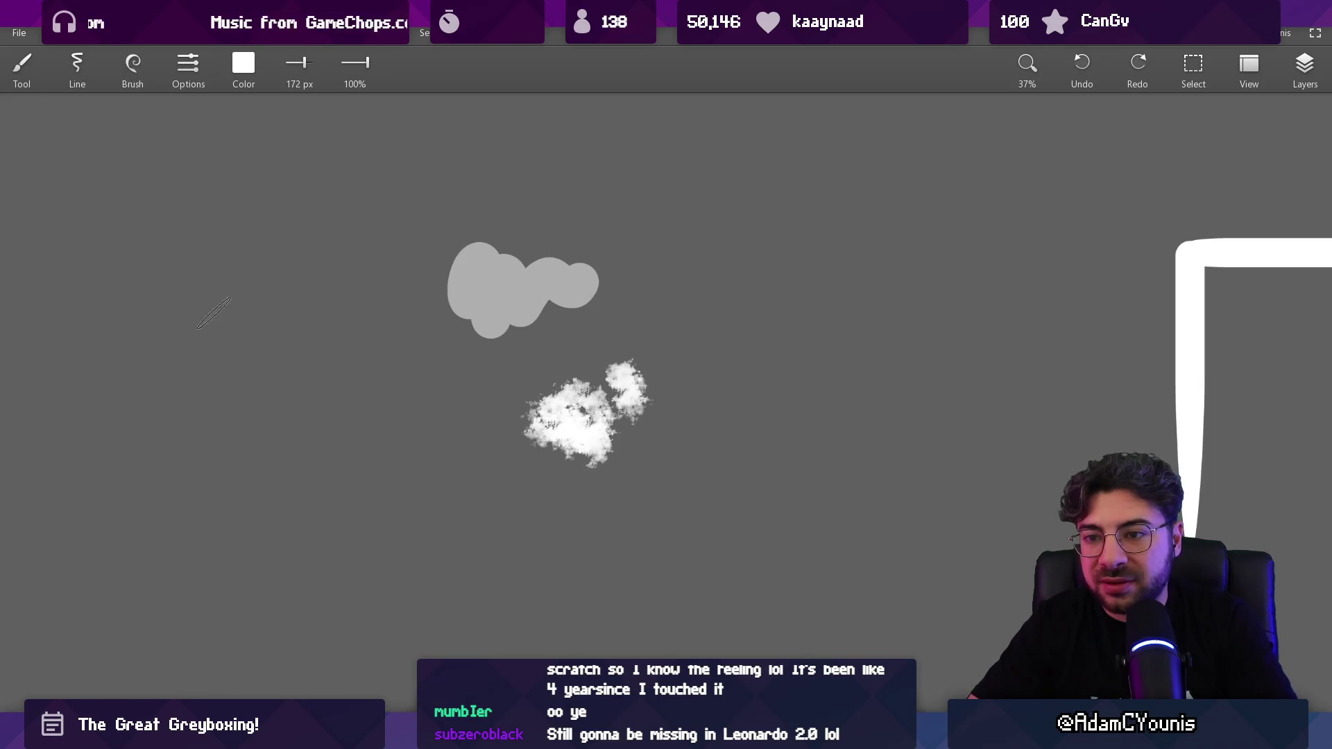
pyautogui.moveTo(169, 228)
pyautogui.mouseDown()
pyautogui.moveTo(183, 378)
pyautogui.moveTo(305, 298)
pyautogui.moveTo(388, 312)
pyautogui.mouseUp()
pyautogui.moveTo(420, 153)
pyautogui.mouseDown()
pyautogui.moveTo(402, 322)
pyautogui.moveTo(433, 316)
pyautogui.mouseUp()
pyautogui.moveTo(479, 201); pyautogui.dragTo(520, 184)
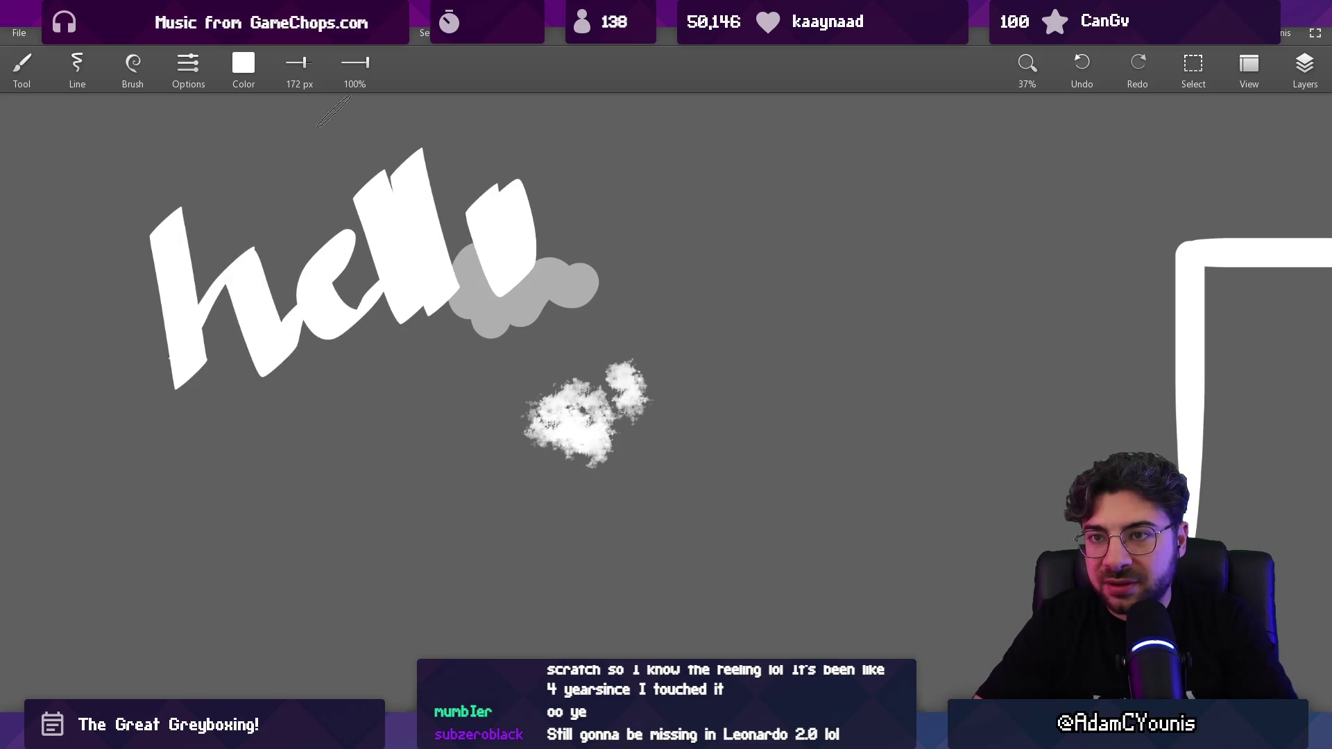
# Step: Try the Flat brush with a stroke below 'hello', undo it, and pick the Jagged brush
pyautogui.click(132, 66)
pyautogui.click(153, 312)
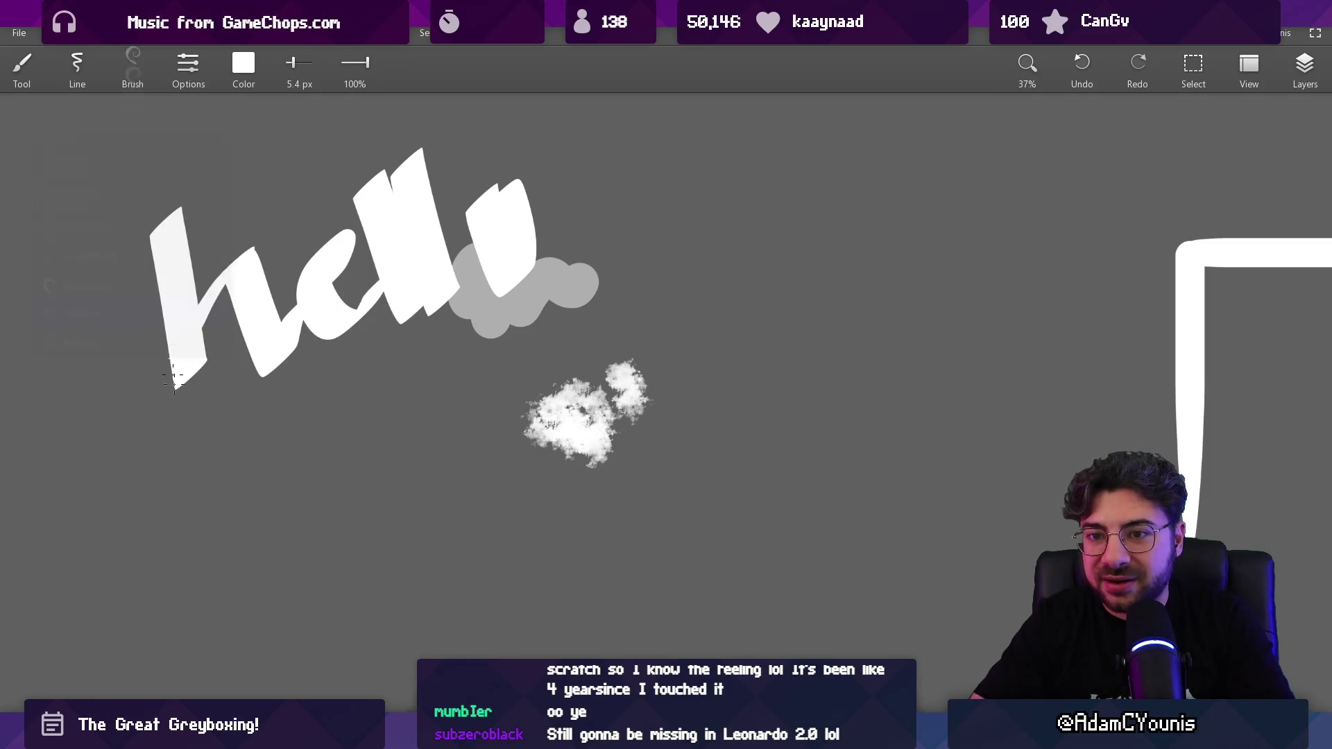
pyautogui.moveTo(263, 447)
pyautogui.mouseDown()
pyautogui.moveTo(295, 447)
pyautogui.moveTo(305, 462)
pyautogui.moveTo(463, 435)
pyautogui.mouseUp()
pyautogui.hotkey('ctrl', 'z')
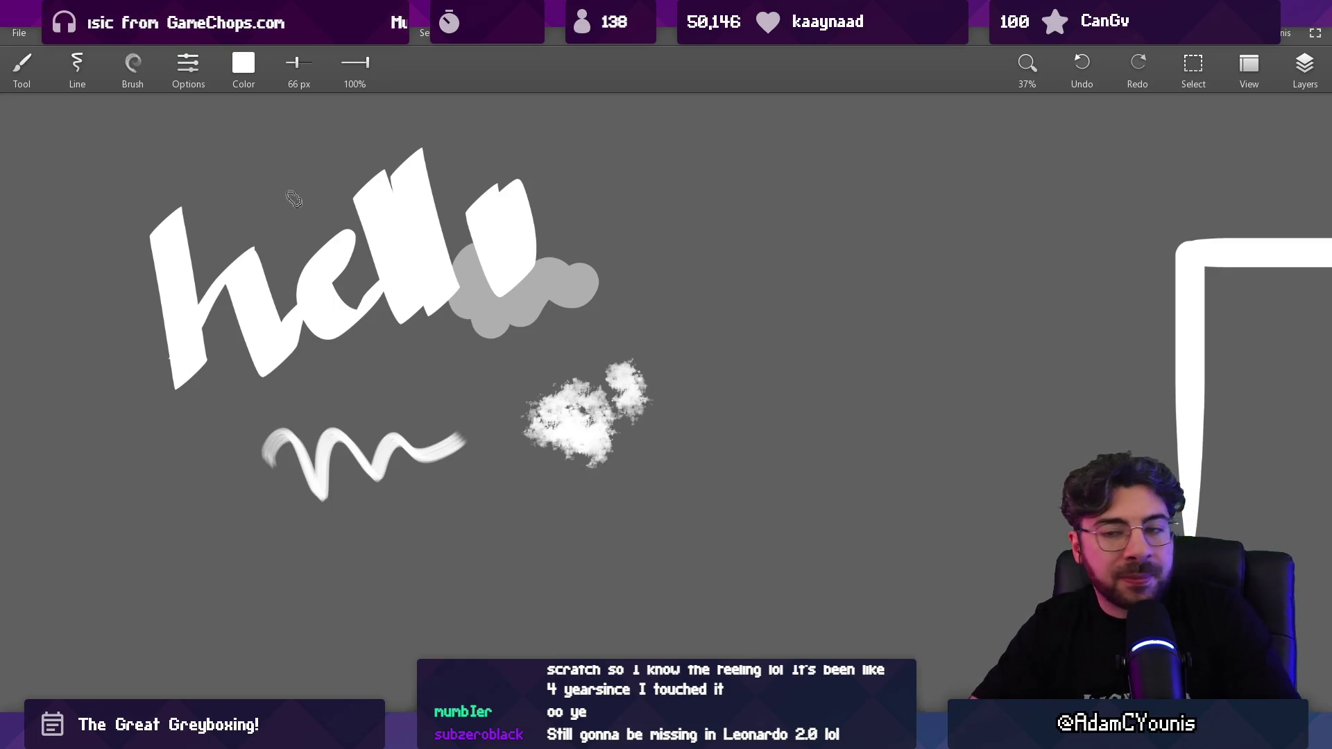
pyautogui.click(142, 71)
pyautogui.click(126, 261)
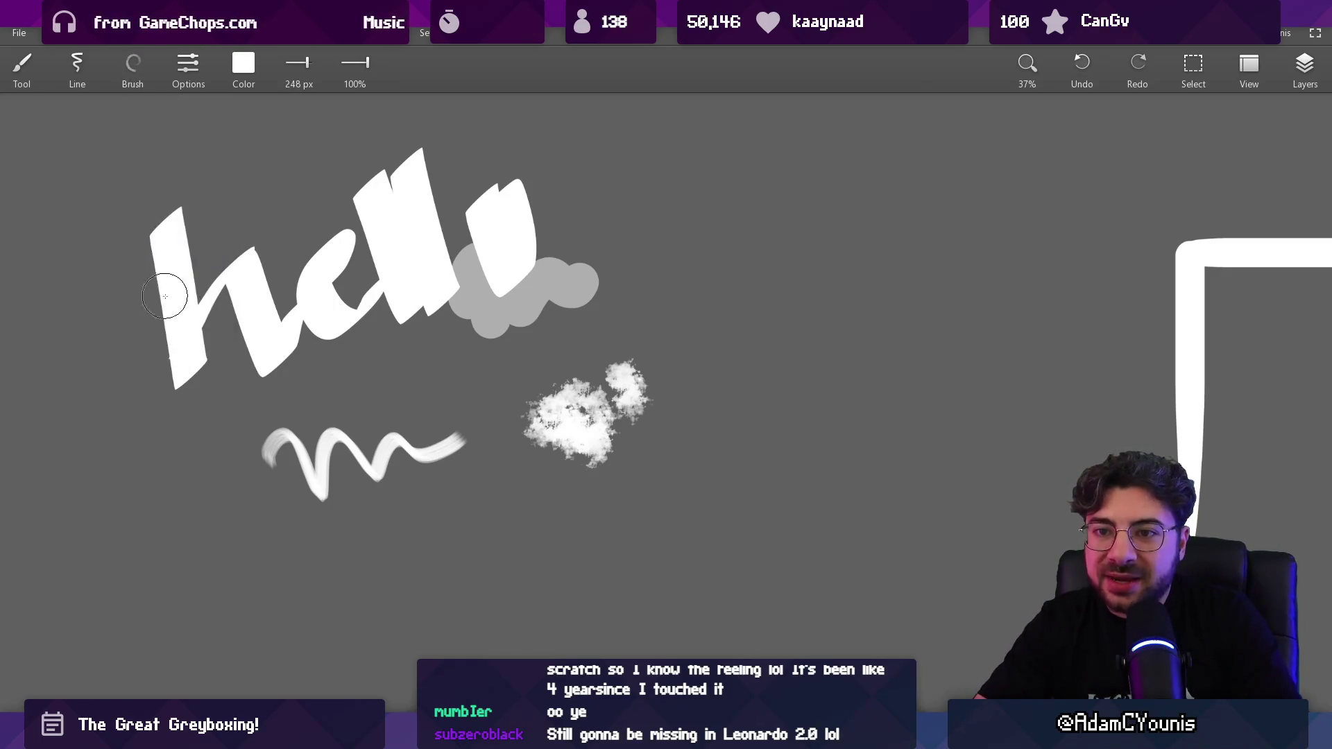
# Step: Paint a cloudy white patch with the Jagged brush
pyautogui.scroll(-3, 643, 378)
pyautogui.scroll(3, 643, 379)
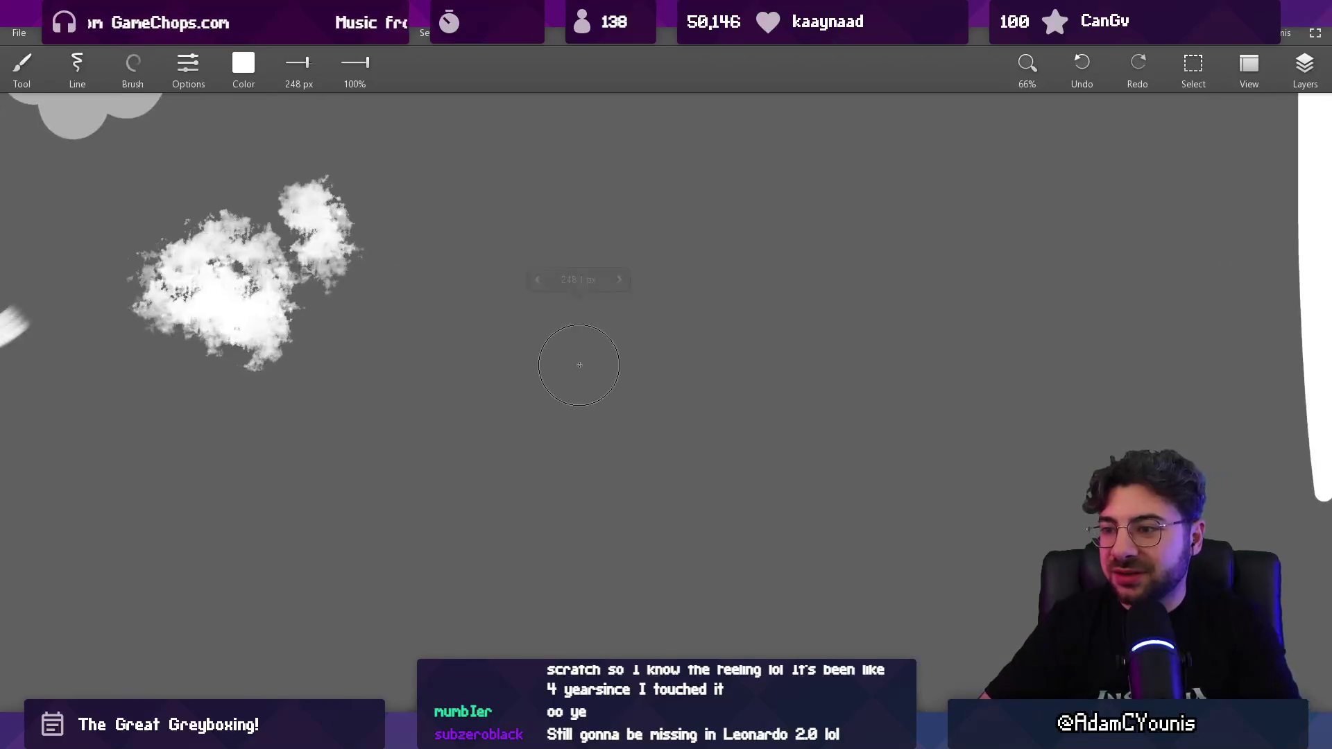
pyautogui.moveTo(558, 364)
pyautogui.mouseDown()
pyautogui.moveTo(606, 391)
pyautogui.moveTo(645, 444)
pyautogui.moveTo(675, 342)
pyautogui.mouseUp()
pyautogui.scroll(-4, 580, 415)
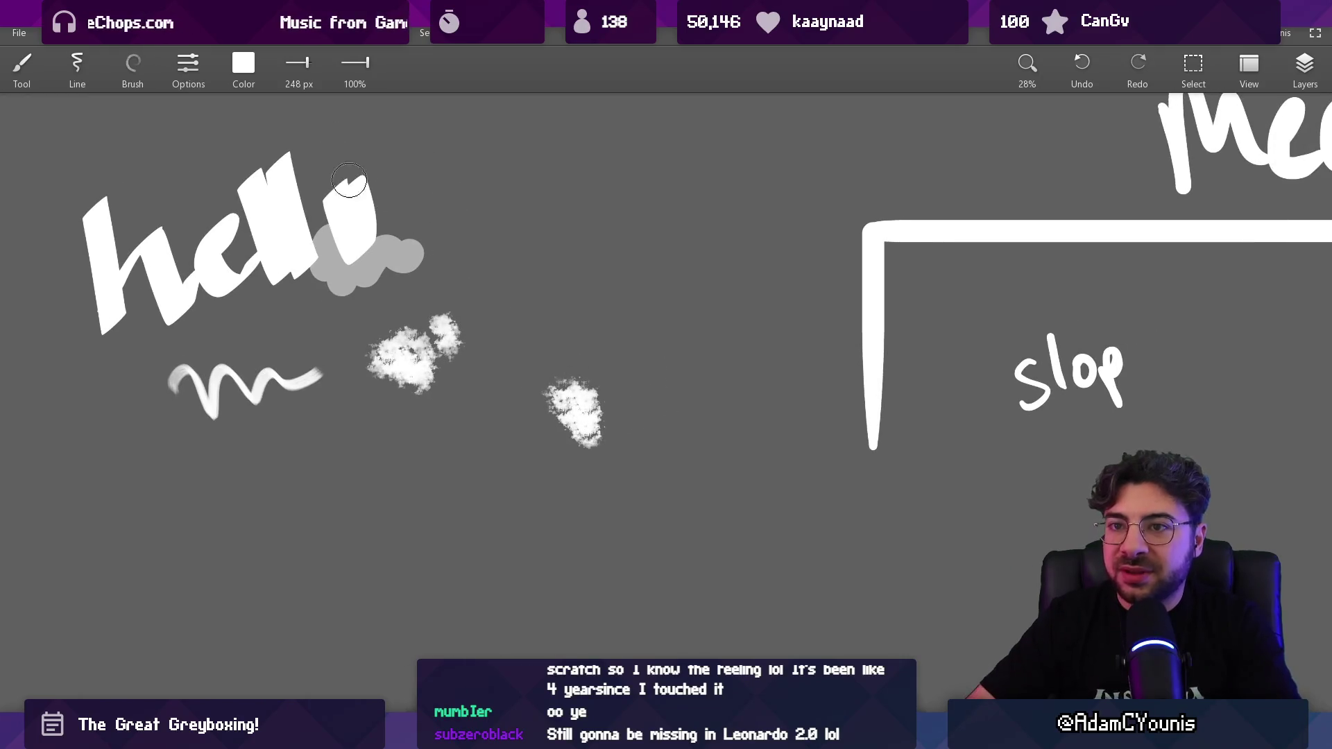
# Step: Set the Jagged brush to Opacity 100%, Flow 40% and Texture 76%
pyautogui.click(129, 70)
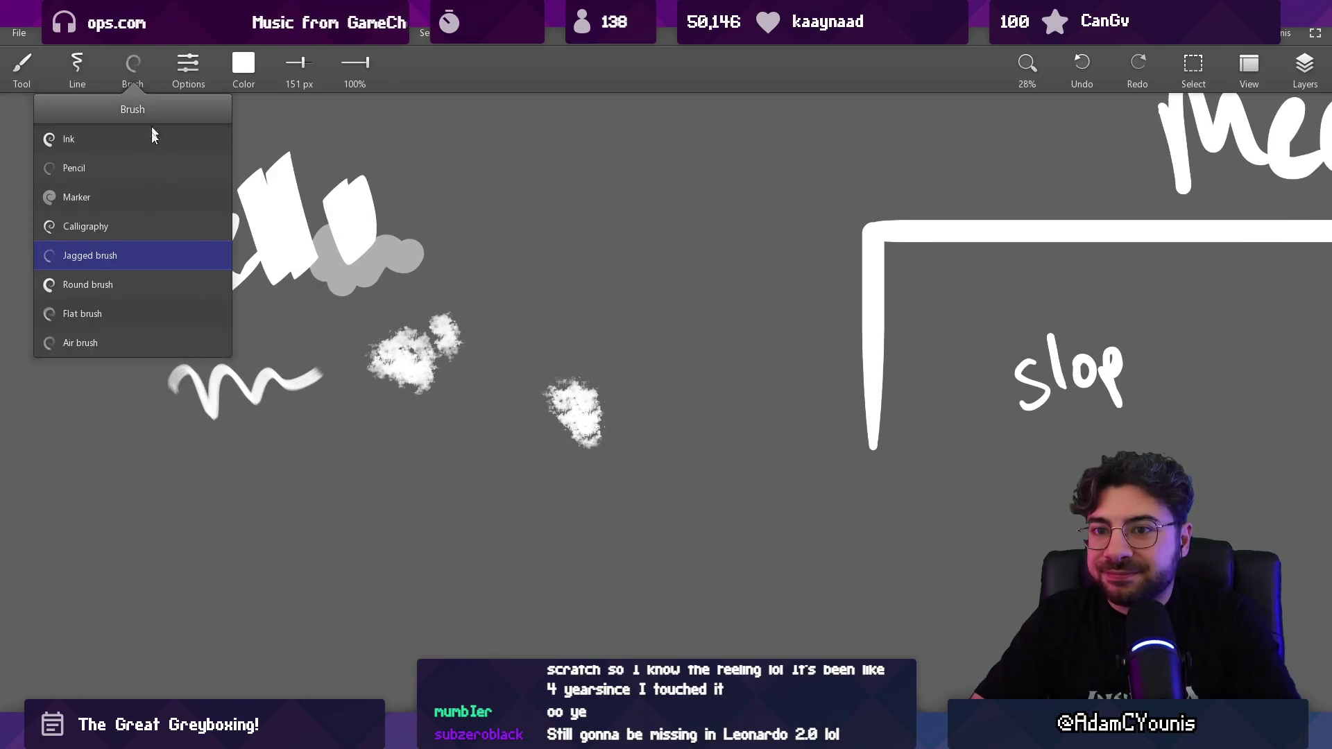
pyautogui.click(188, 69)
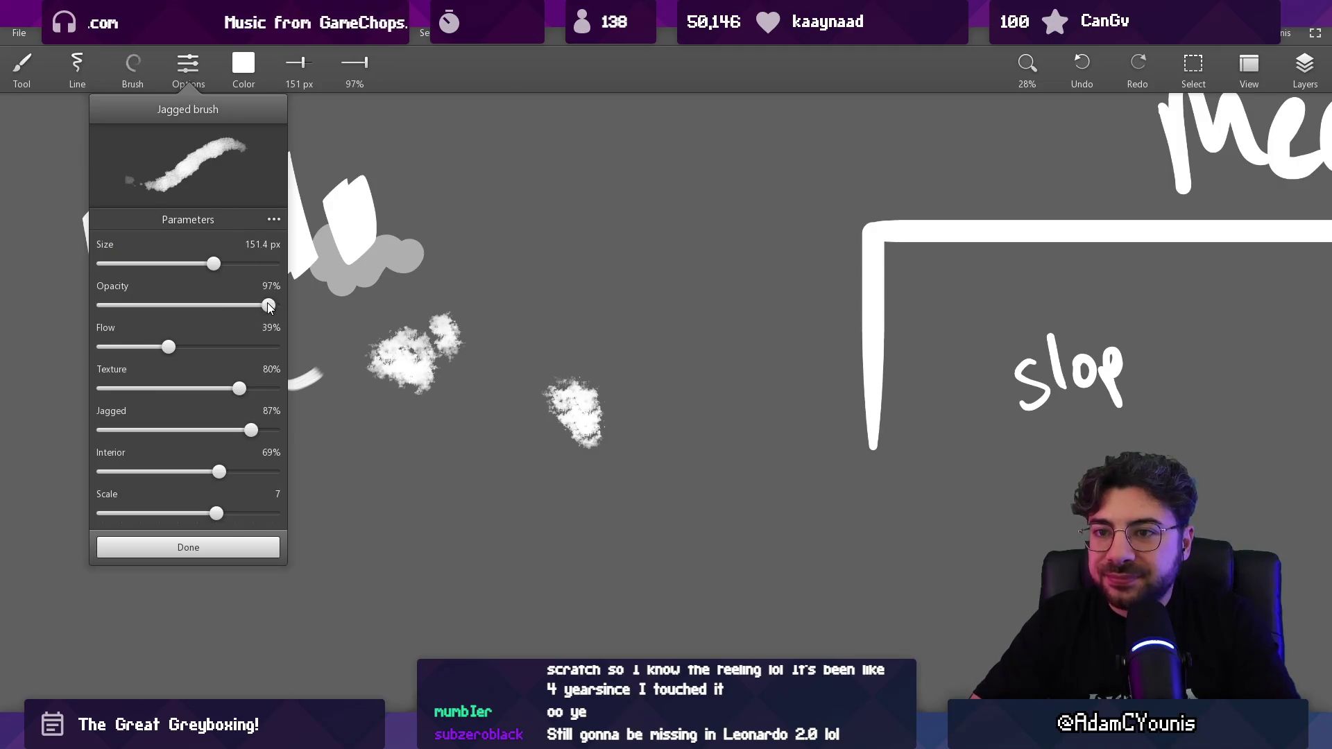
pyautogui.moveTo(268, 303); pyautogui.dragTo(268, 298)
pyautogui.moveTo(168, 347); pyautogui.dragTo(170, 347)
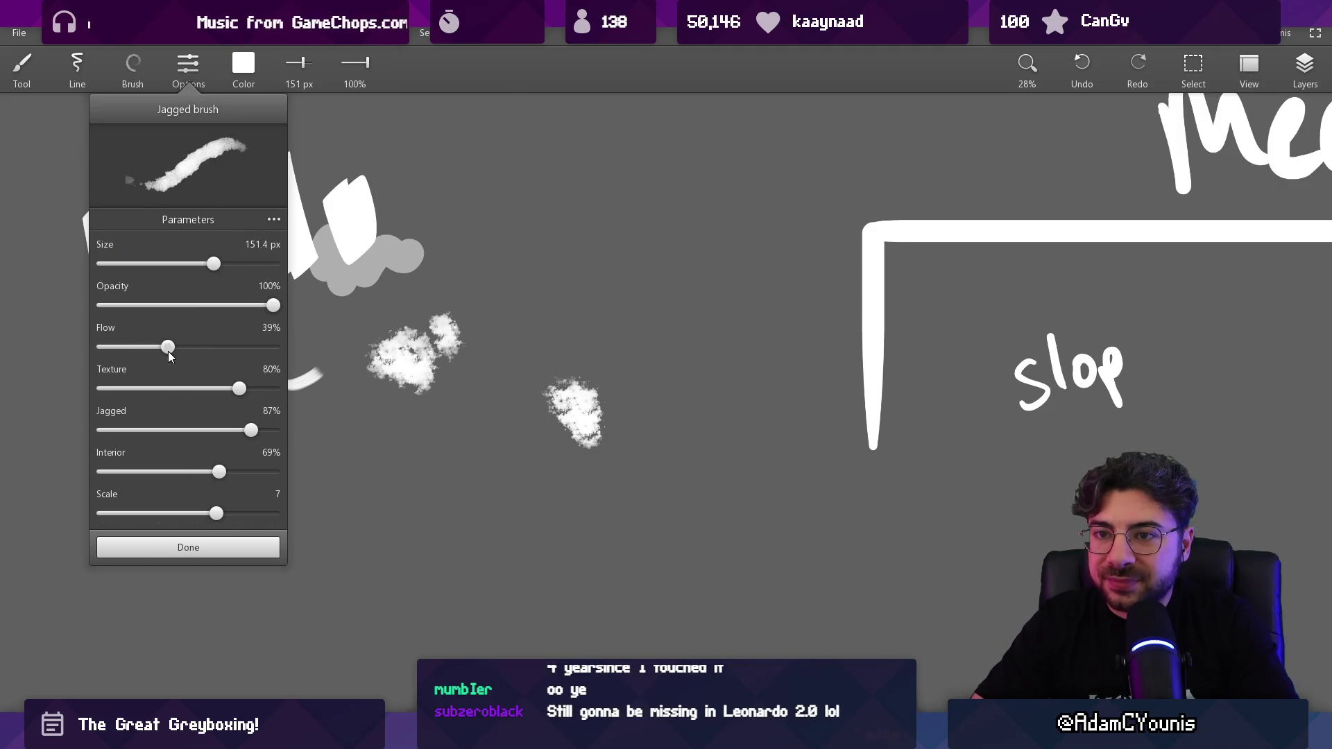
pyautogui.moveTo(242, 389)
pyautogui.mouseDown()
pyautogui.moveTo(271, 390)
pyautogui.moveTo(203, 430)
pyautogui.moveTo(240, 430)
pyautogui.moveTo(198, 472)
pyautogui.moveTo(243, 472)
pyautogui.mouseUp()
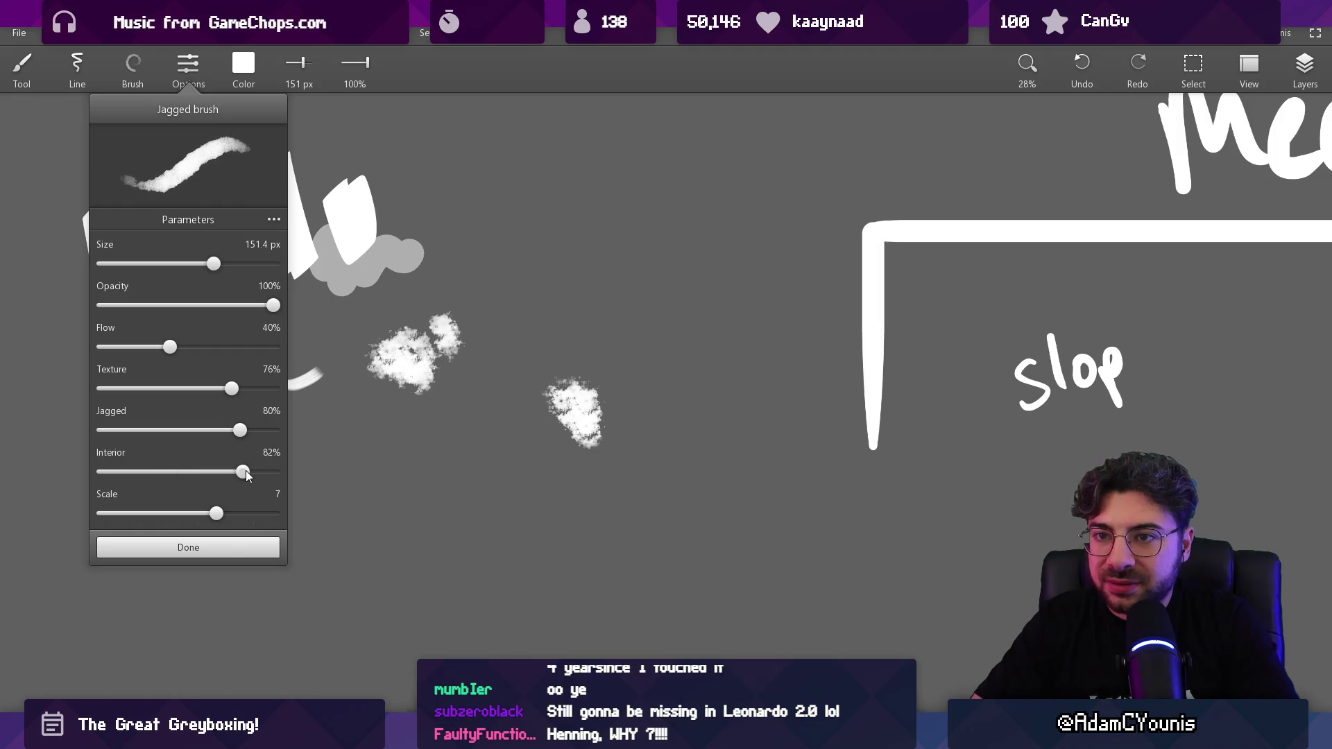
pyautogui.click(230, 548)
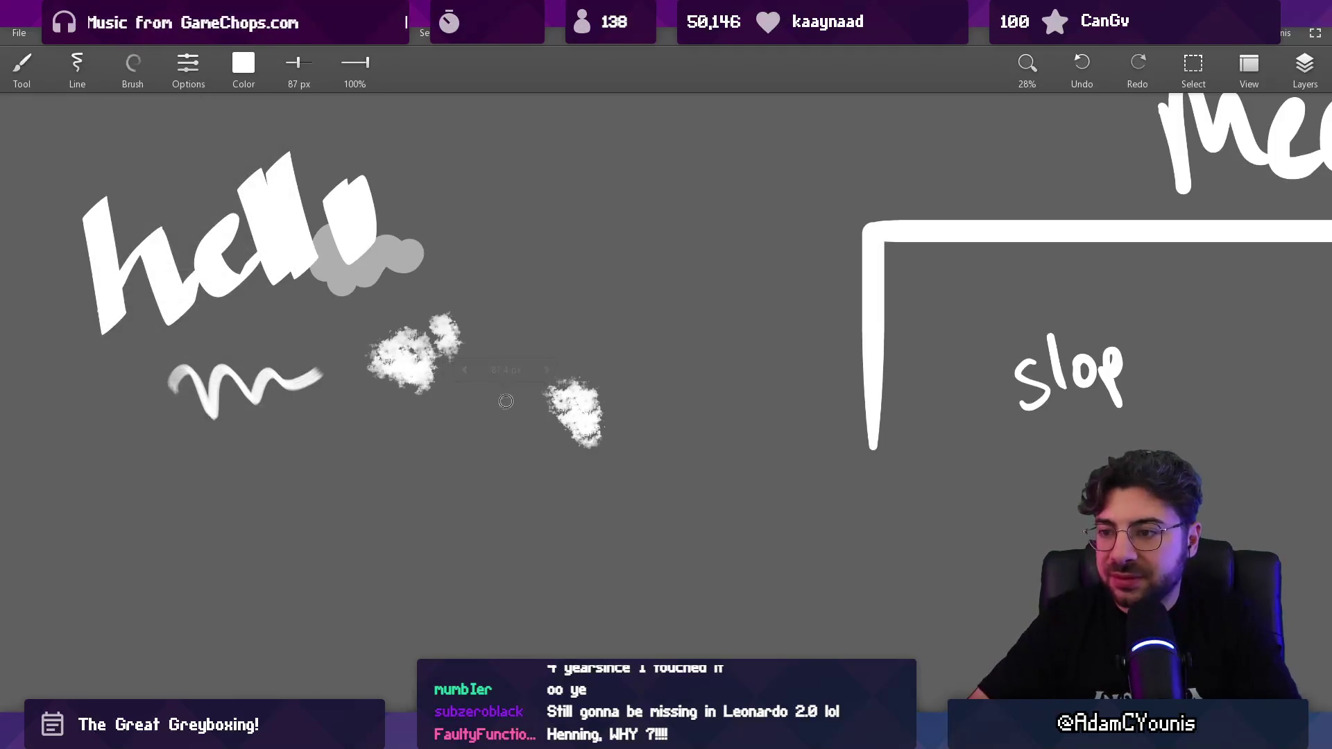
# Step: Paint a rough white scribble beside the cloud patch
pyautogui.moveTo(505, 402); pyautogui.dragTo(544, 447)
pyautogui.scroll(1, 543, 447)
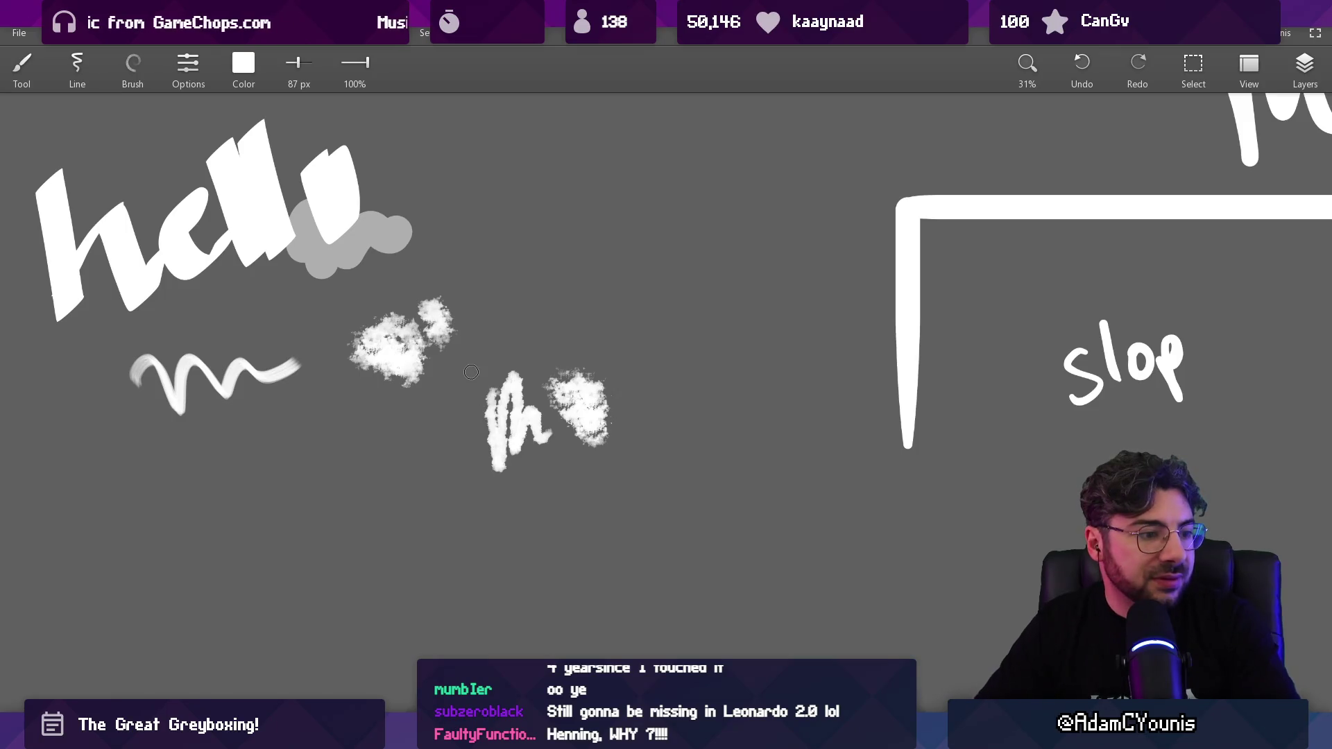
pyautogui.scroll(5, 471, 372)
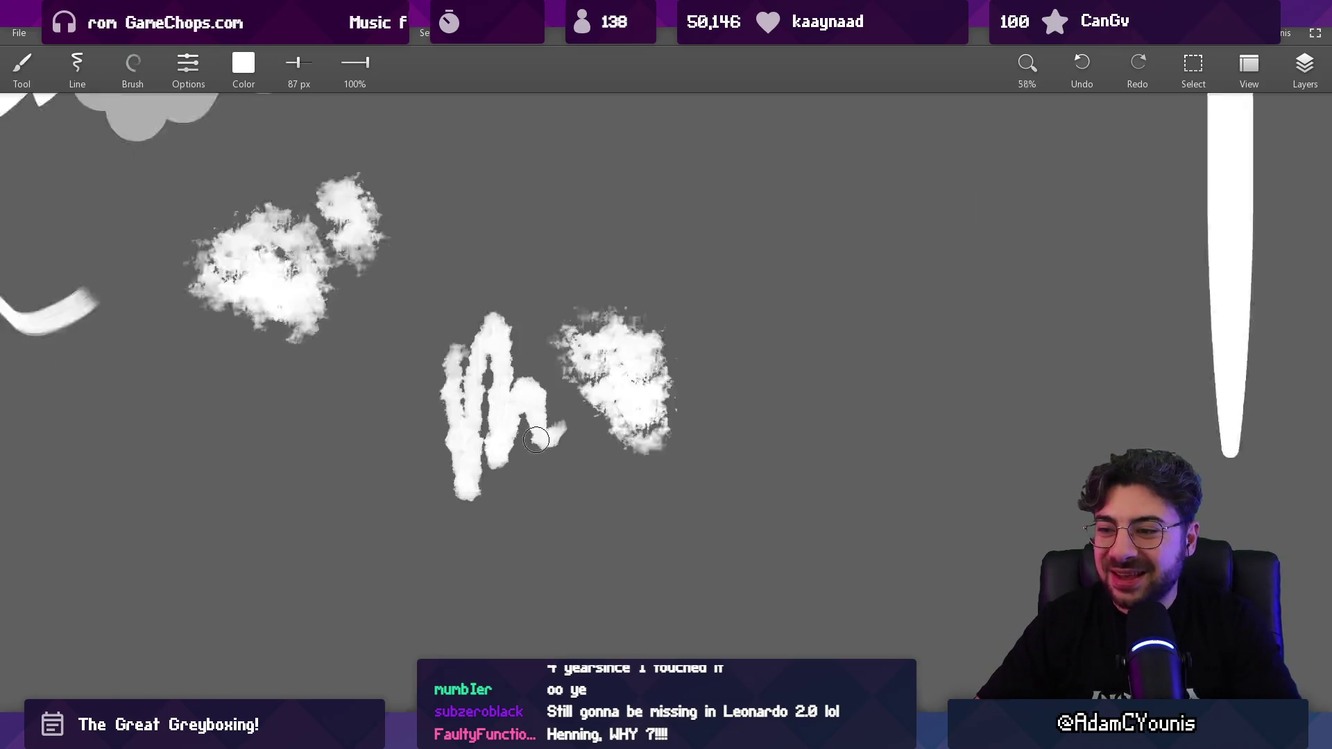
pyautogui.scroll(-3, 500, 385)
pyautogui.scroll(2, 510, 389)
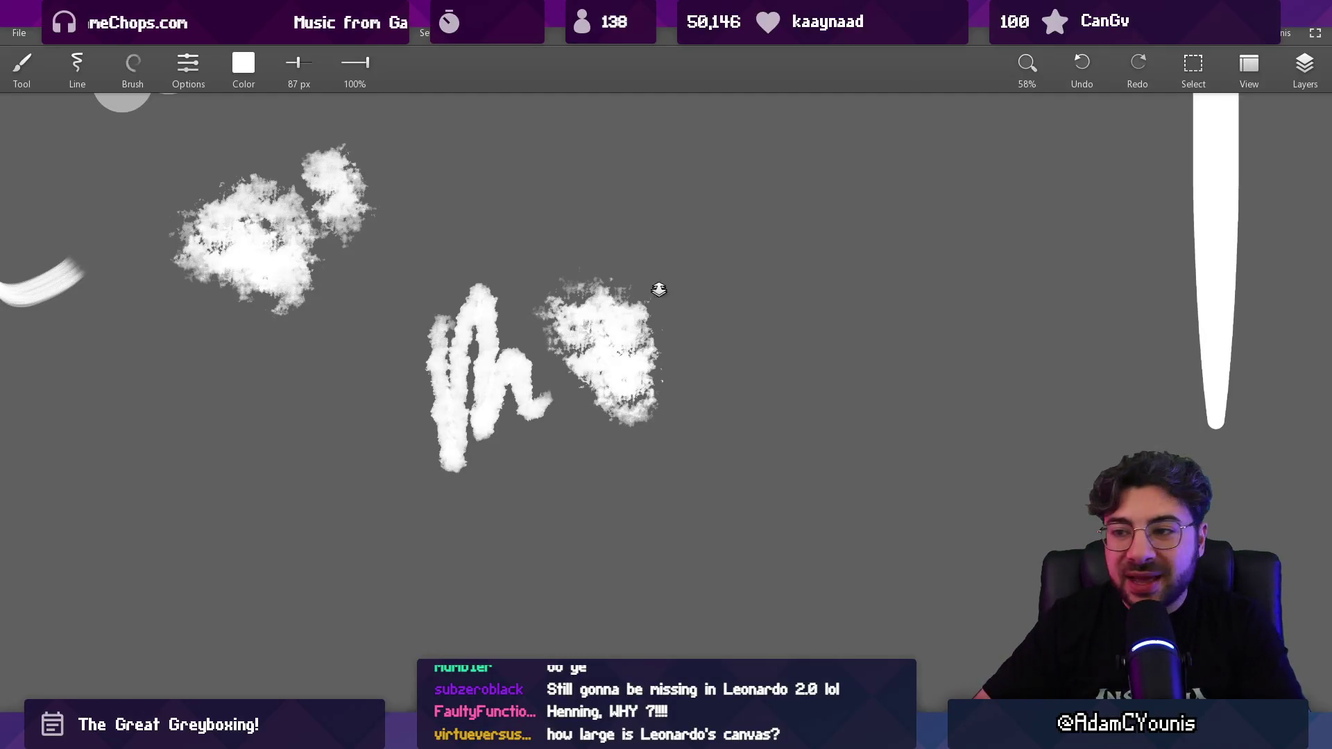
pyautogui.scroll(-10, 658, 290)
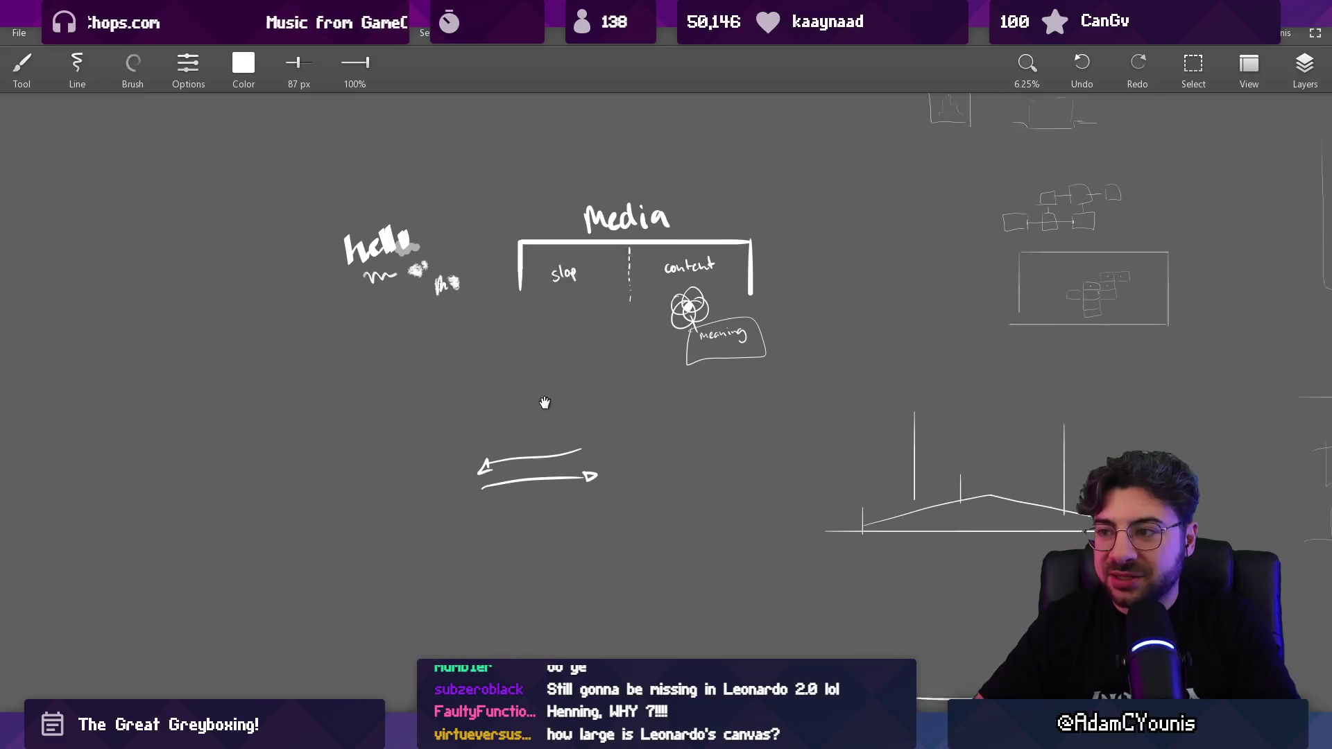
# Step: Pan and region-zoom around the canvas to frame the lower scribble
pyautogui.moveTo(544, 402); pyautogui.dragTo(519, 409)
pyautogui.press('z')
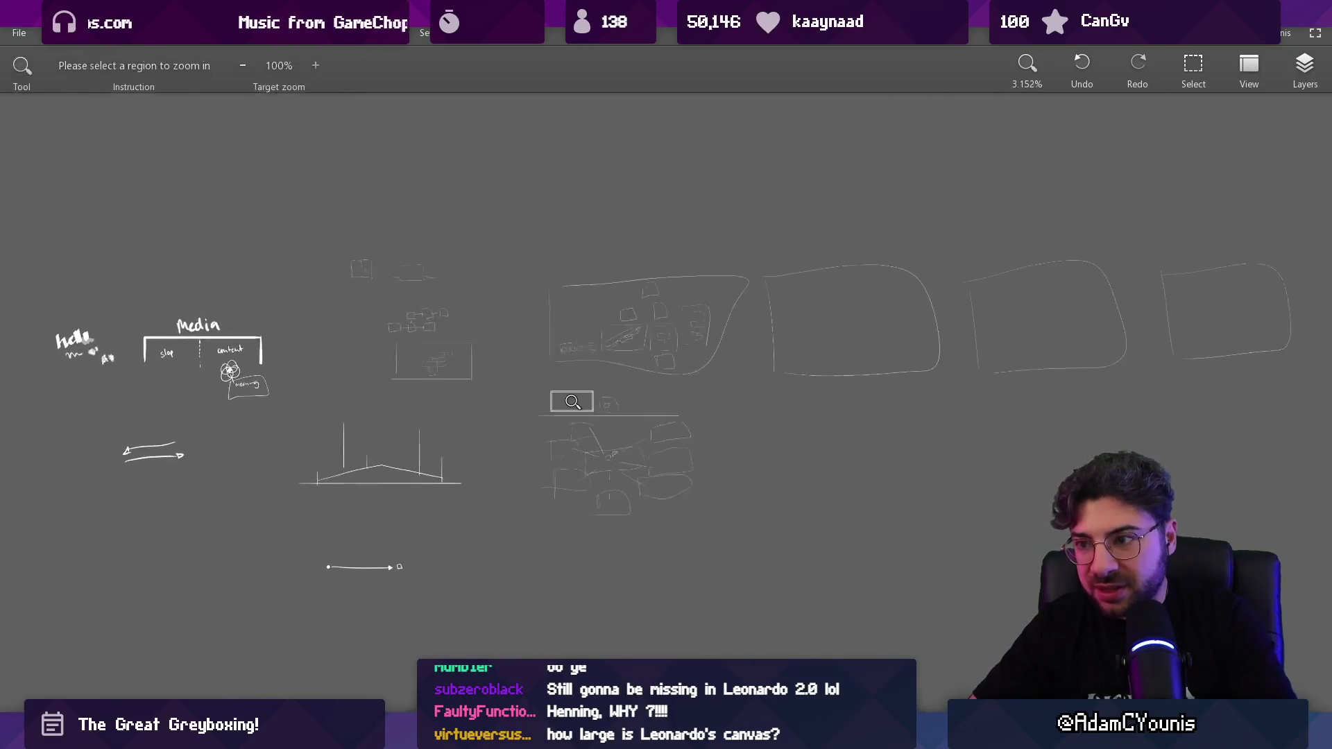
pyautogui.moveTo(652, 454)
pyautogui.mouseDown()
pyautogui.moveTo(781, 381)
pyautogui.moveTo(883, 125)
pyautogui.mouseUp()
pyautogui.press('Escape')
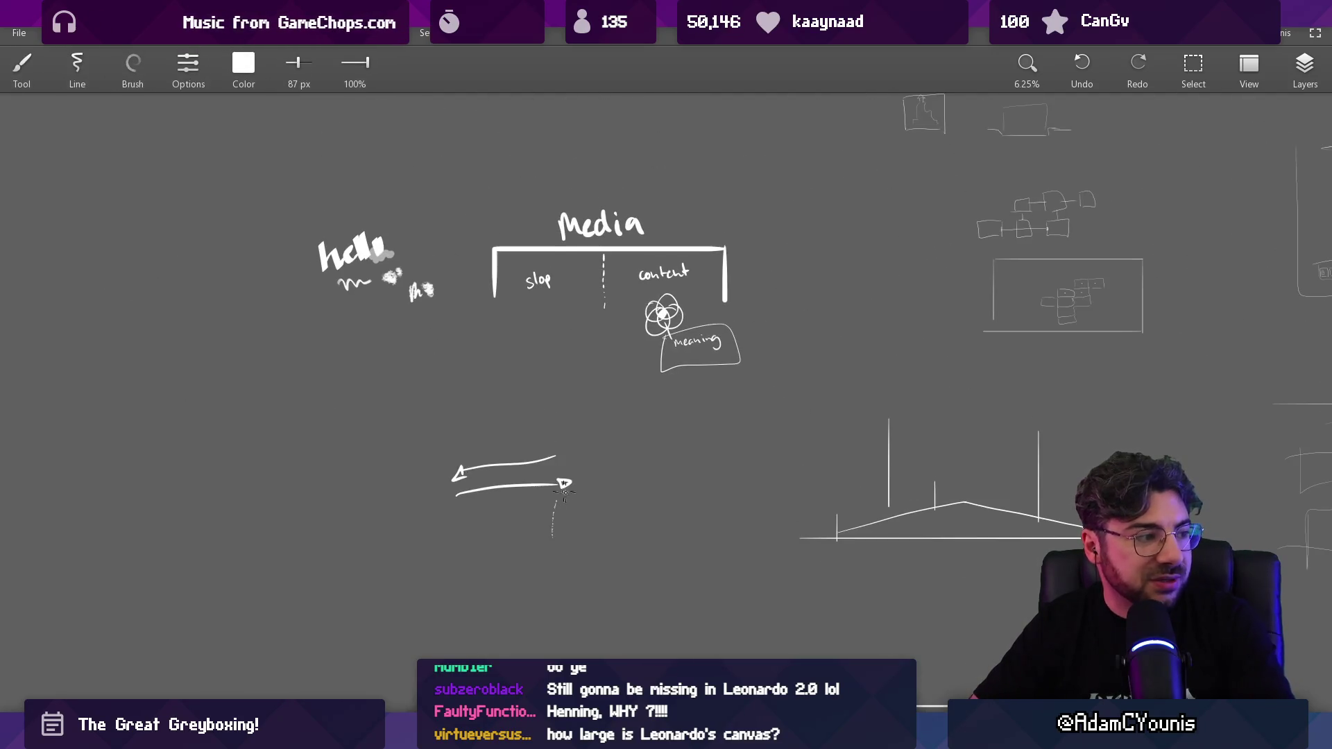
pyautogui.scroll(-10, 636, 517)
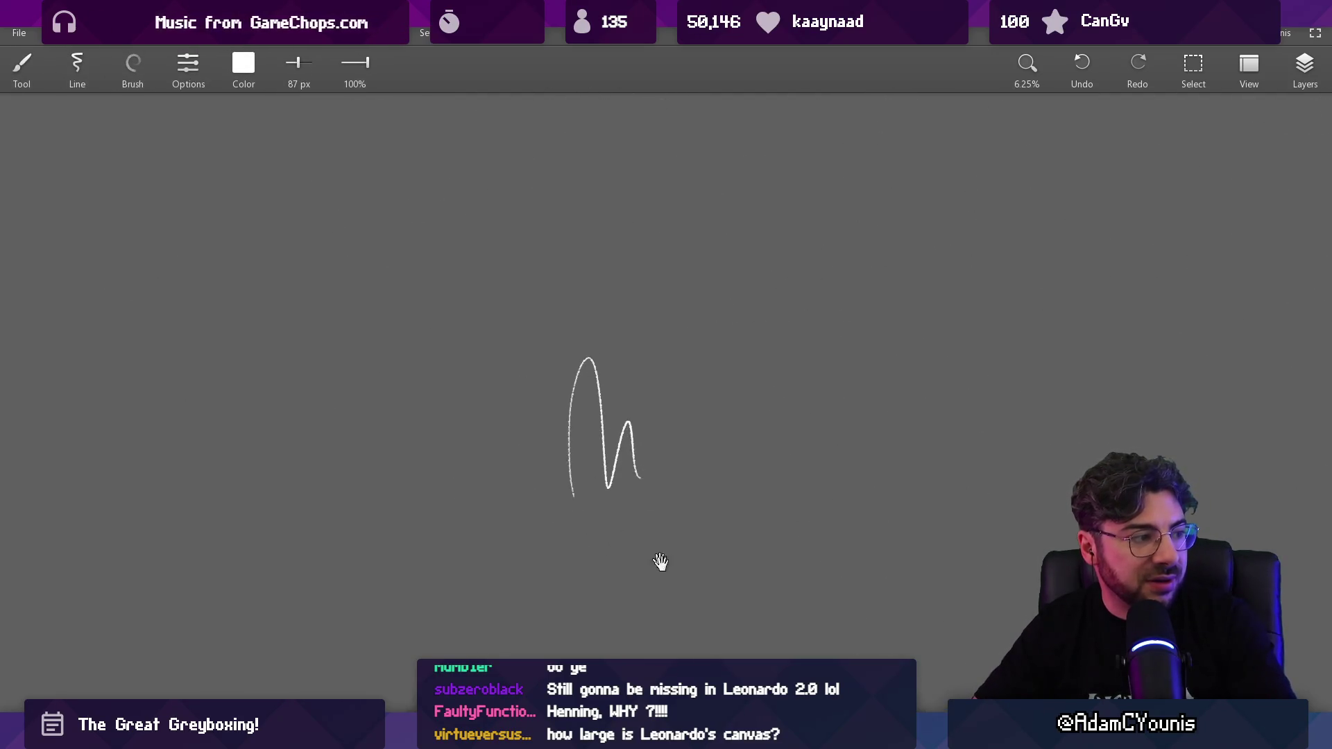
pyautogui.moveTo(659, 561); pyautogui.dragTo(645, 364)
pyautogui.moveTo(672, 476); pyautogui.dragTo(618, 421)
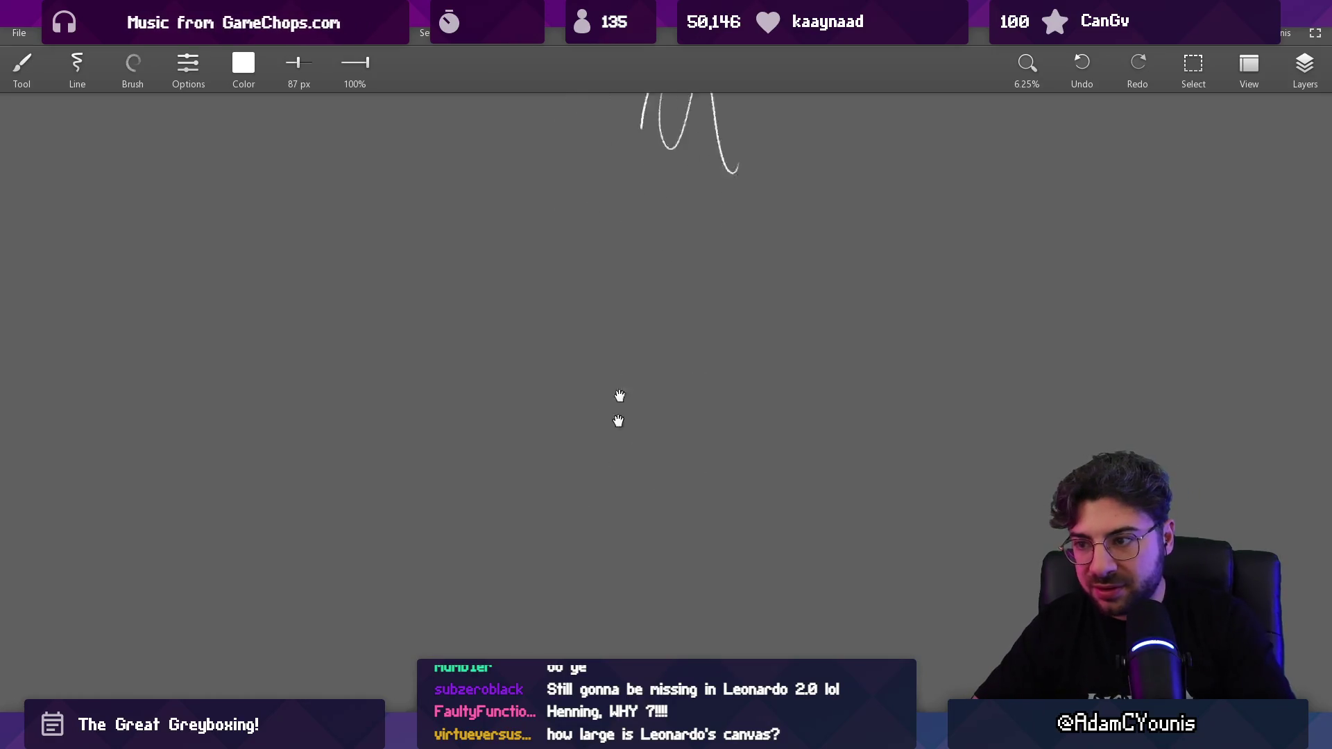
pyautogui.press('z')
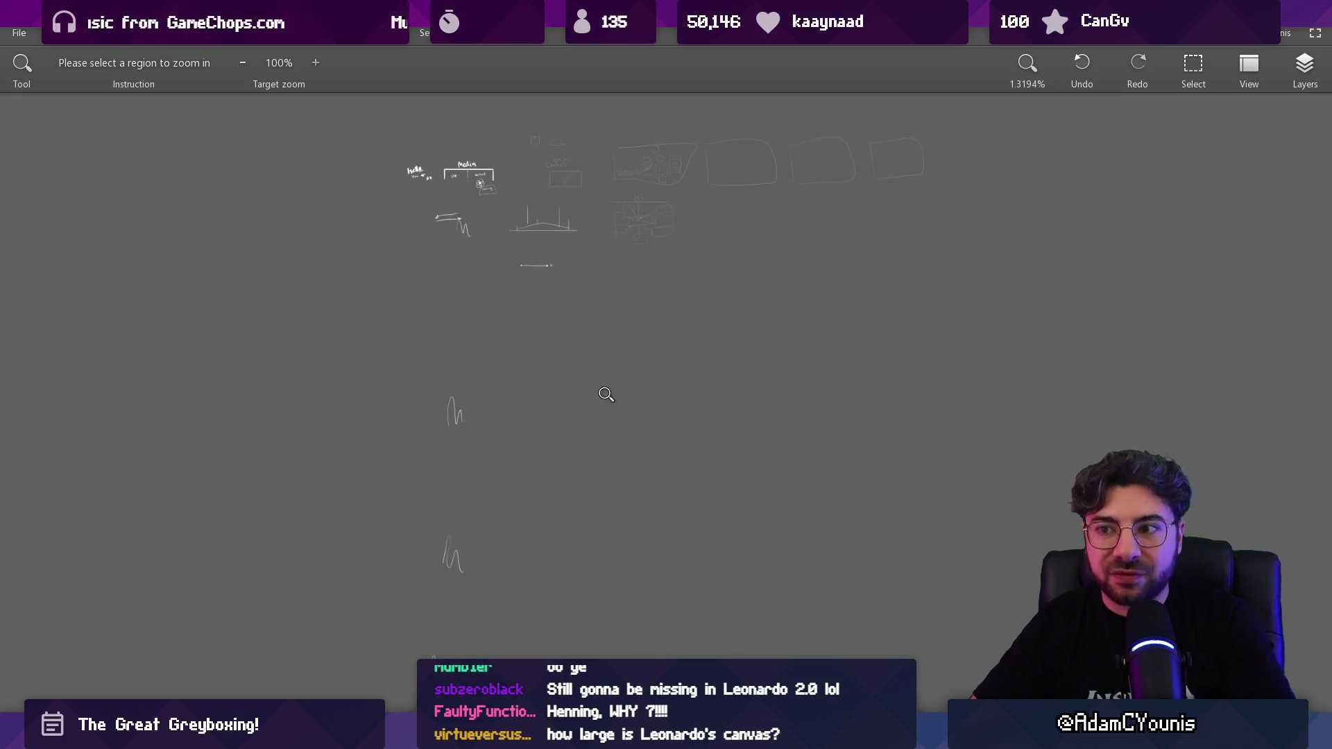
pyautogui.click(464, 548)
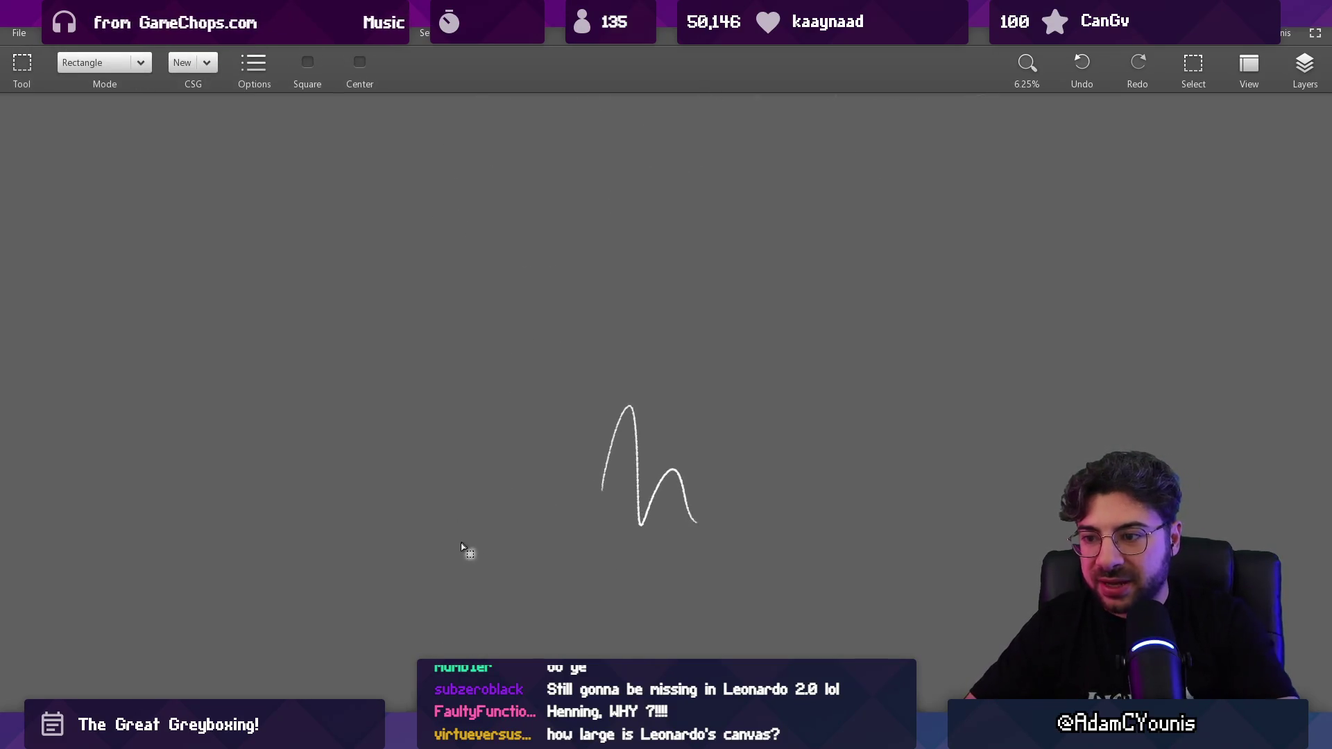
pyautogui.press('z')
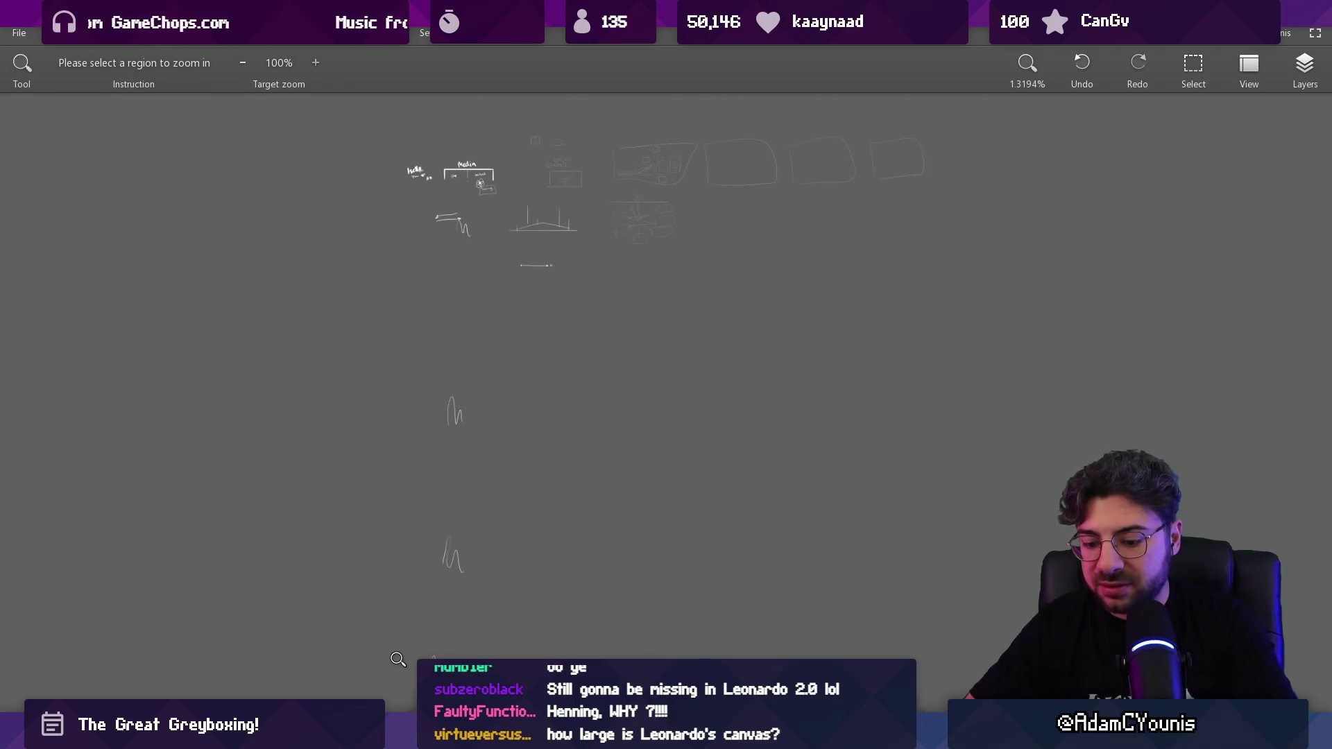
pyautogui.click(397, 659)
# Step: Select the entire canvas with Ctrl+A, then return to the brush and clear the selection
pyautogui.moveTo(401, 584)
pyautogui.mouseDown()
pyautogui.moveTo(1070, 98)
pyautogui.moveTo(907, 217)
pyautogui.moveTo(880, 131)
pyautogui.moveTo(859, 147)
pyautogui.mouseUp()
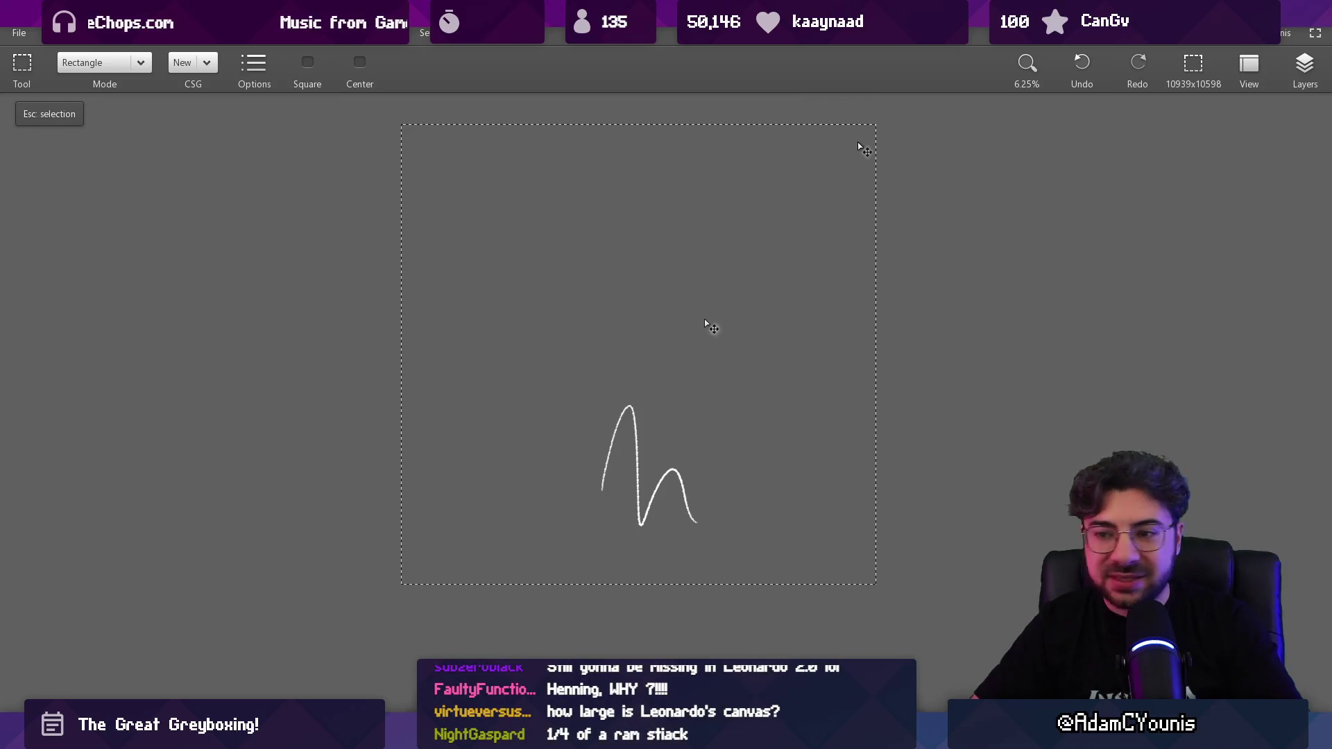
pyautogui.scroll(-1, 625, 367)
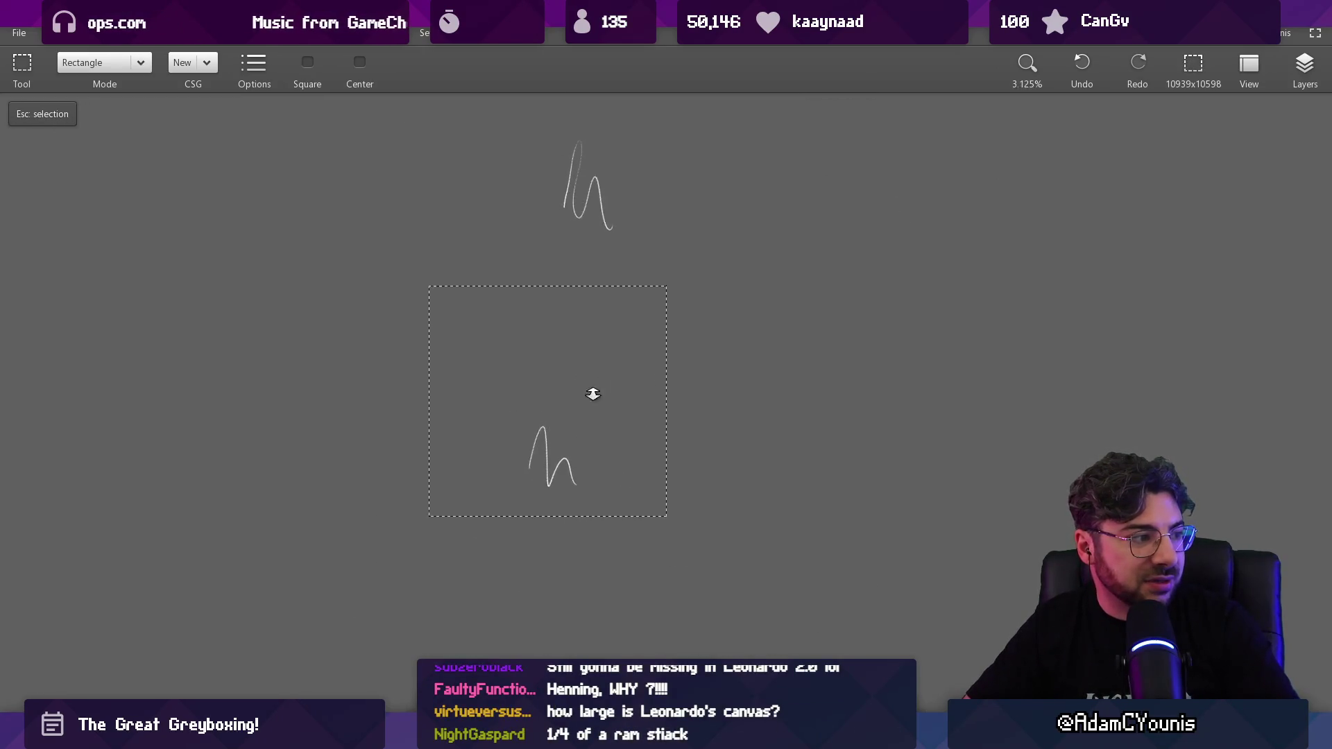
pyautogui.scroll(-2, 593, 393)
pyautogui.scroll(-2, 541, 491)
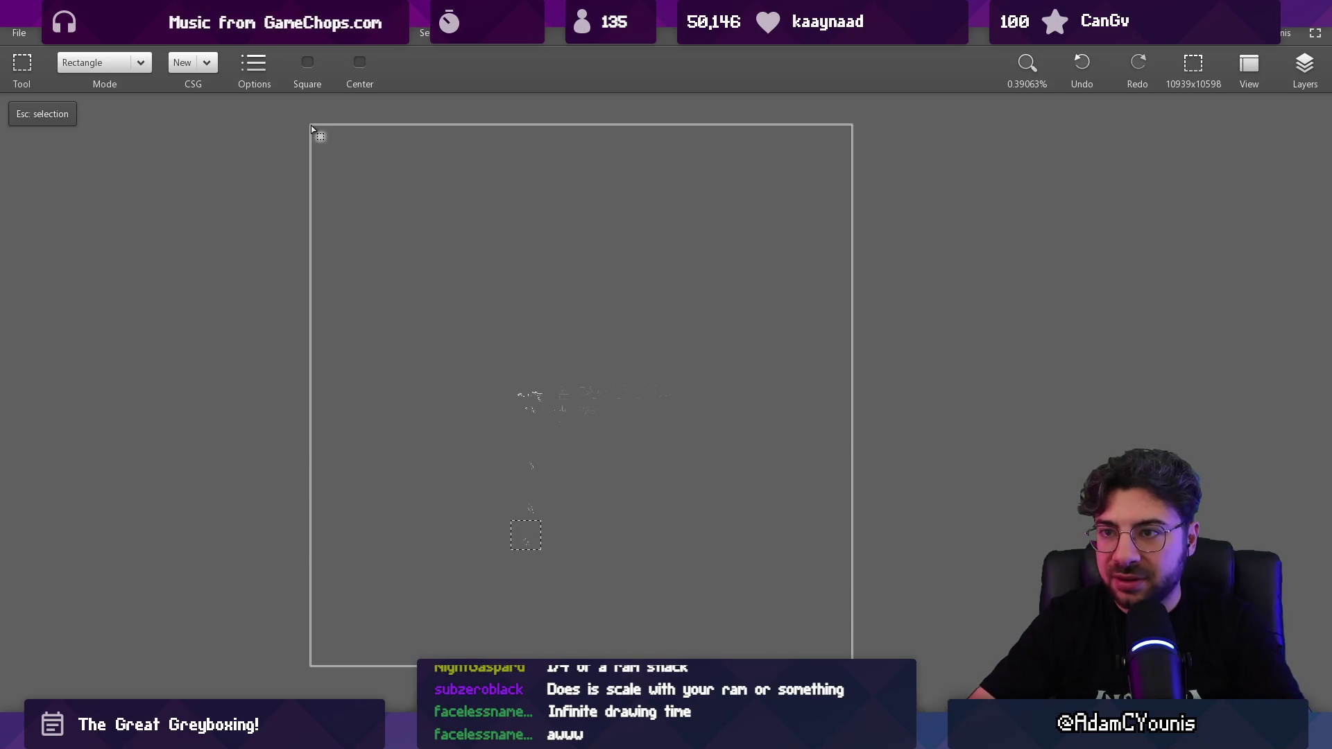
pyautogui.moveTo(313, 132); pyautogui.dragTo(867, 658)
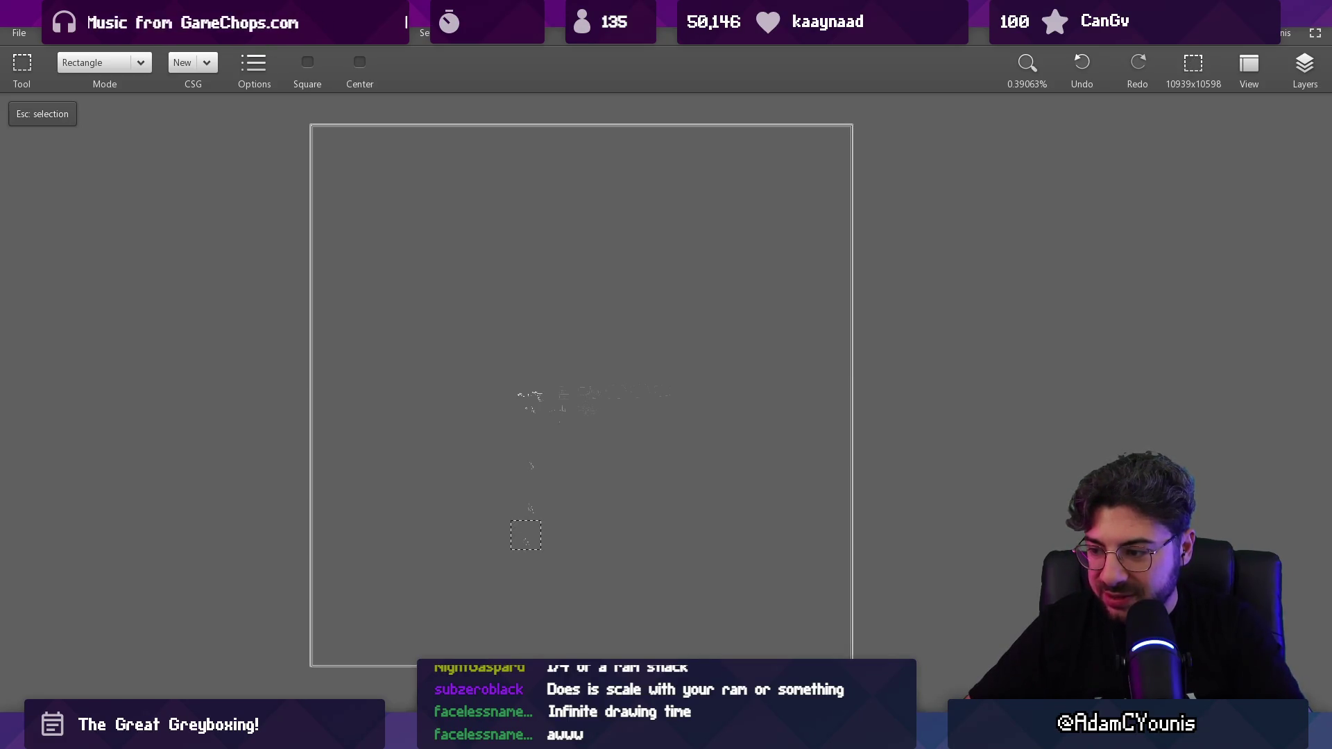
pyautogui.hotkey('ctrl', 'a')
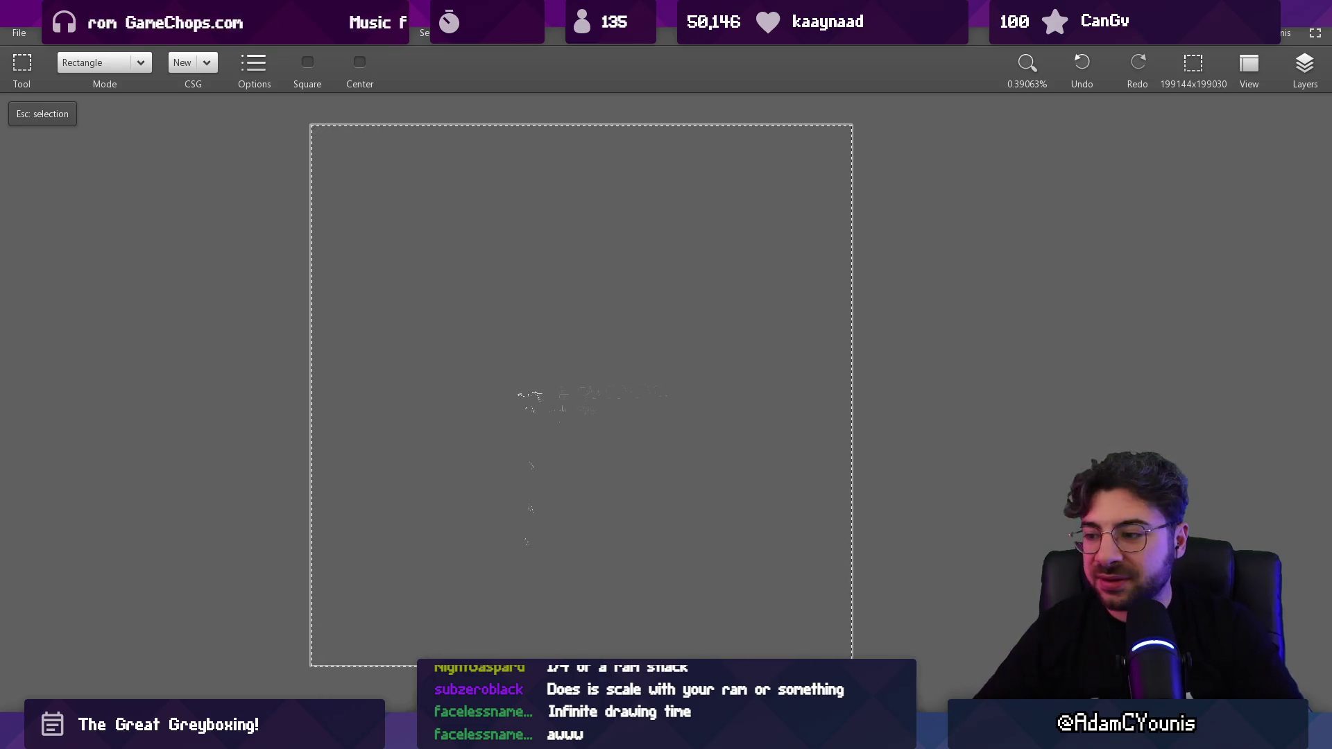
pyautogui.press('b')
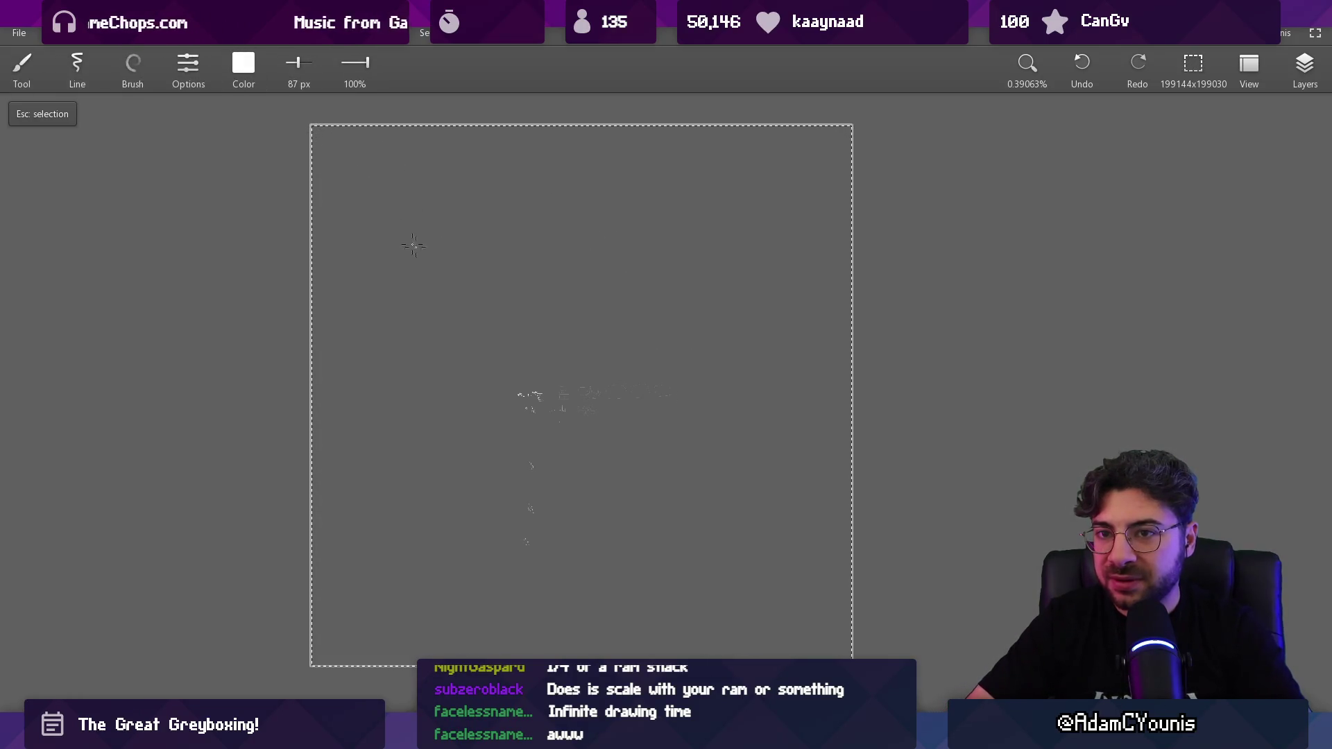
pyautogui.press('Escape')
pyautogui.scroll(4, 526, 335)
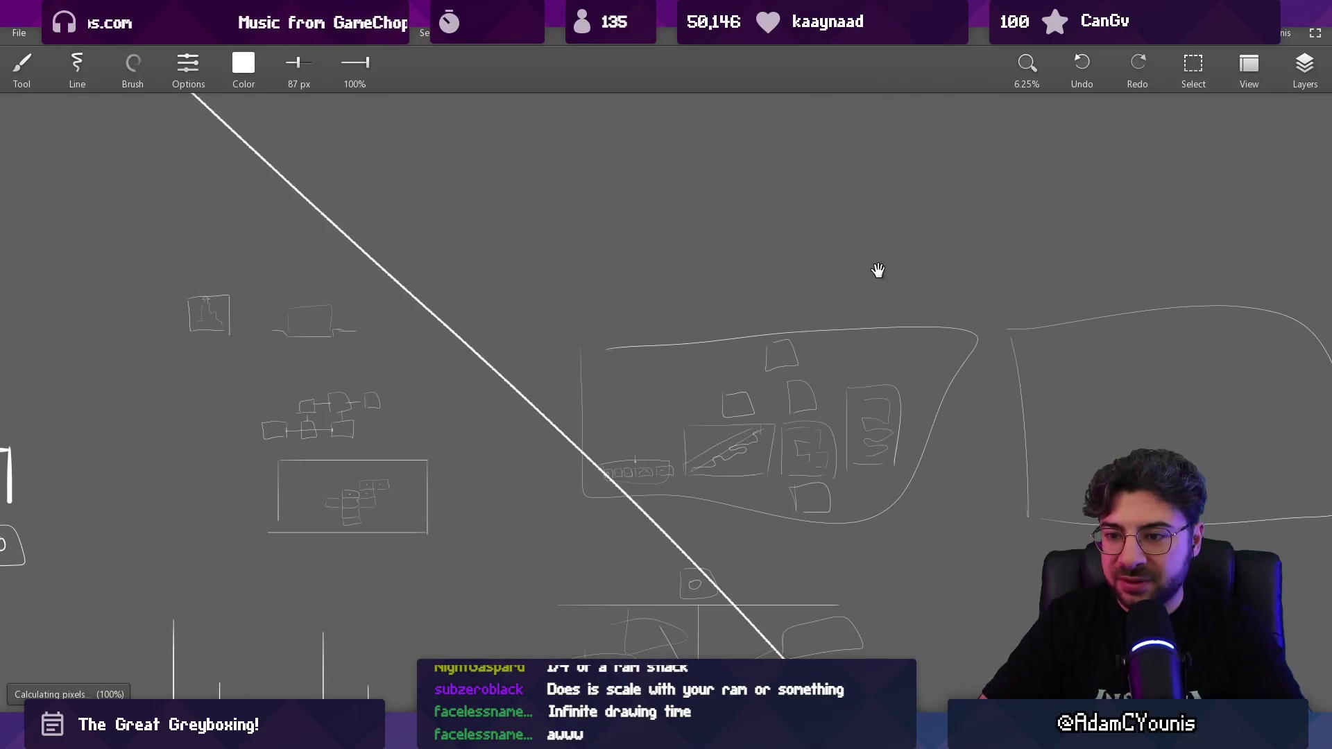
# Step: Zoom in and out on the canvas using the region Zoom tool
pyautogui.scroll(3, 564, 416)
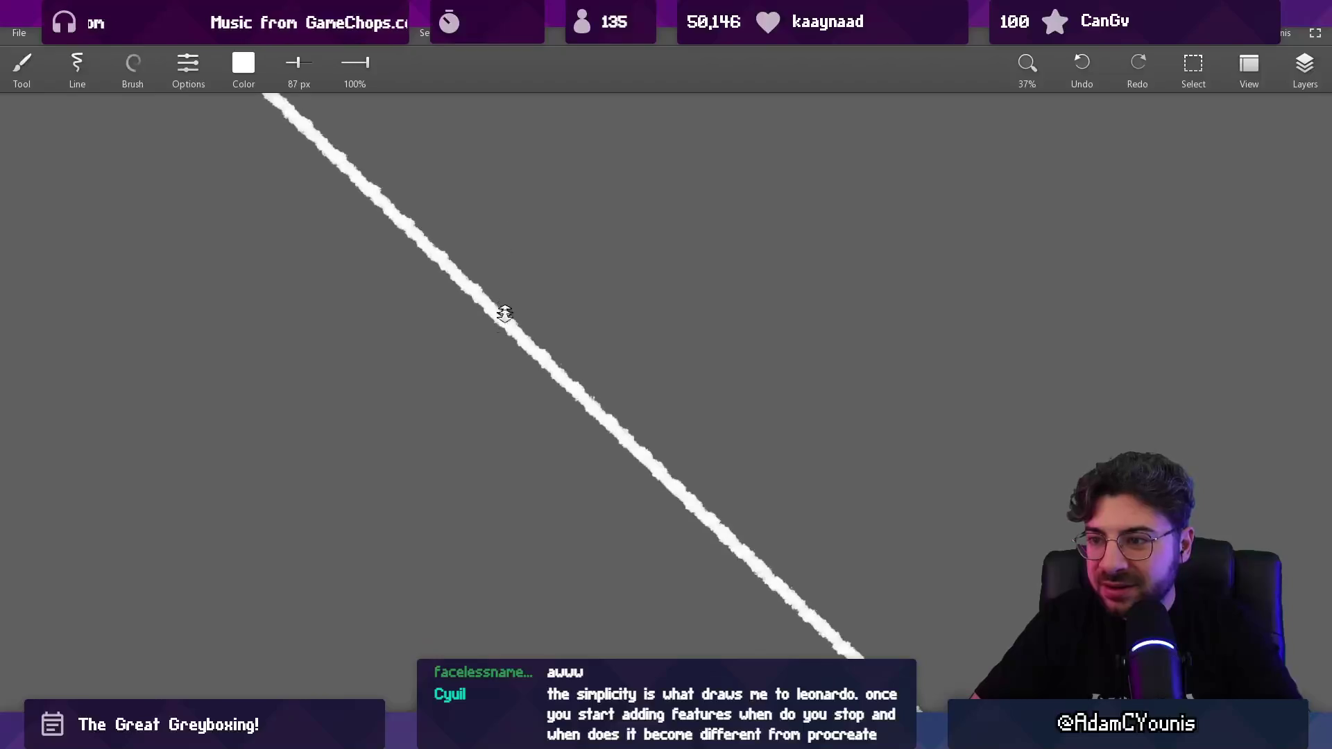
pyautogui.scroll(-3, 511, 208)
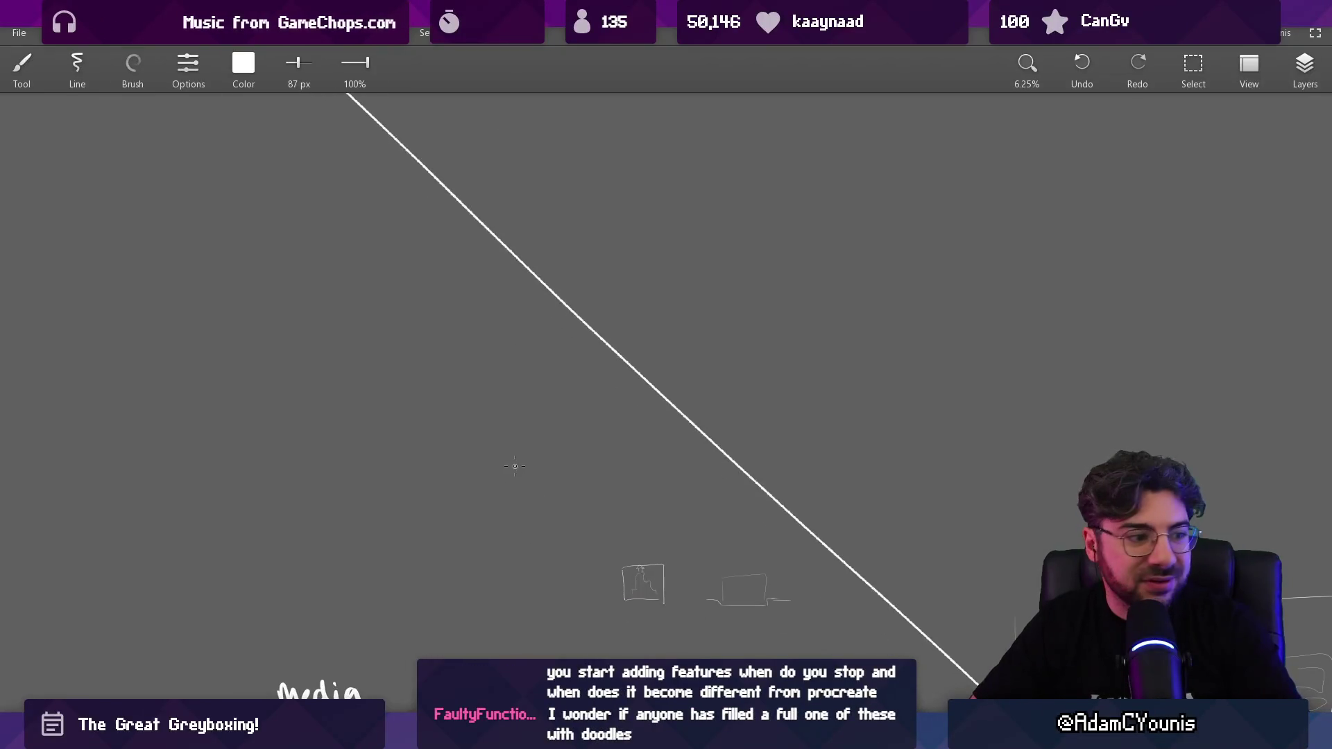
pyautogui.press('z')
pyautogui.scroll(-4, 515, 466)
pyautogui.moveTo(609, 402)
pyautogui.mouseDown()
pyautogui.moveTo(588, 327)
pyautogui.moveTo(600, 359)
pyautogui.mouseUp()
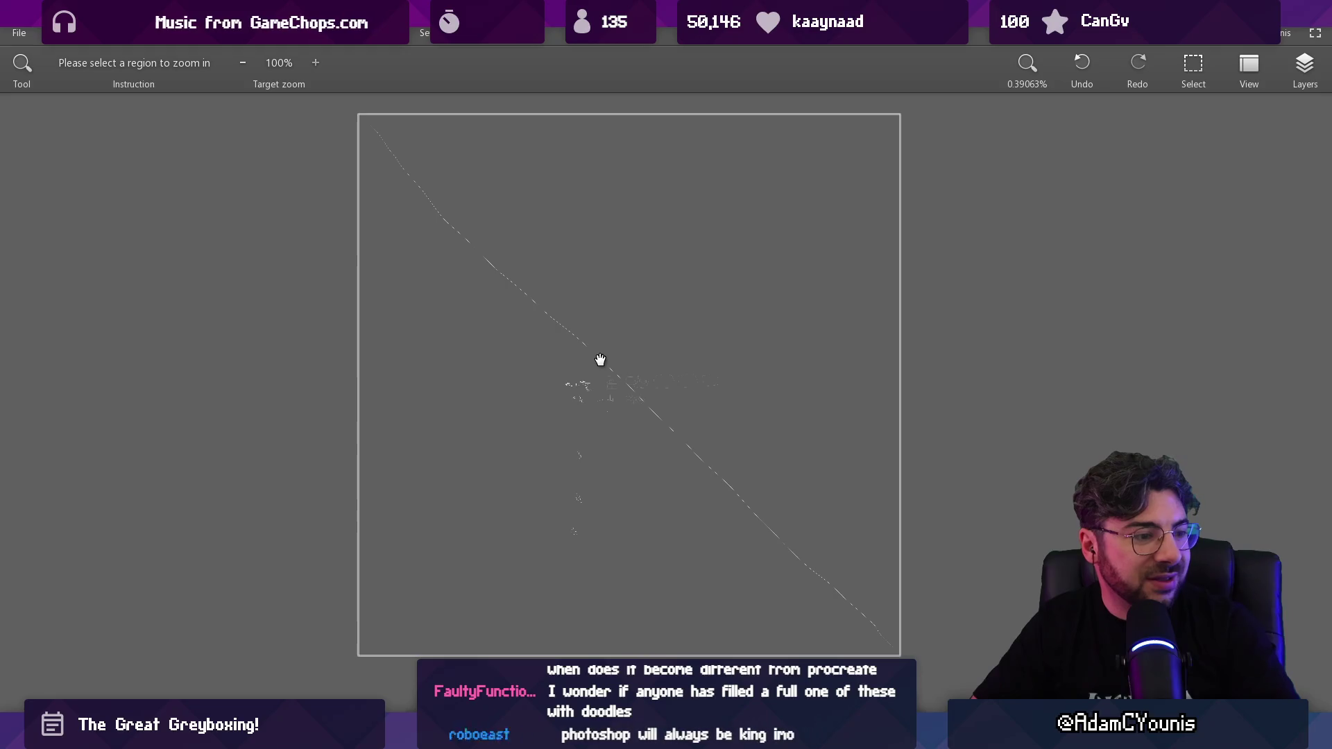
pyautogui.click(586, 319)
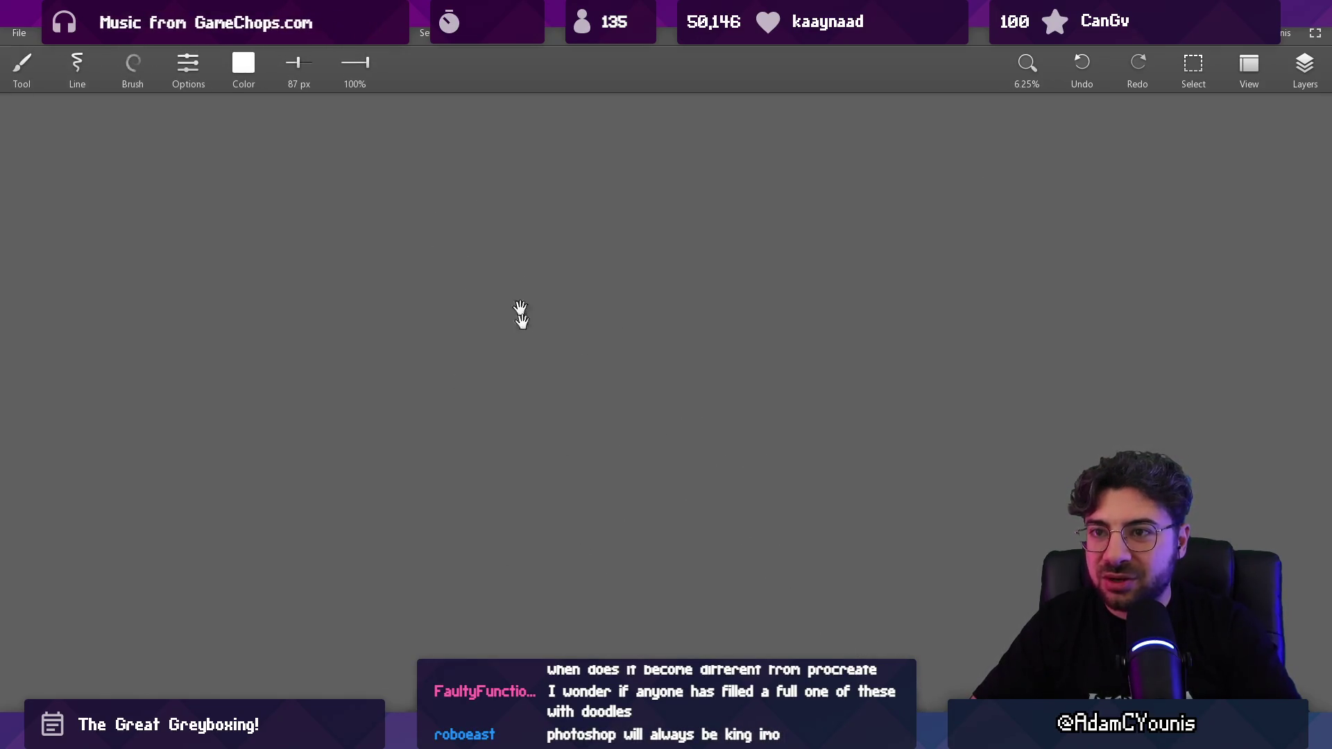
pyautogui.press('z')
pyautogui.click(613, 432)
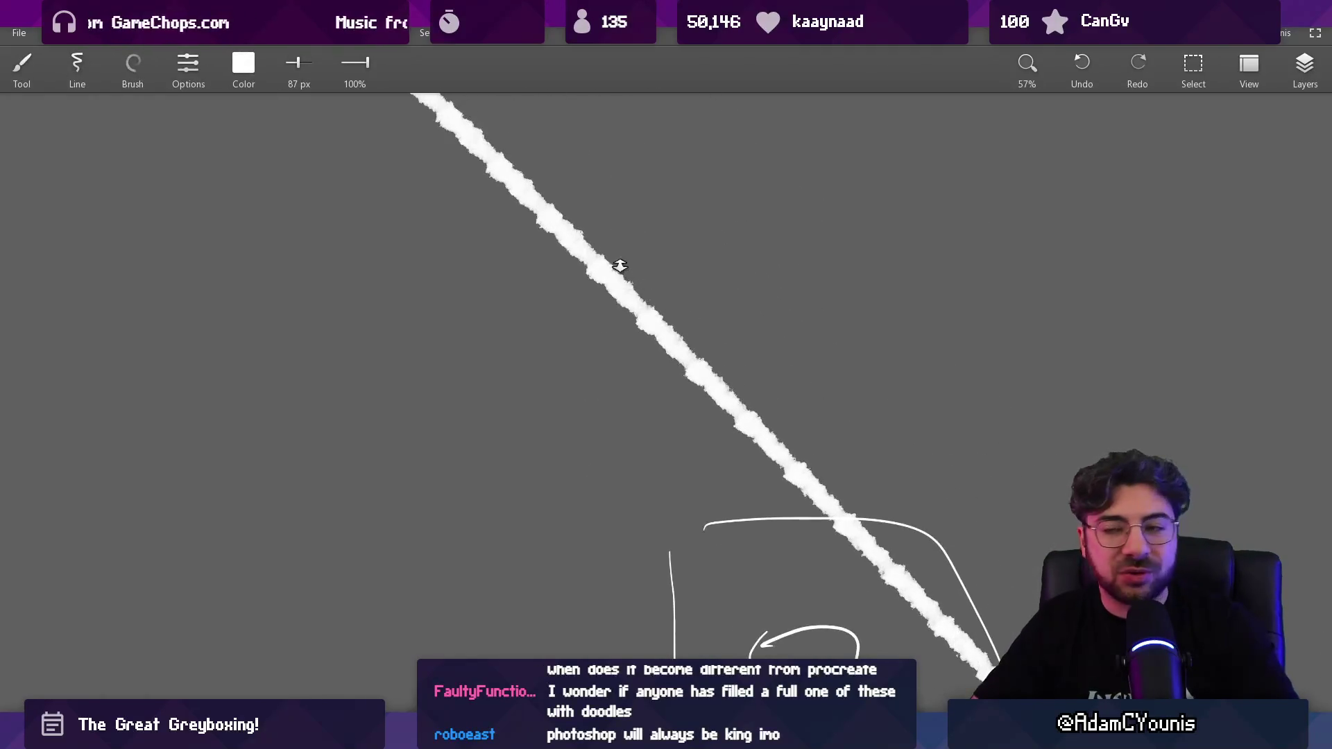
pyautogui.scroll(-5, 618, 263)
# Step: Switch to the Ink brush and set its size to 1000 px
pyautogui.click(133, 64)
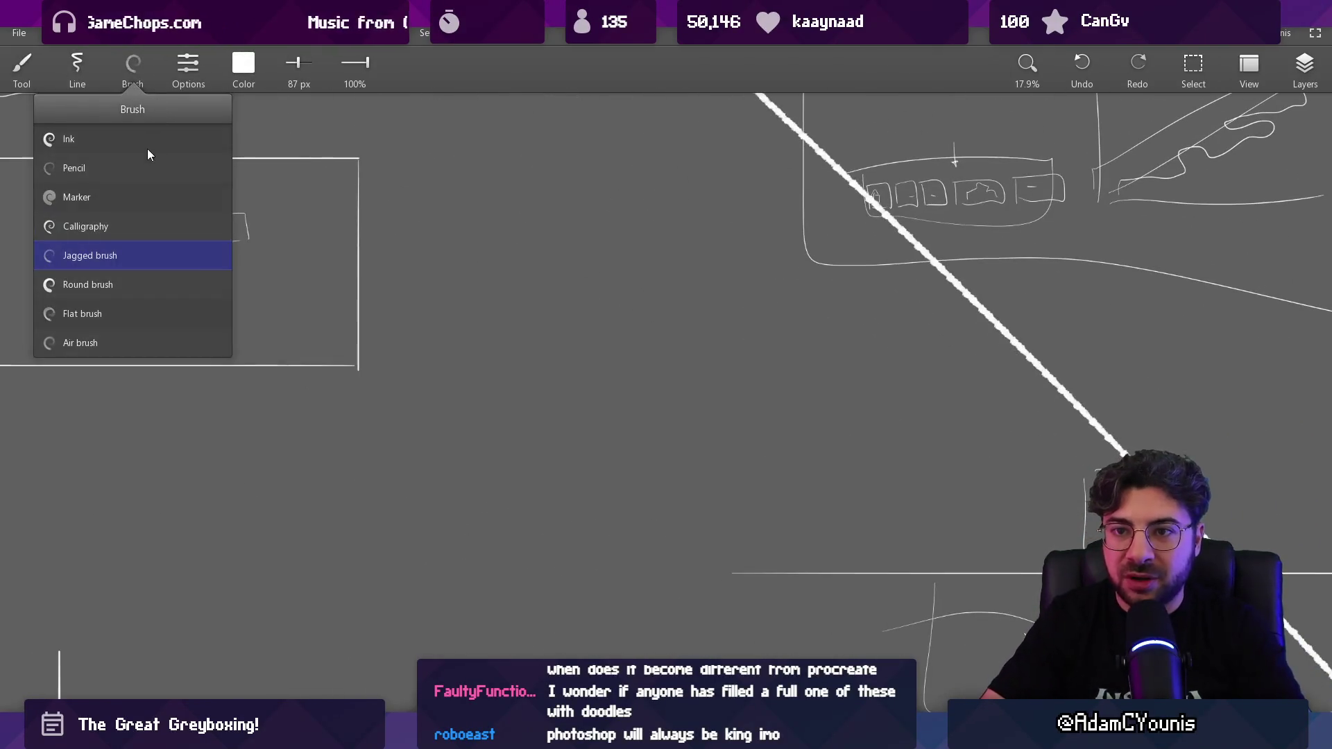
pyautogui.click(147, 148)
pyautogui.scroll(-5, 540, 317)
pyautogui.scroll(10, 540, 316)
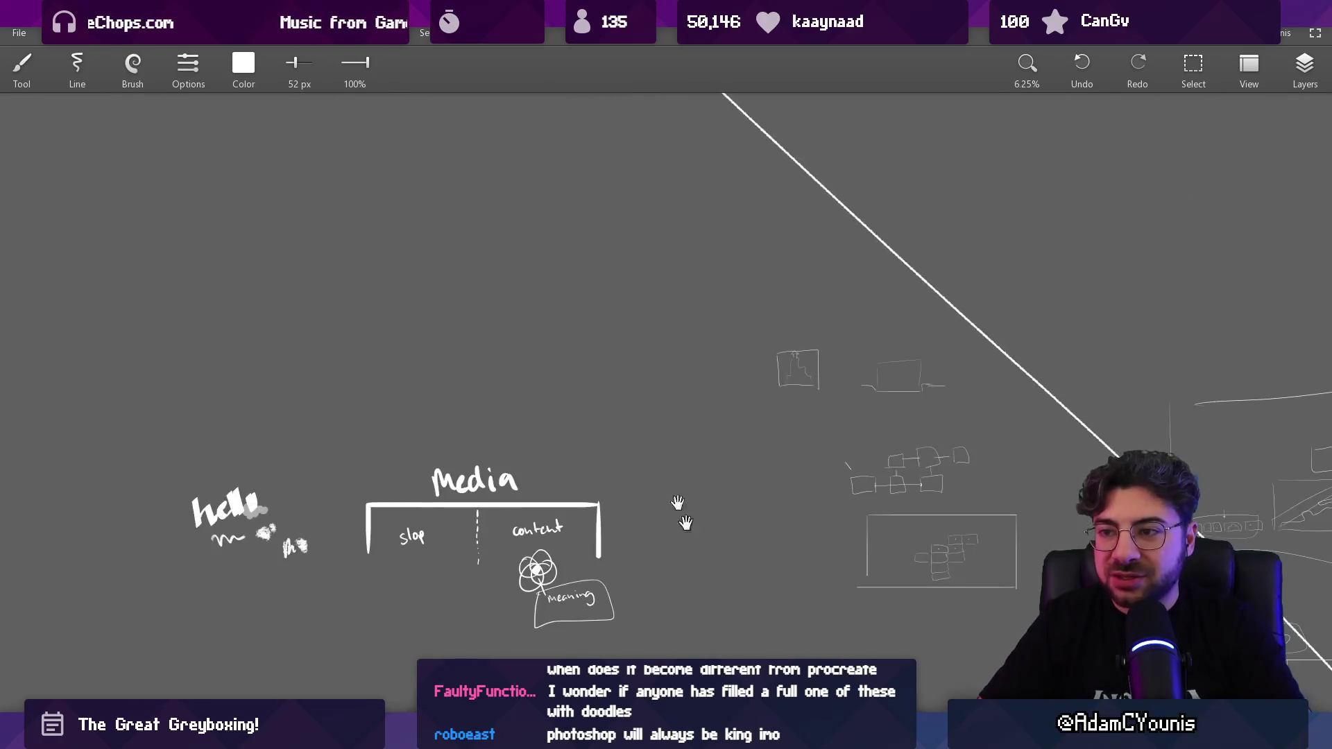
pyautogui.moveTo(121, 301)
pyautogui.mouseDown()
pyautogui.moveTo(390, 313)
pyautogui.moveTo(600, 346)
pyautogui.moveTo(479, 334)
pyautogui.moveTo(662, 334)
pyautogui.mouseUp()
# Step: Paint two huge white strokes across the canvas with the 1000 px Ink brush
pyautogui.scroll(5, 440, 453)
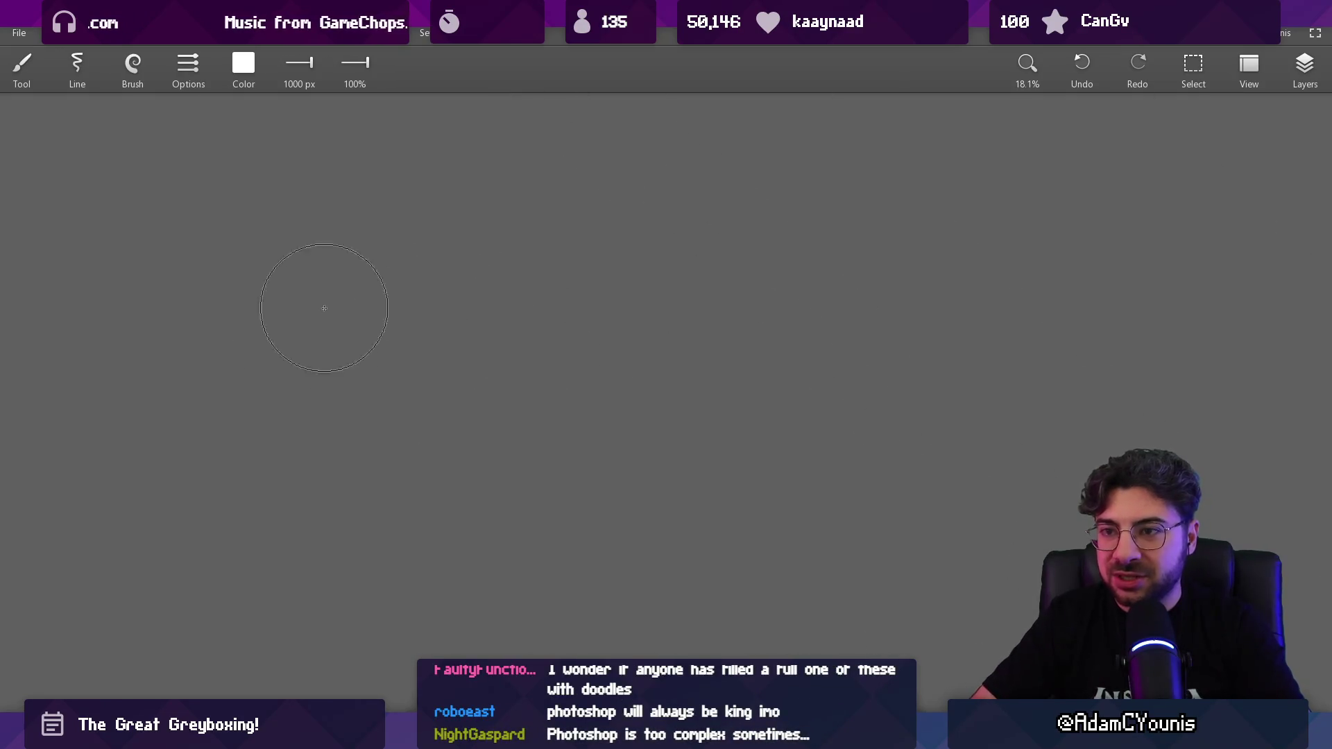
pyautogui.moveTo(320, 427)
pyautogui.mouseDown()
pyautogui.moveTo(1093, 431)
pyautogui.moveTo(980, 639)
pyautogui.mouseUp()
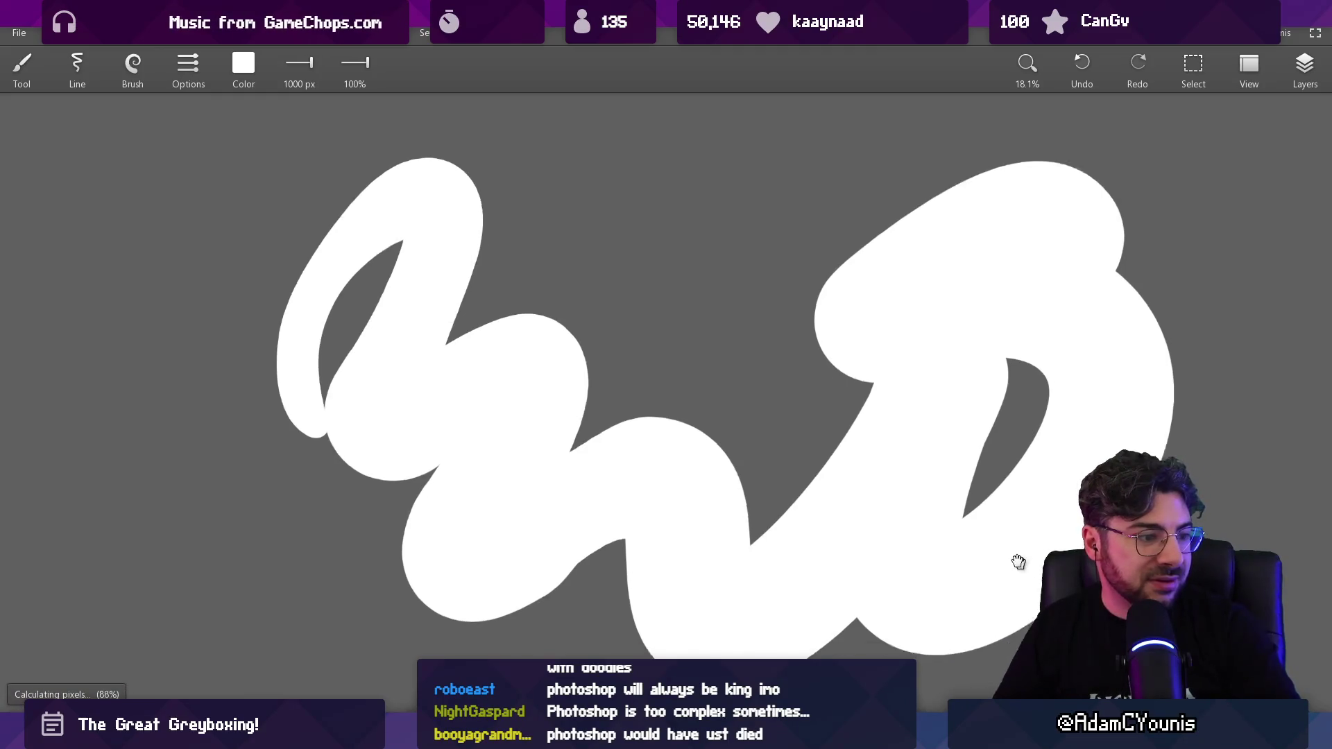
pyautogui.hscroll(3, 936, 541)
pyautogui.scroll(-2, 936, 541)
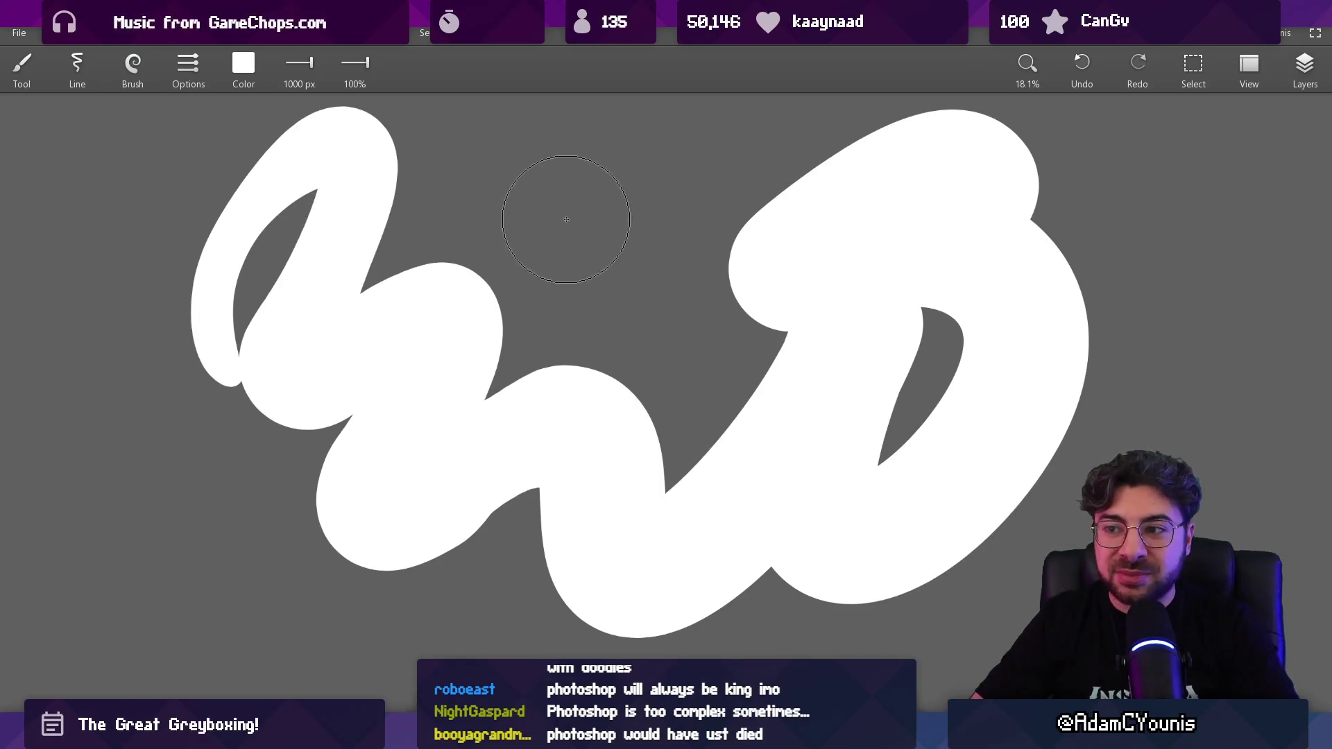
pyautogui.moveTo(565, 194)
pyautogui.mouseDown()
pyautogui.moveTo(306, 366)
pyautogui.moveTo(1005, 395)
pyautogui.mouseUp()
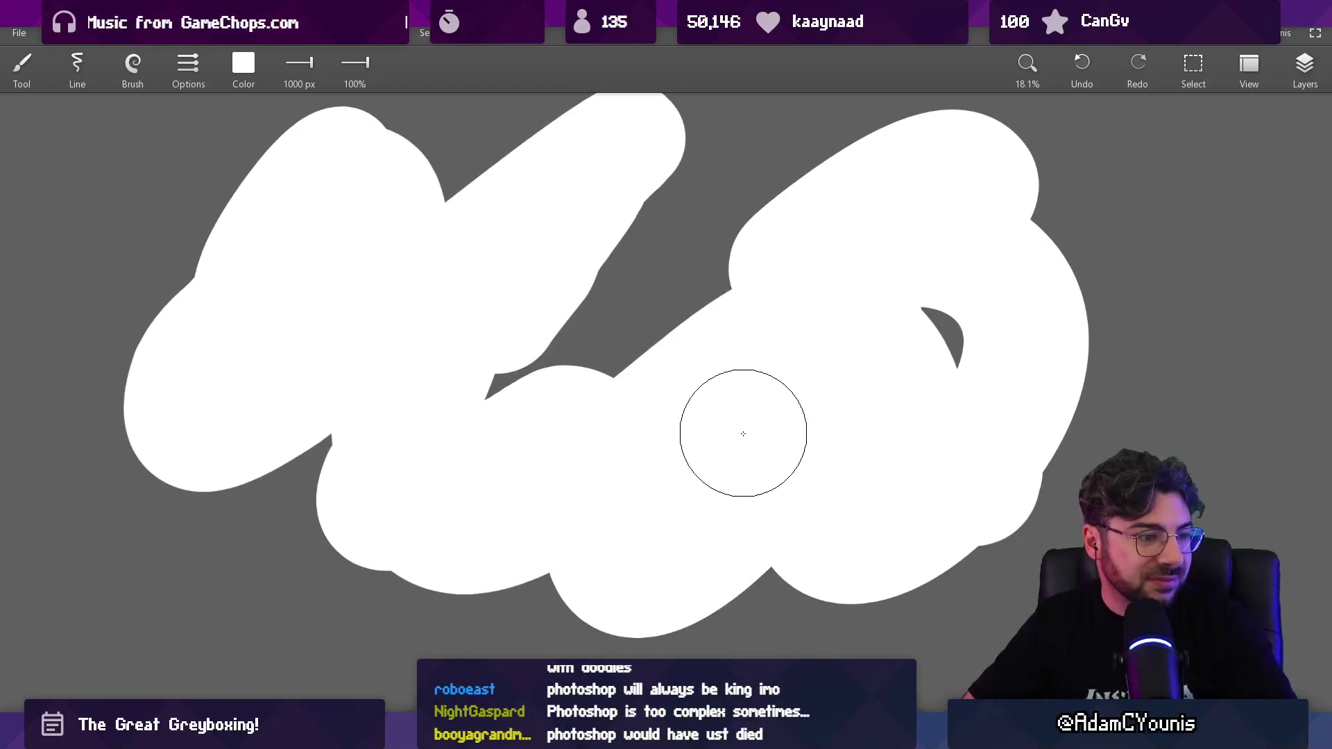
# Step: Set the brush colour to dark grey using the RGB sliders
pyautogui.click(245, 64)
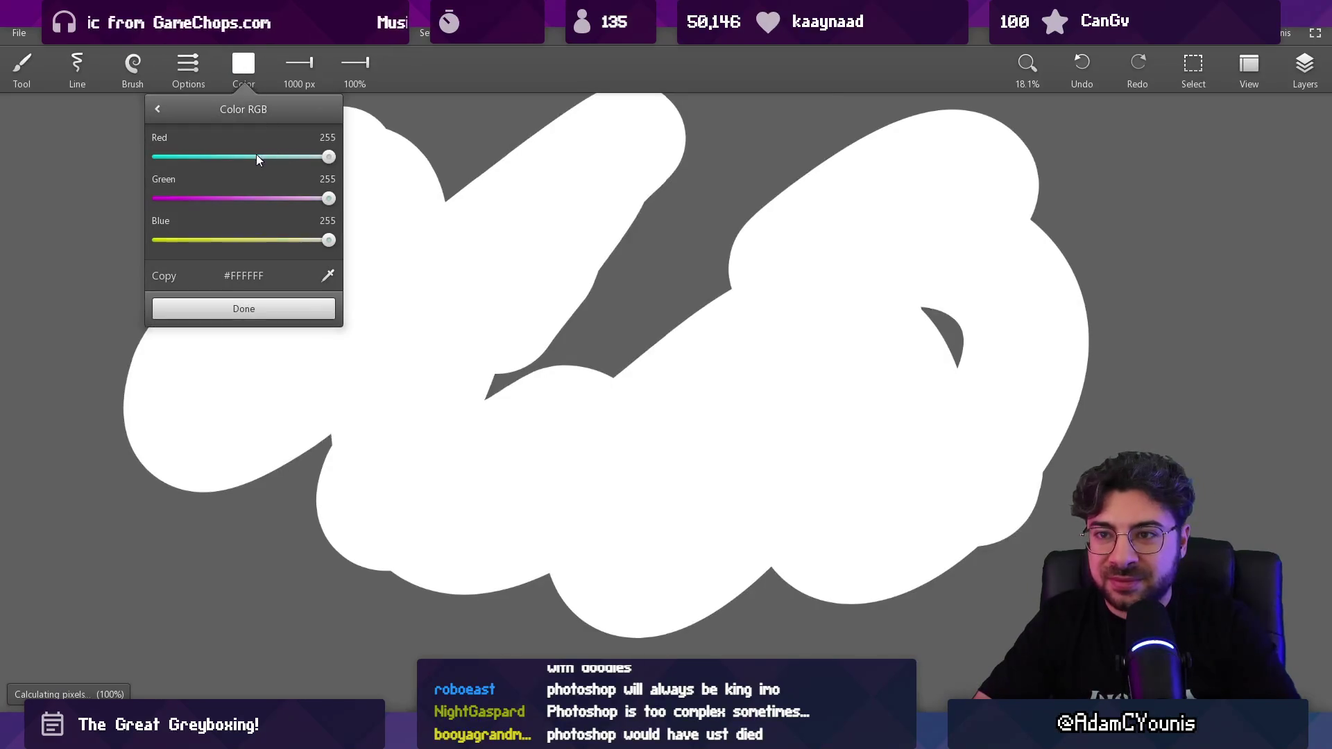
pyautogui.moveTo(256, 157); pyautogui.dragTo(215, 157)
pyautogui.click(209, 198)
pyautogui.click(208, 240)
pyautogui.click(243, 309)
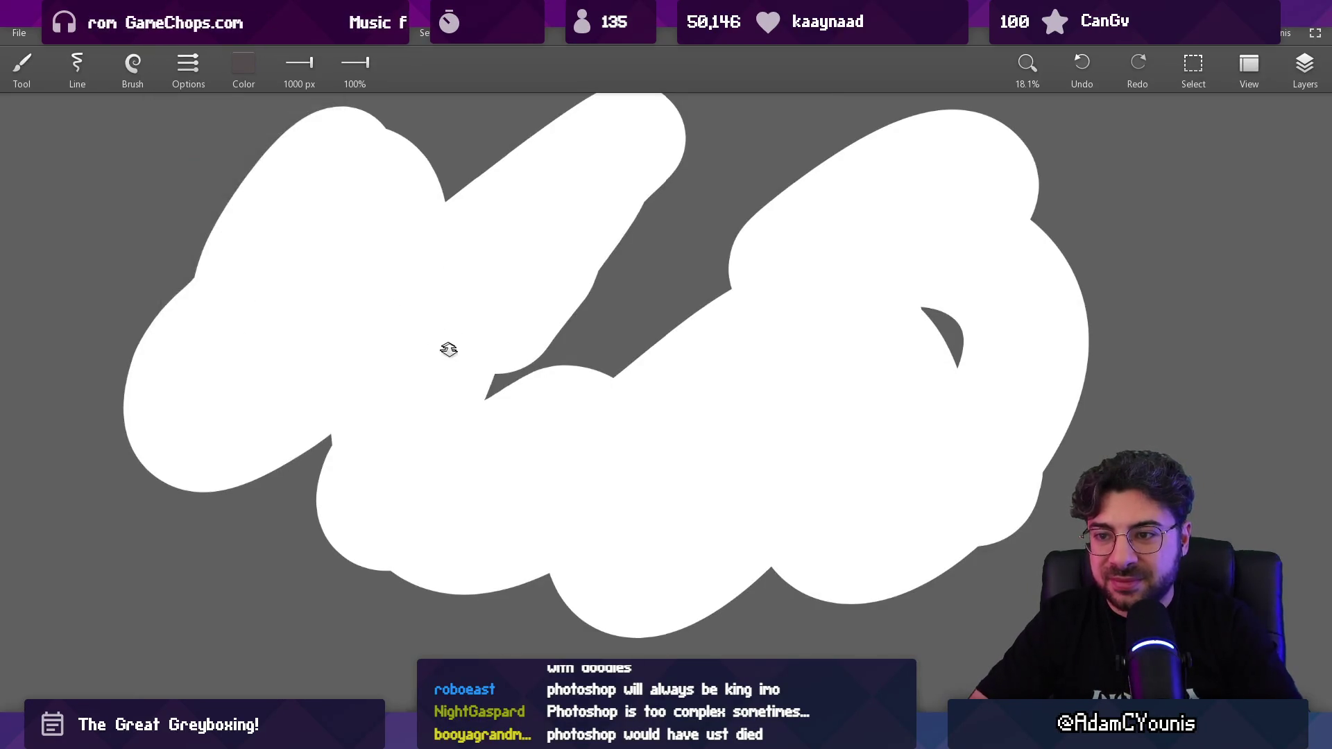
# Step: Shrink the brush to 3.3 px and draw a small dark squiggle beside the scribble
pyautogui.hotkey('ctrl', '1')
pyautogui.moveTo(823, 336); pyautogui.dragTo(543, 407)
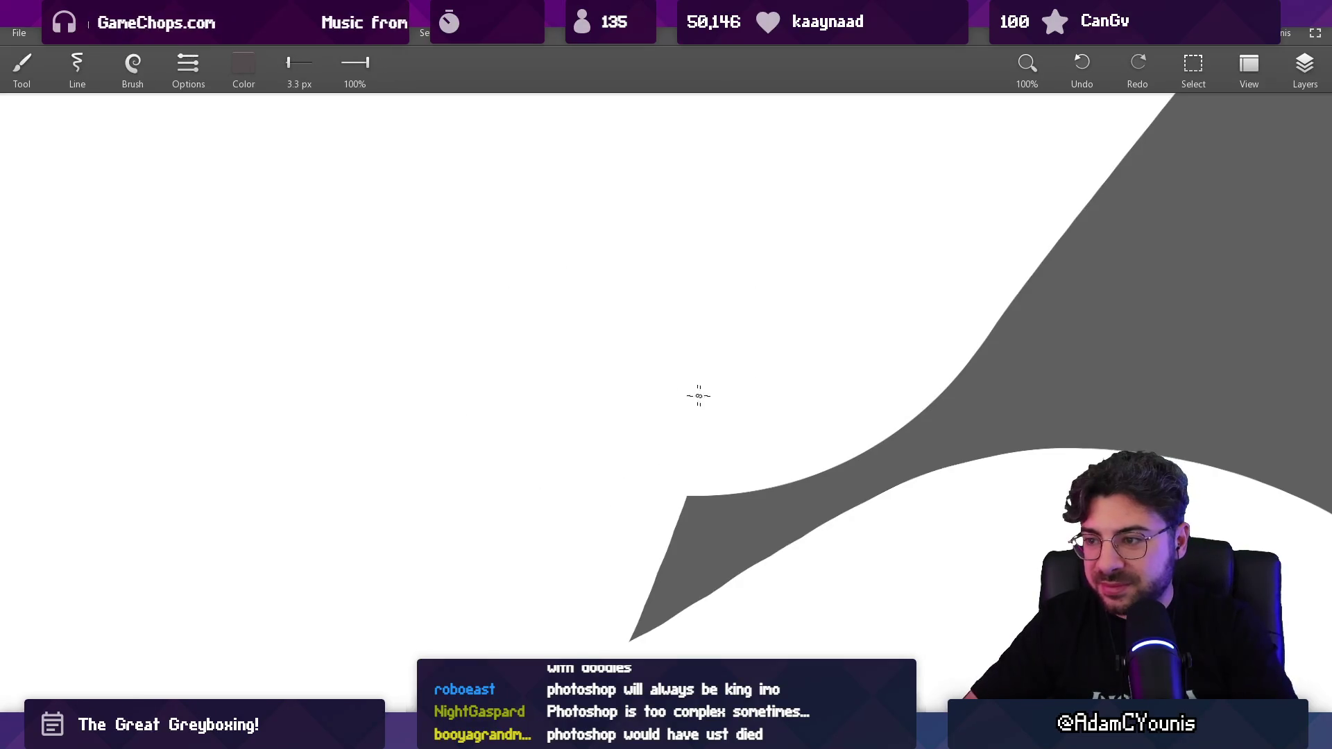
pyautogui.scroll(5, 813, 409)
pyautogui.moveTo(749, 281)
pyautogui.mouseDown()
pyautogui.moveTo(863, 262)
pyautogui.moveTo(895, 277)
pyautogui.mouseUp()
pyautogui.scroll(-5, 894, 278)
pyautogui.scroll(-5, 767, 326)
pyautogui.scroll(-2, 654, 387)
pyautogui.scroll(2, 627, 251)
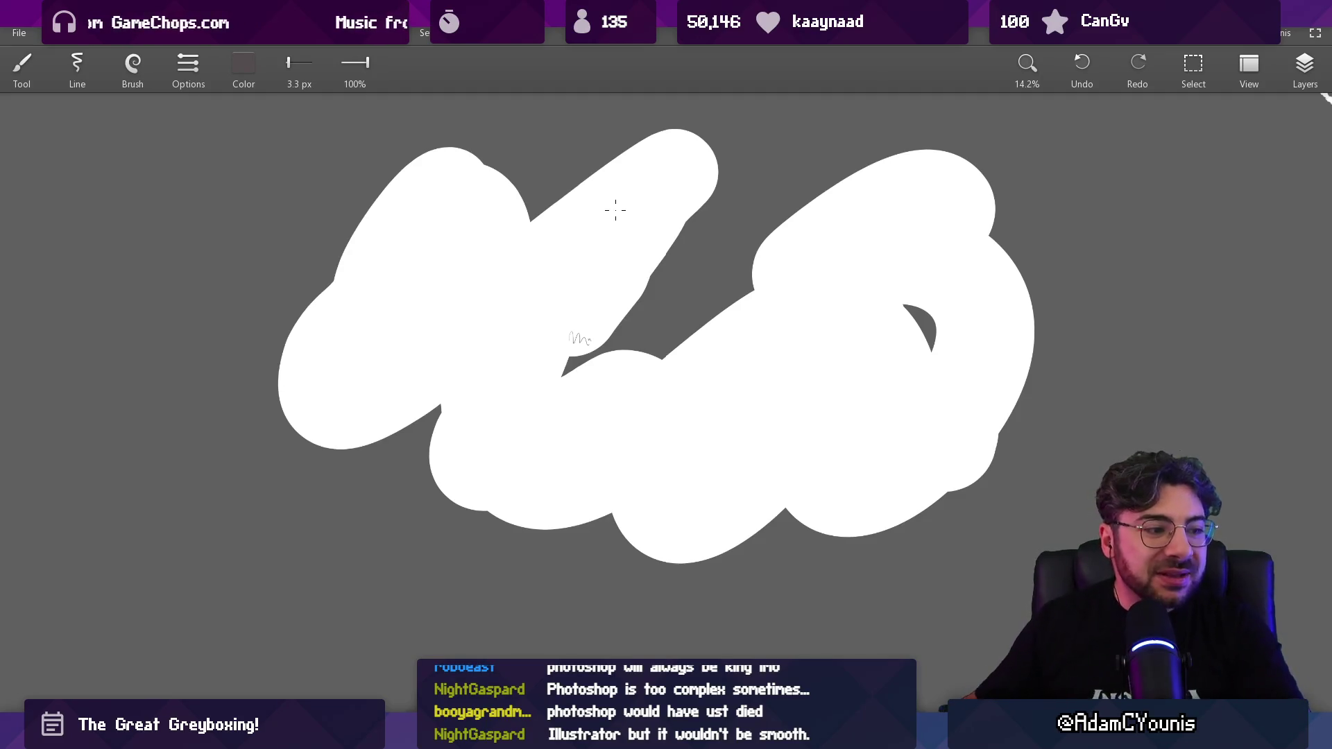
# Step: Paint a large dark stroke with the Jagged brush and zoom in to inspect its texture
pyautogui.click(142, 80)
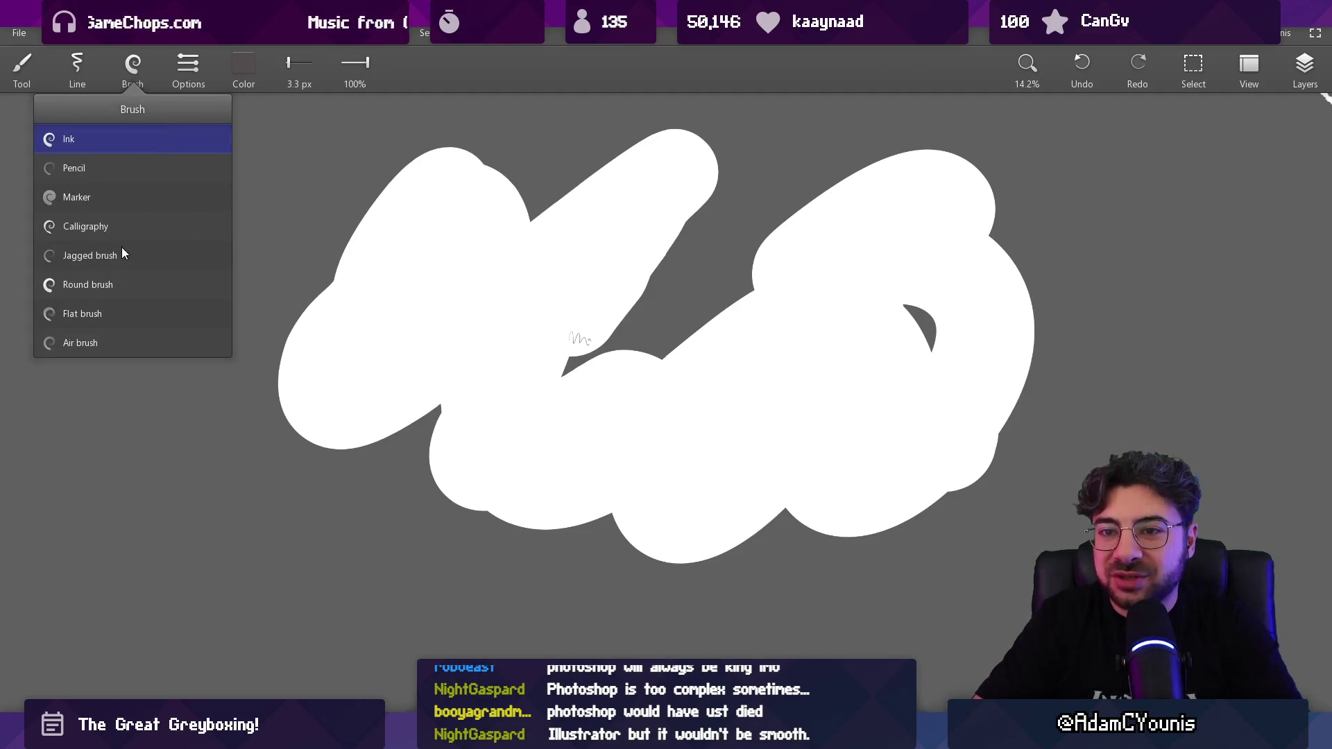
pyautogui.click(104, 256)
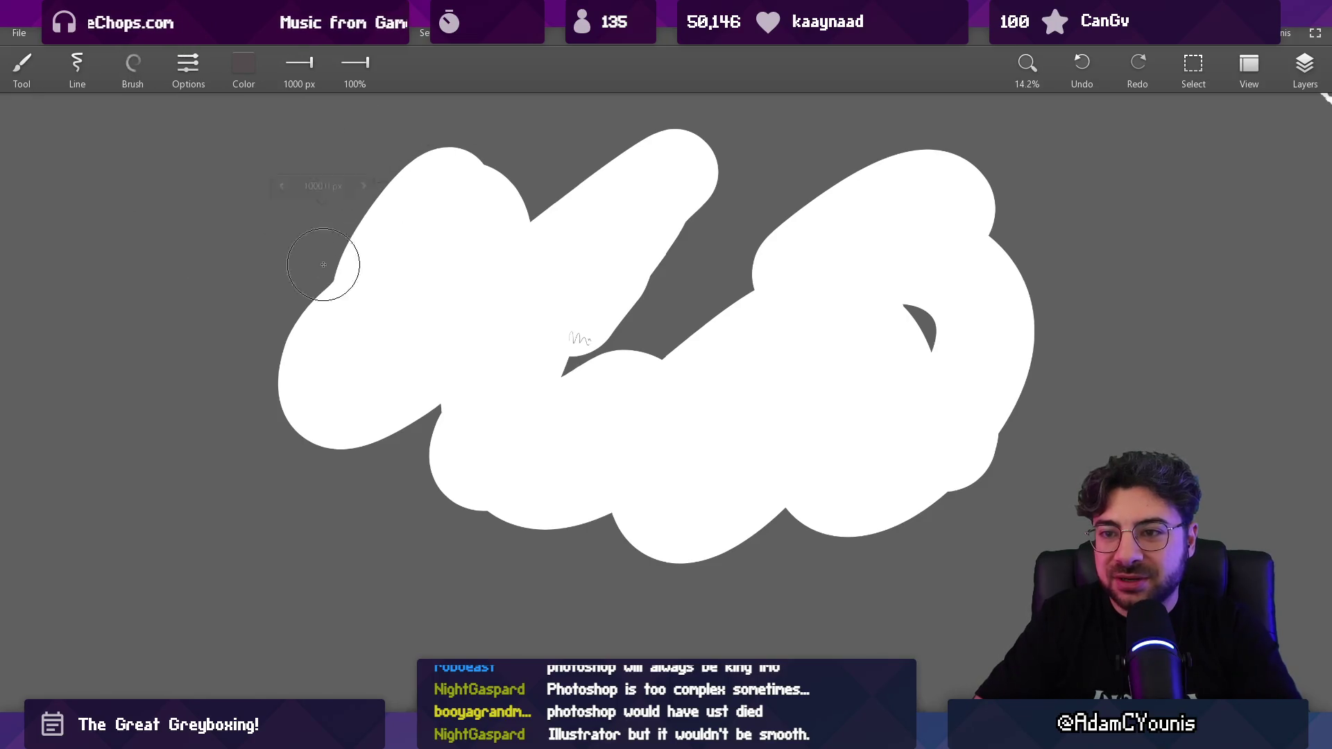
pyautogui.hscroll(-10, 323, 264)
pyautogui.moveTo(324, 264)
pyautogui.mouseDown()
pyautogui.moveTo(527, 375)
pyautogui.moveTo(763, 555)
pyautogui.moveTo(726, 501)
pyautogui.moveTo(208, 222)
pyautogui.moveTo(971, 555)
pyautogui.moveTo(743, 321)
pyautogui.moveTo(573, 431)
pyautogui.mouseUp()
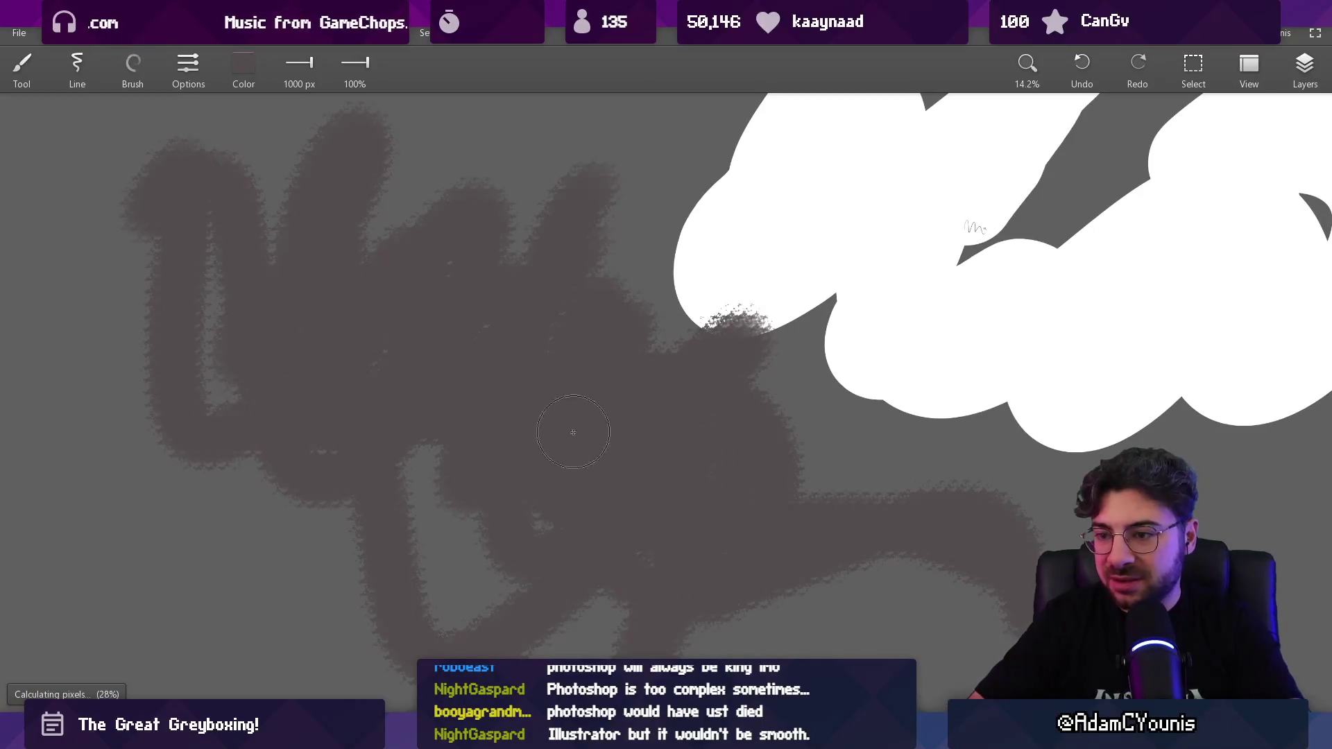
pyautogui.scroll(2, 544, 446)
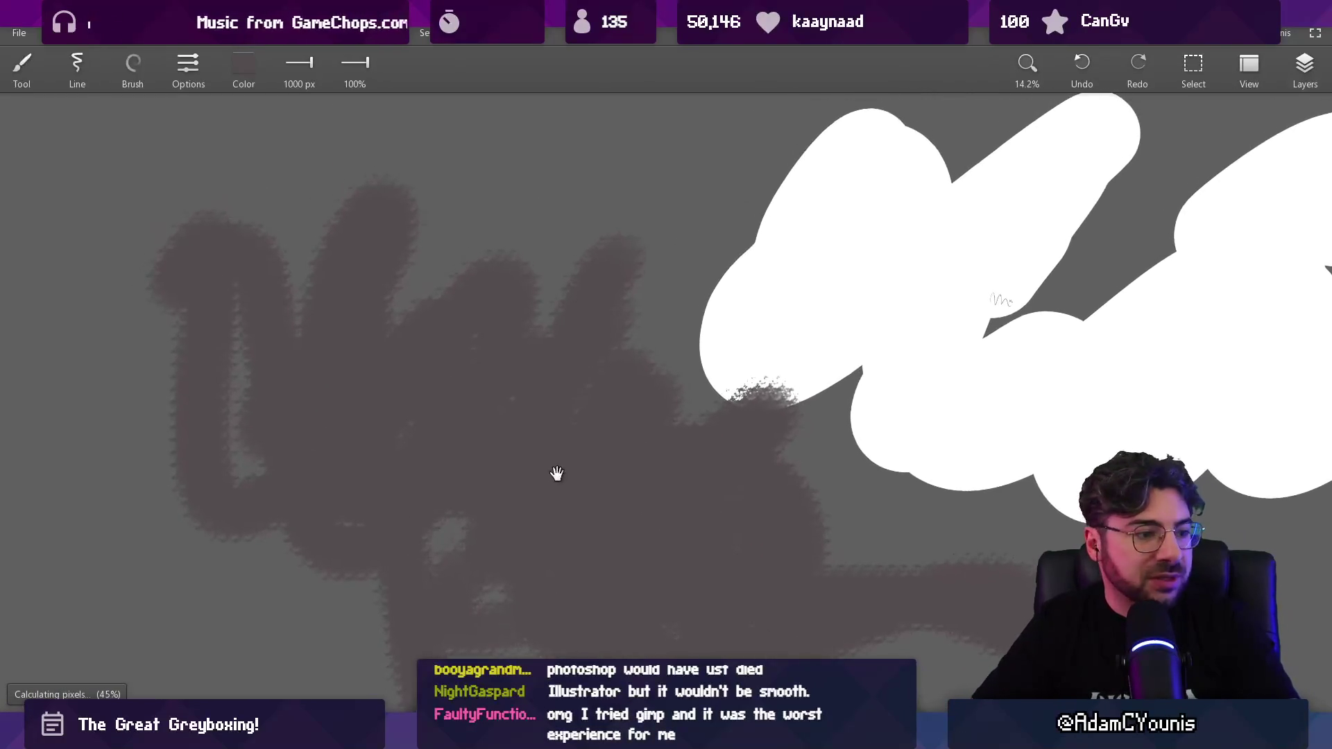
pyautogui.scroll(15, 639, 388)
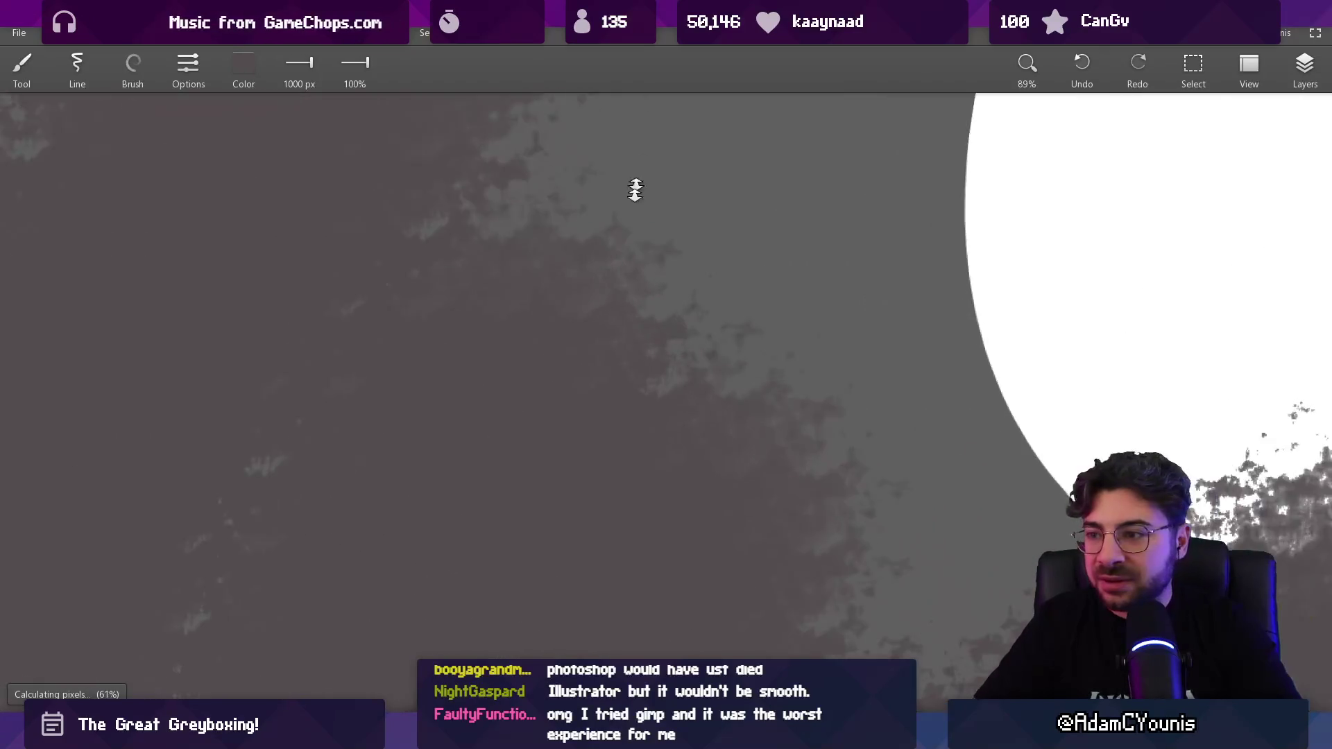
pyautogui.scroll(-14, 668, 324)
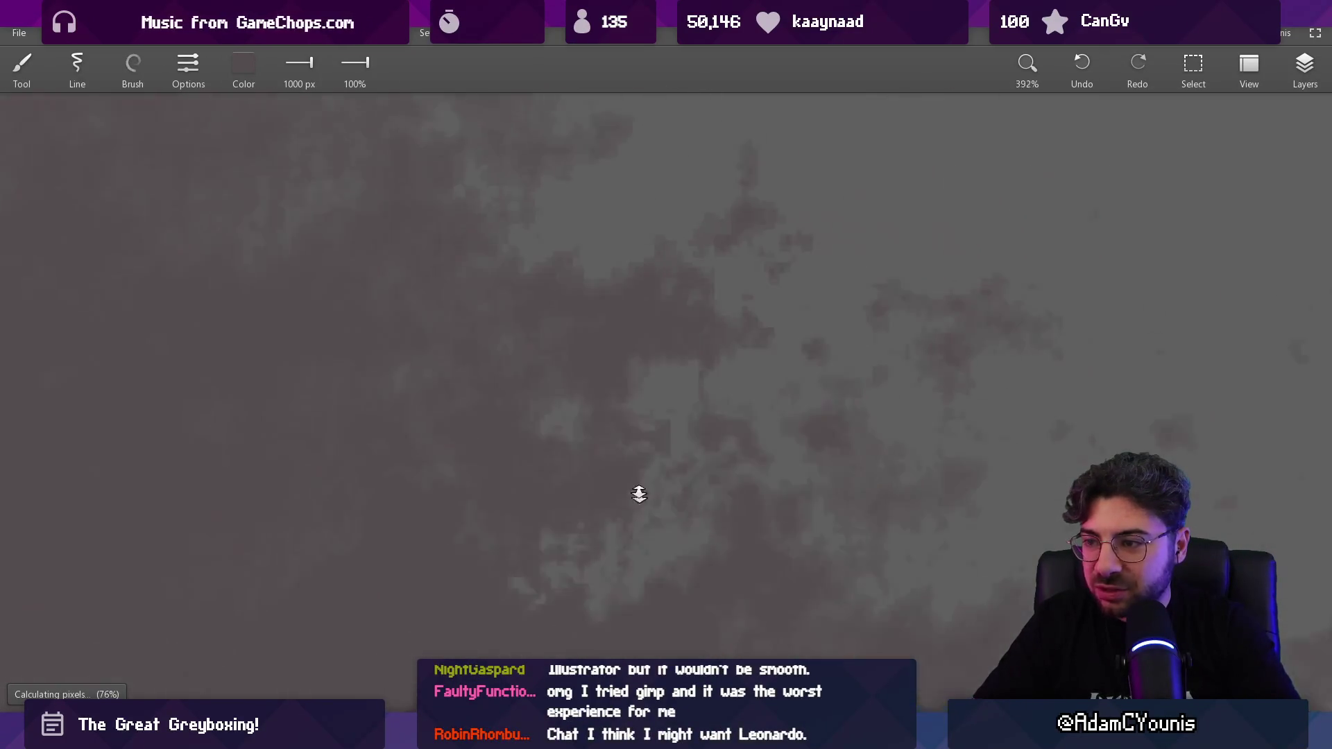
pyautogui.scroll(-5, 668, 325)
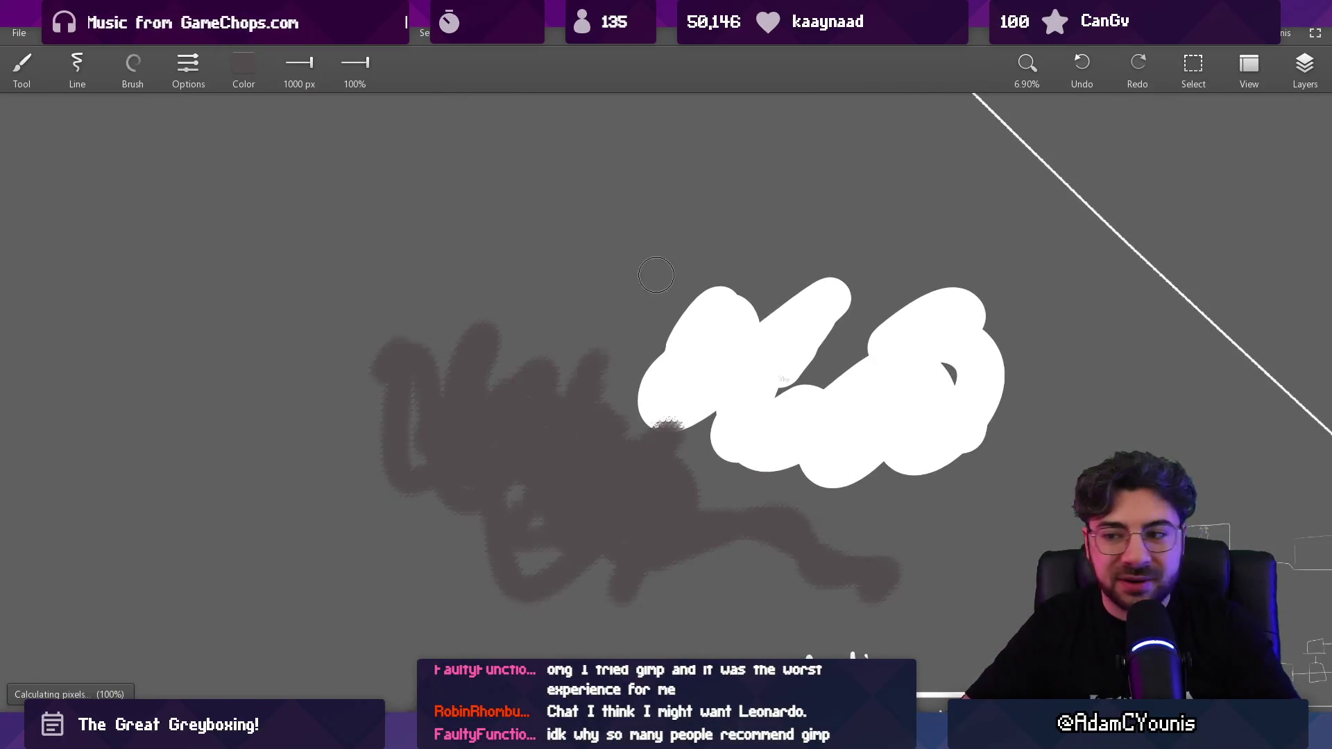
pyautogui.scroll(3, 660, 337)
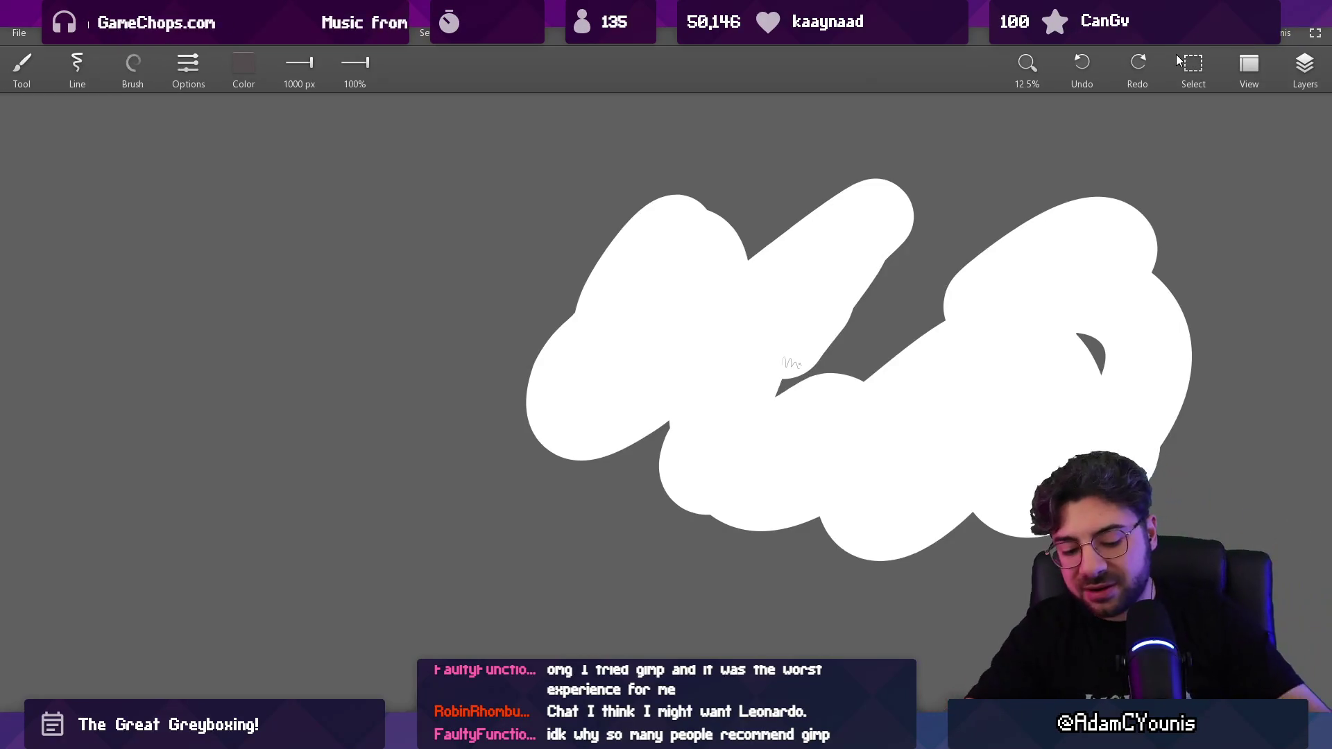
pyautogui.press('super')
# Step: Search for 'krita' and launch Krita (x64)
pyautogui.write('krita')
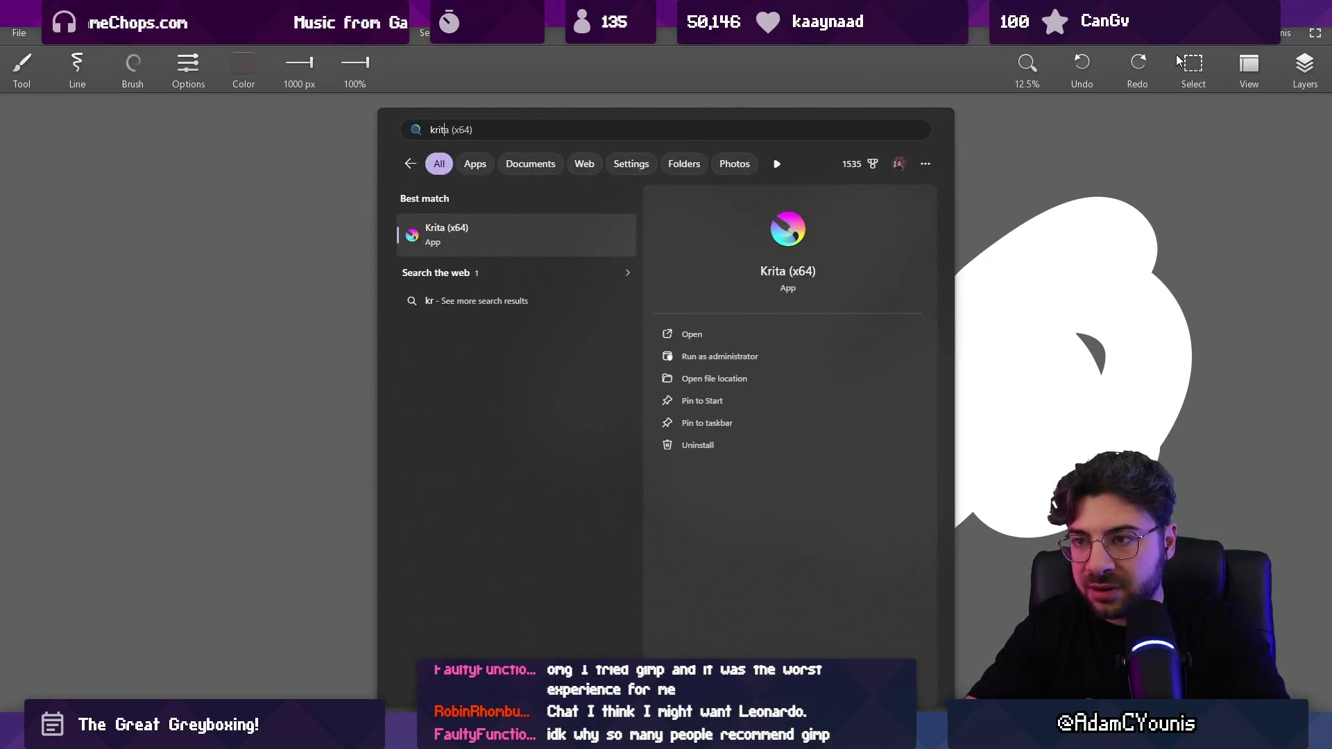
pyautogui.press('Return')
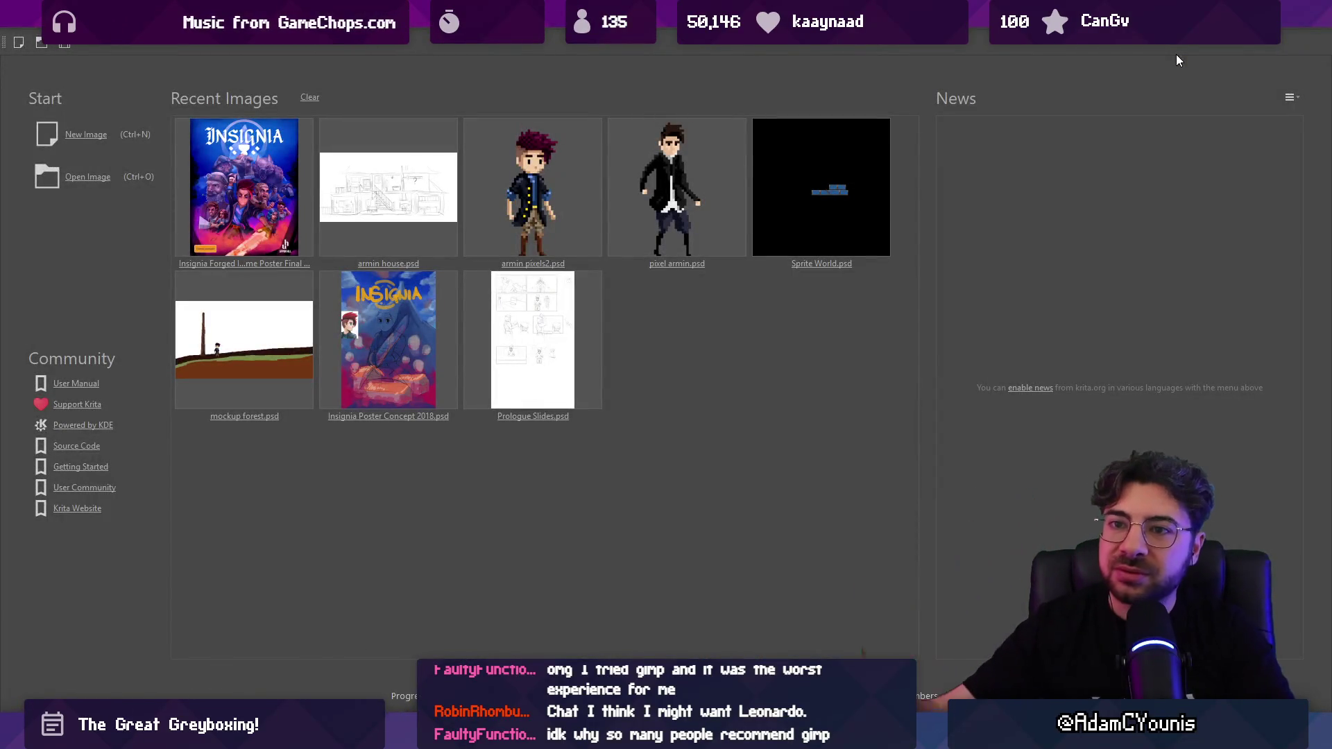
# Step: Create a new image at the default 2480 × 3508 px size, leaving the preset unchanged
pyautogui.click(72, 149)
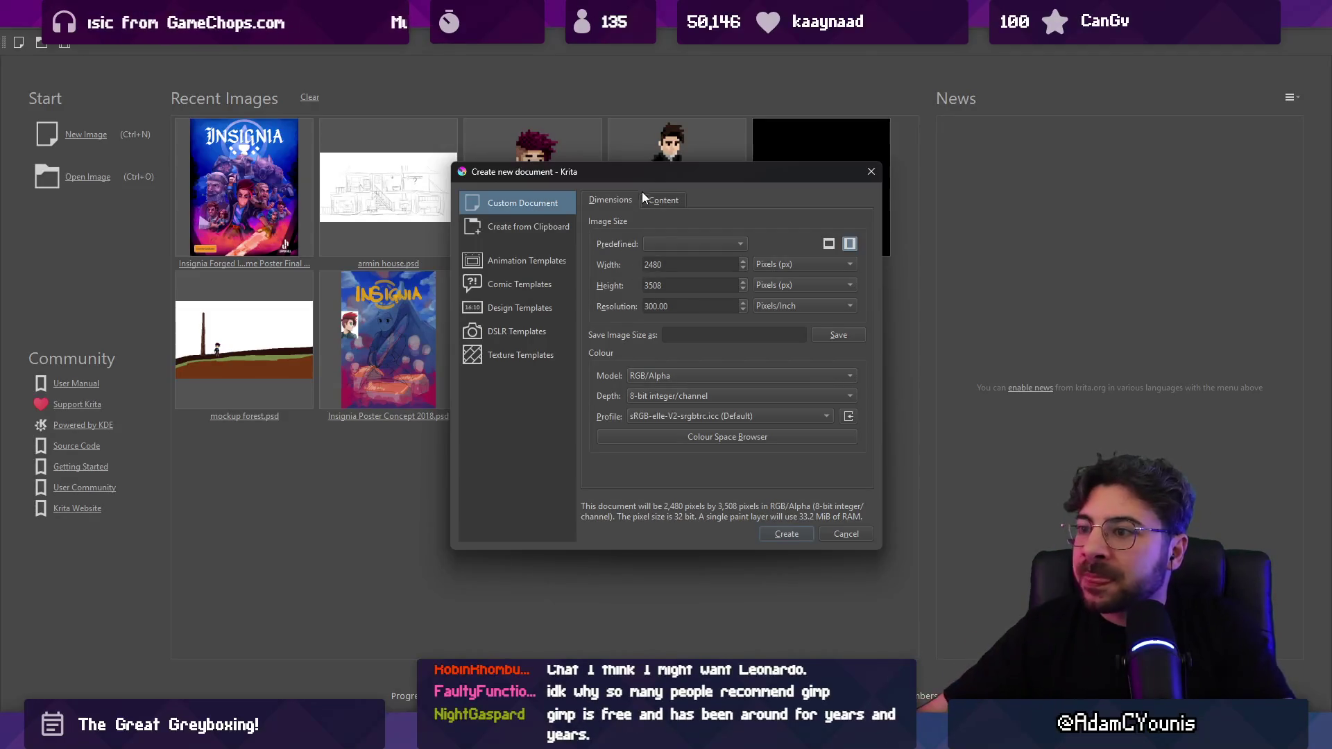
pyautogui.click(679, 244)
pyautogui.click(689, 244)
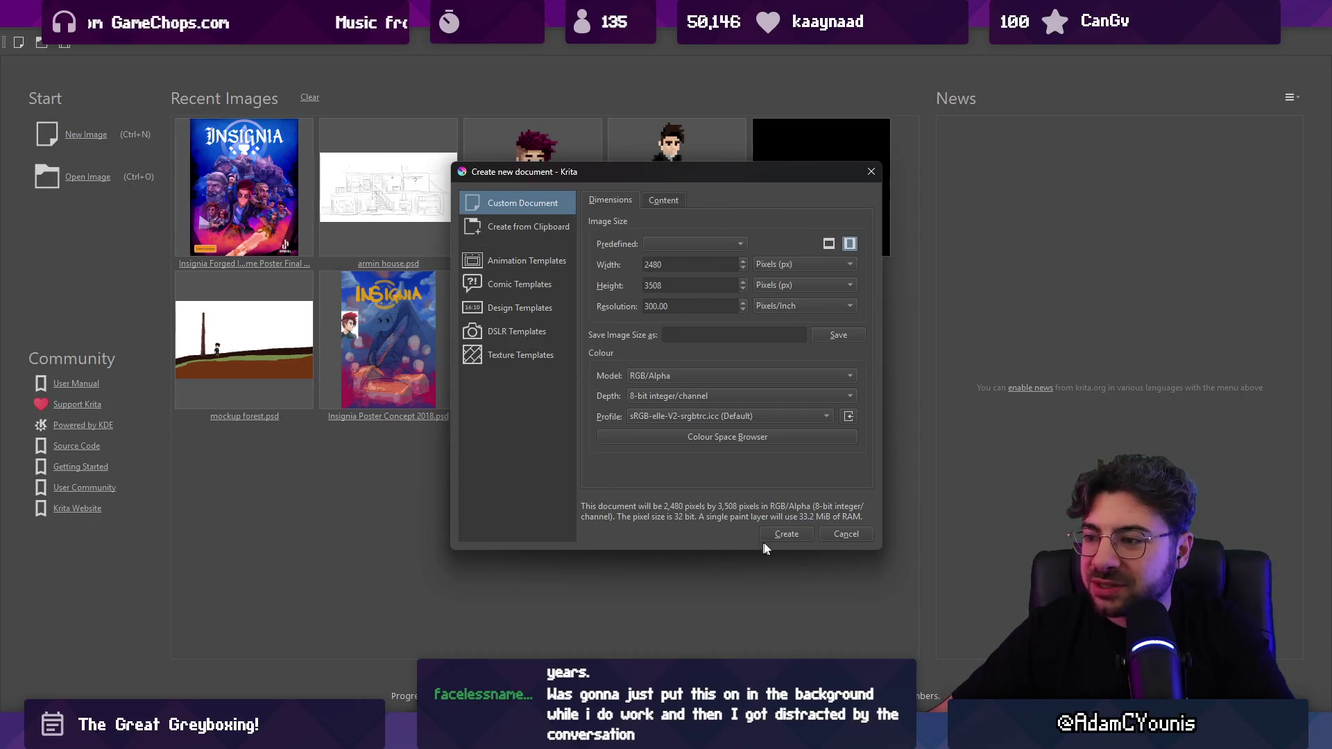
pyautogui.click(782, 534)
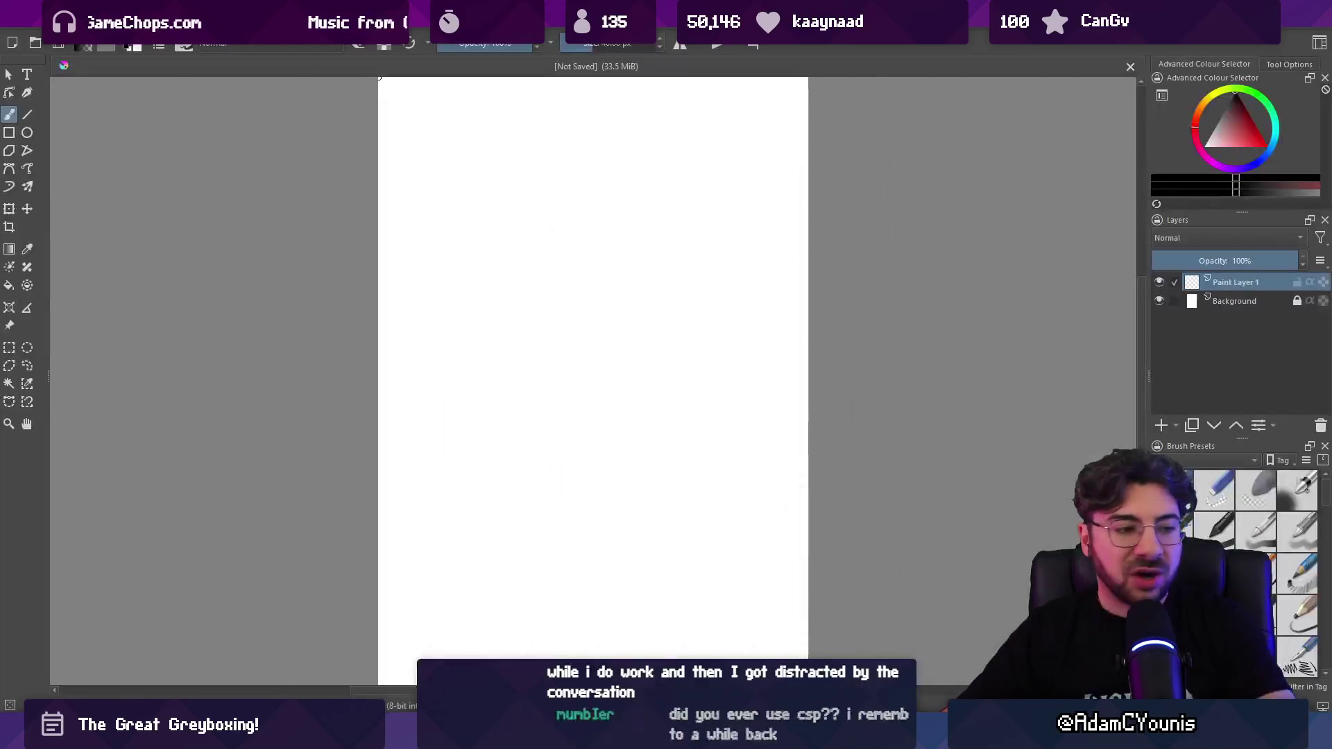
# Step: Swap the foreground colour to white with X and zoom around the blank page
pyautogui.moveTo(598, 372)
pyautogui.mouseDown()
pyautogui.moveTo(601, 392)
pyautogui.moveTo(627, 395)
pyautogui.moveTo(573, 362)
pyautogui.moveTo(602, 351)
pyautogui.mouseUp()
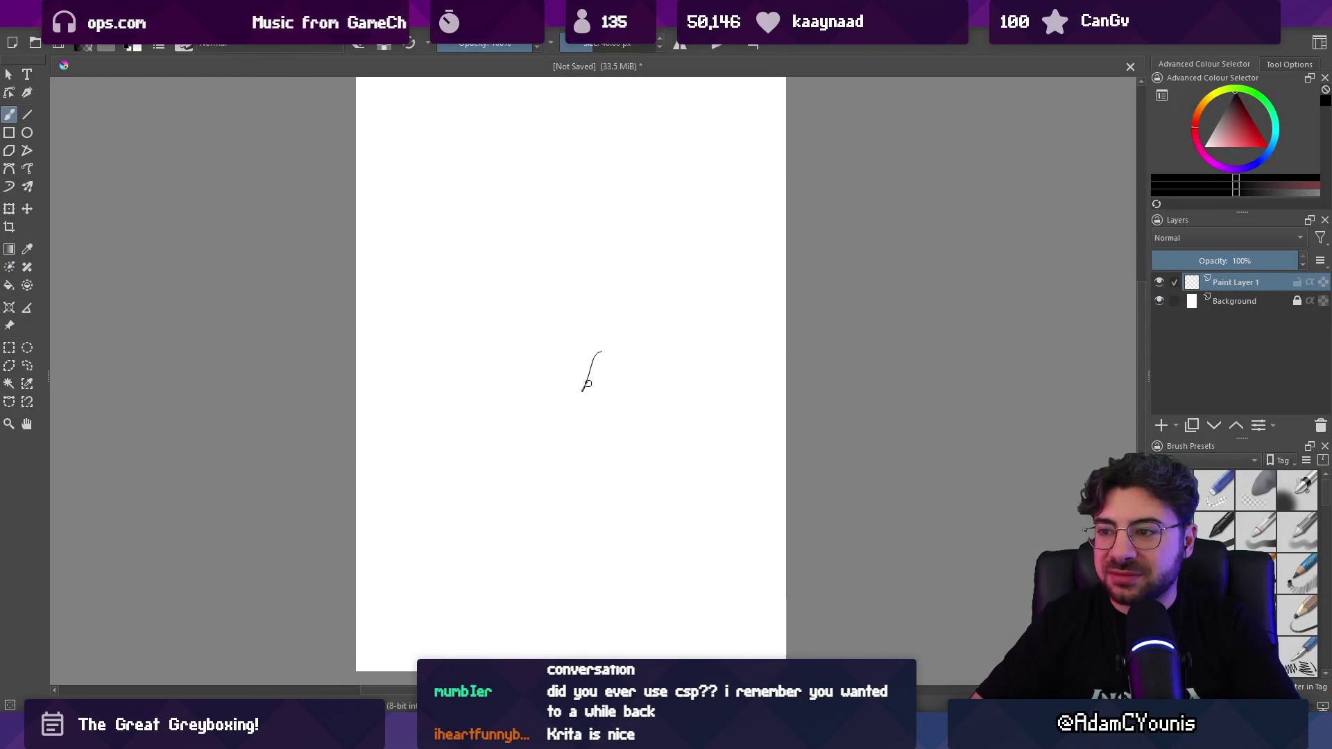
pyautogui.press('x')
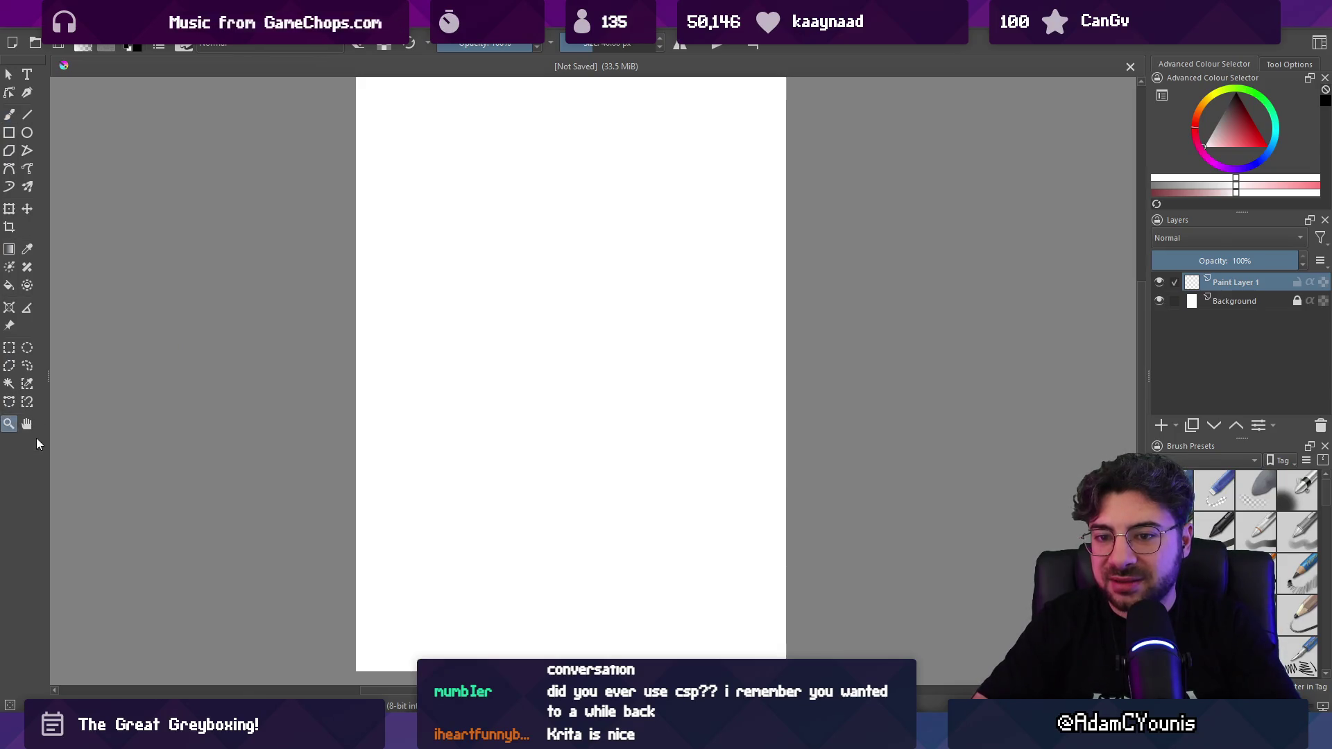
pyautogui.moveTo(607, 391); pyautogui.dragTo(552, 437)
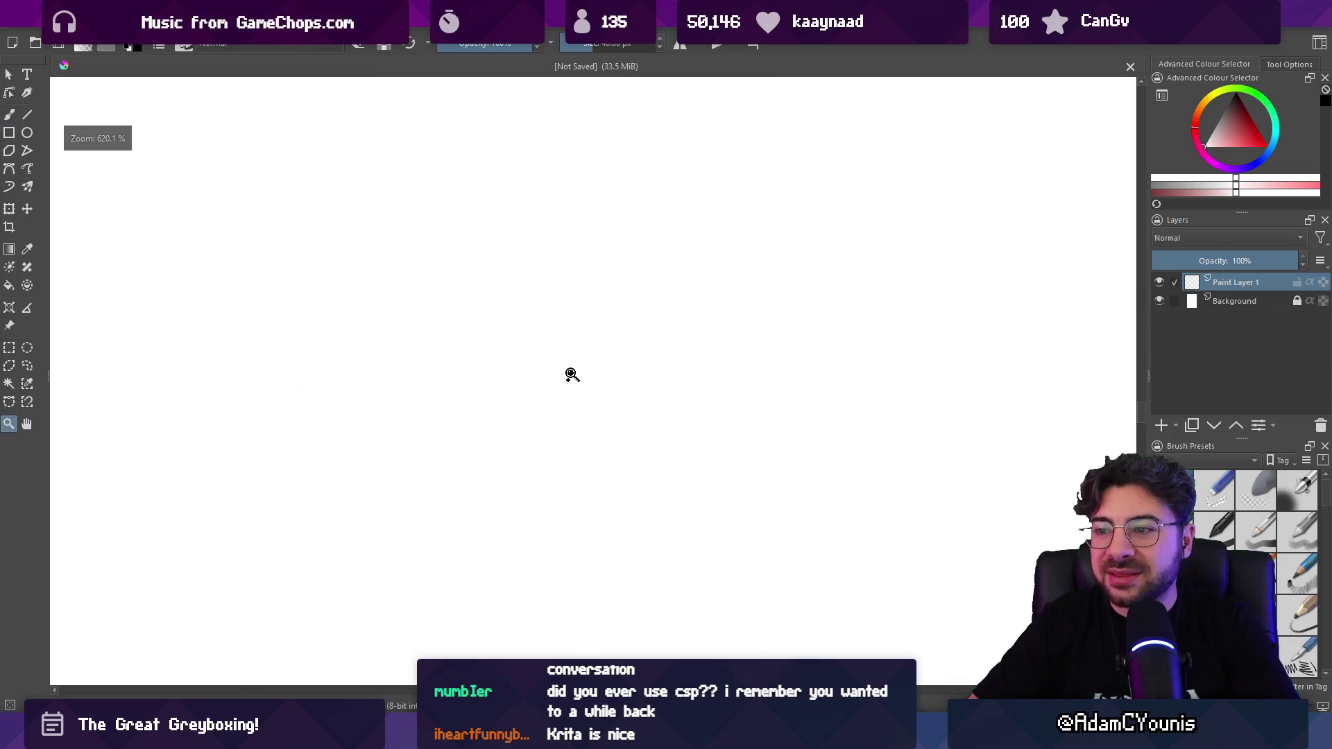
pyautogui.scroll(-4, 575, 379)
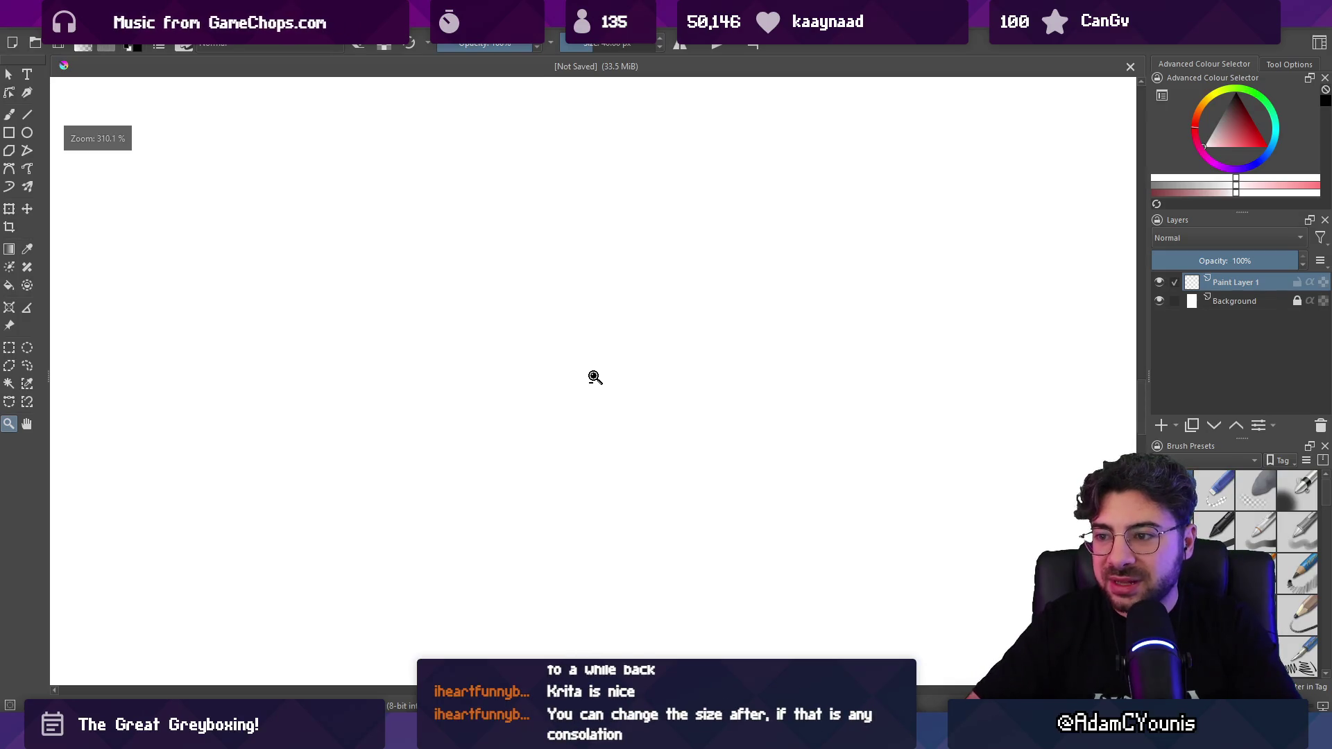
pyautogui.scroll(1, 589, 386)
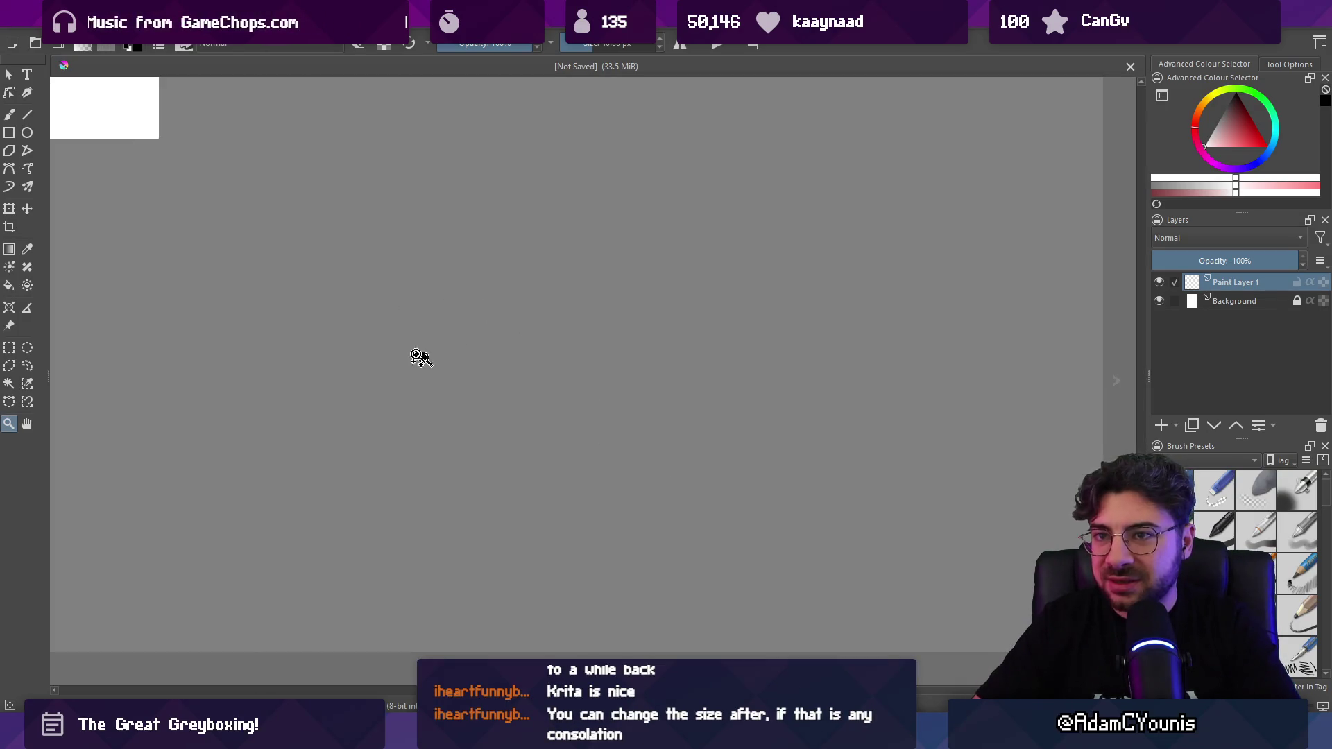
pyautogui.scroll(5, 82, 105)
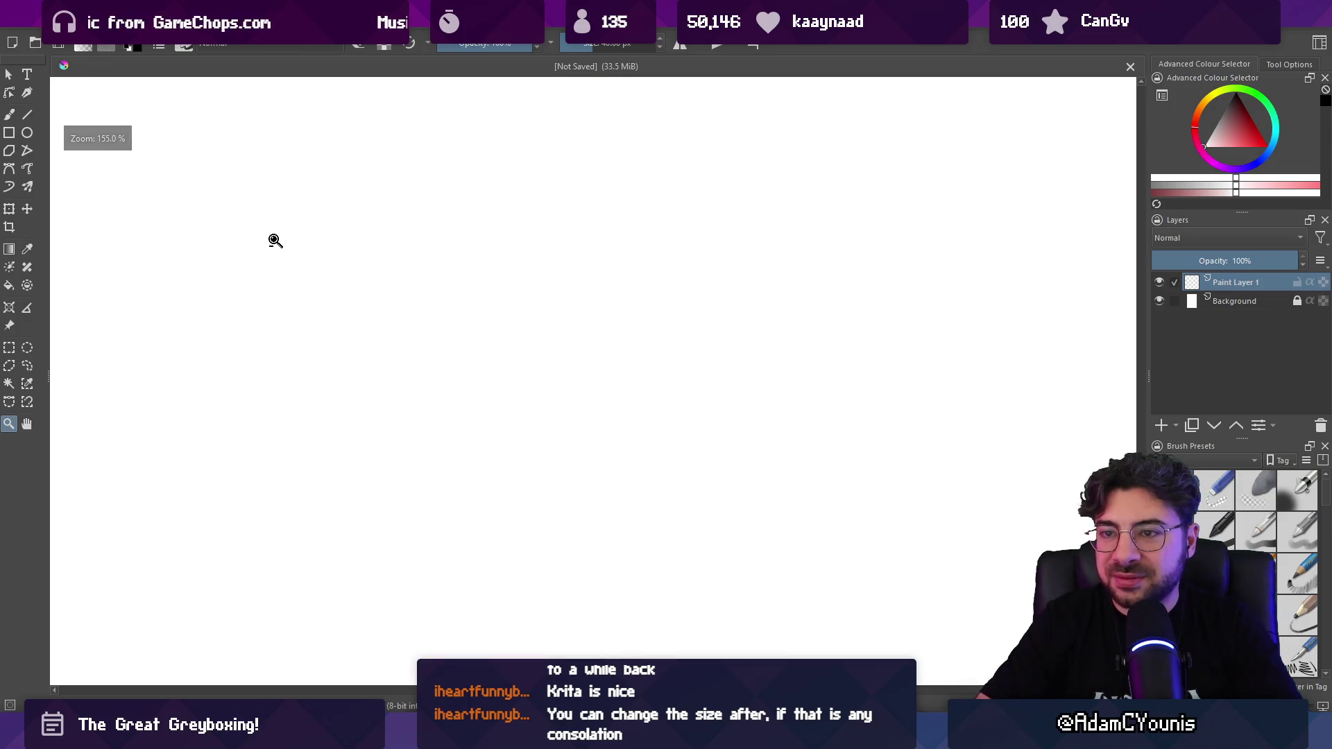
pyautogui.scroll(-5, 443, 288)
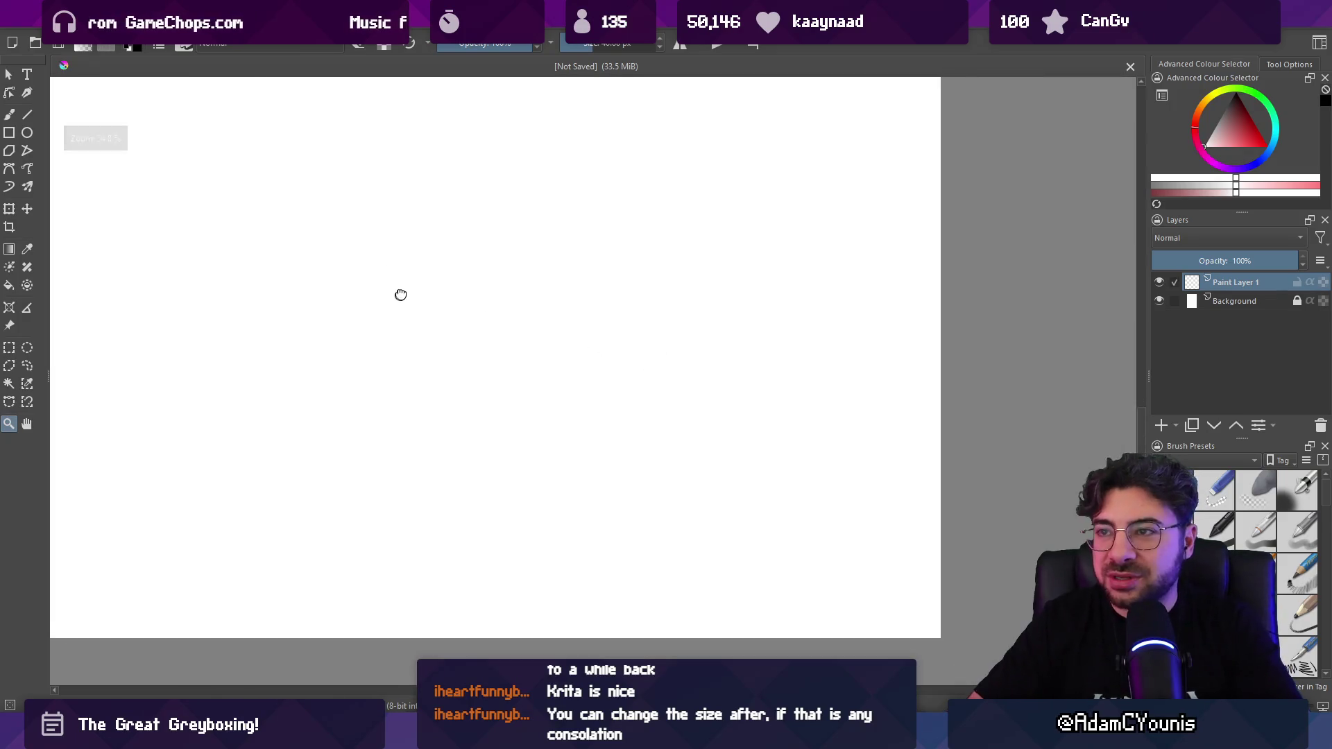
pyautogui.moveTo(553, 322)
pyautogui.mouseDown()
pyautogui.moveTo(512, 329)
pyautogui.moveTo(538, 376)
pyautogui.mouseUp()
pyautogui.scroll(-8, 580, 336)
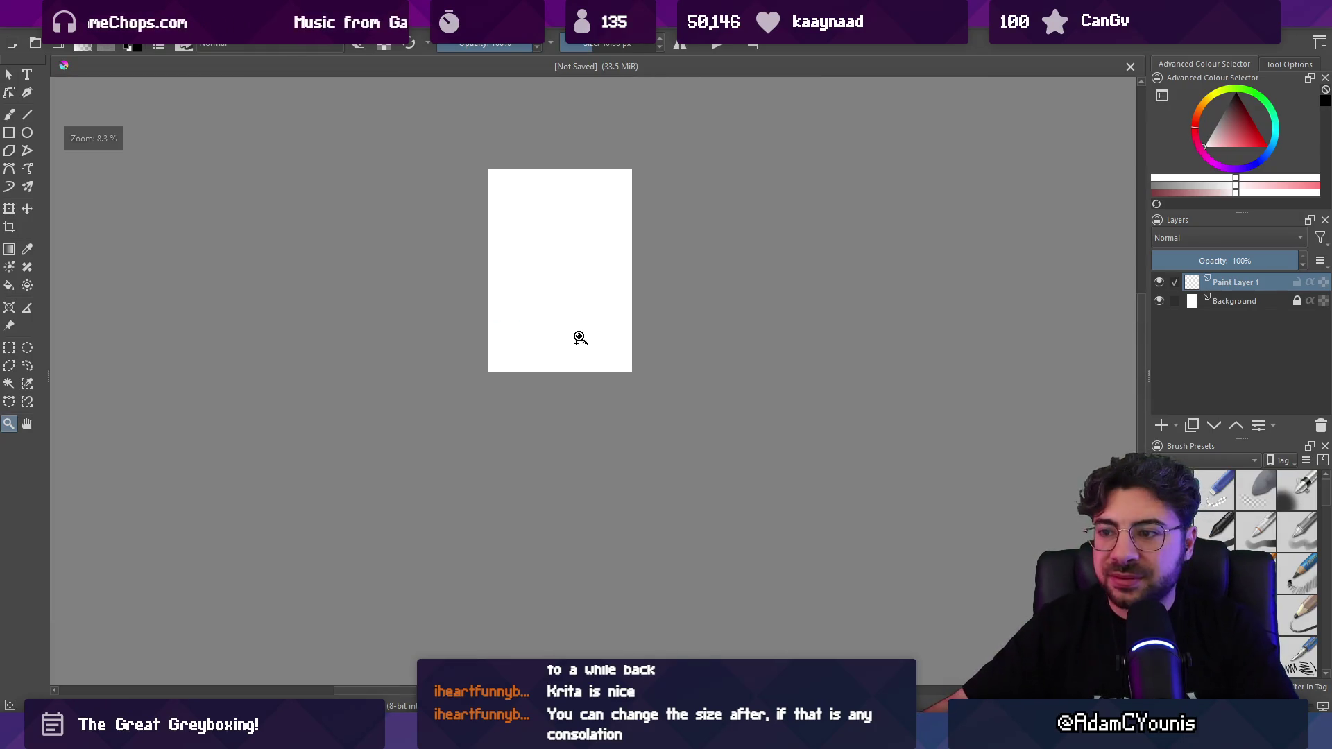
pyautogui.scroll(3, 544, 247)
pyautogui.scroll(-2, 553, 342)
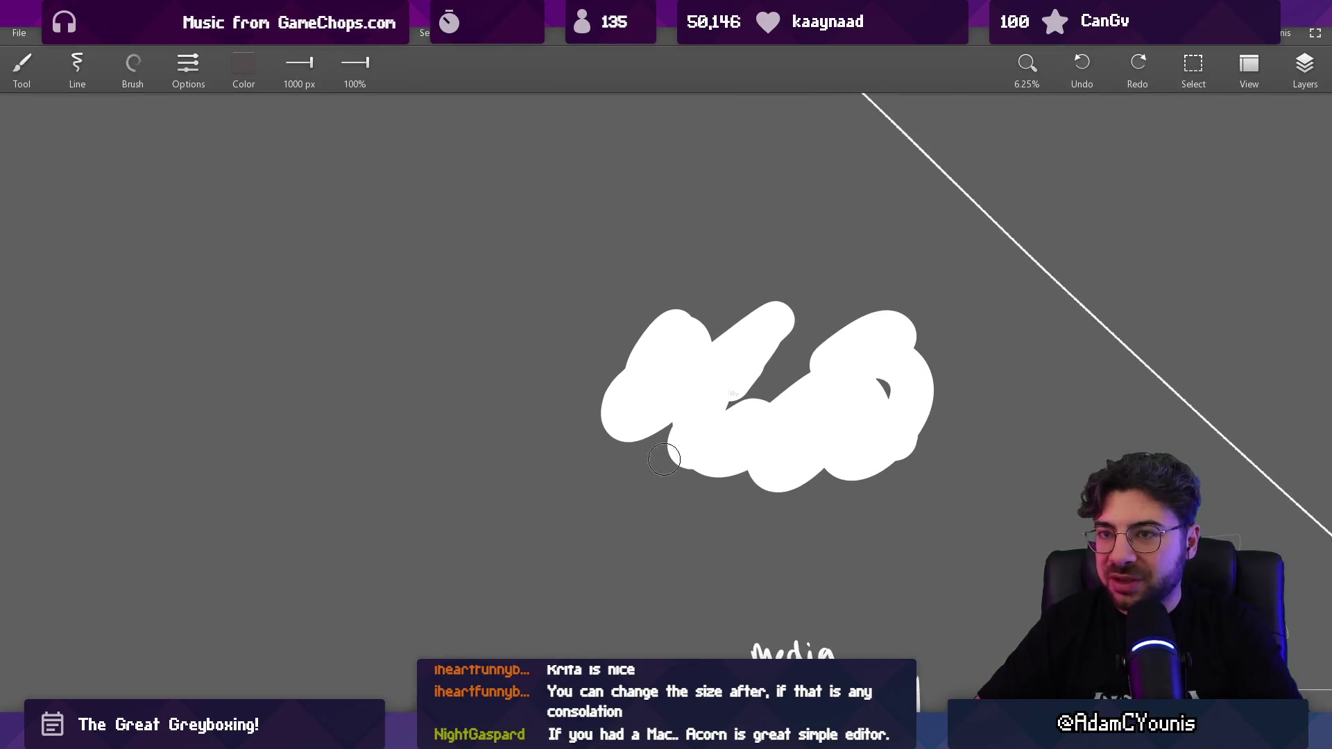
# Step: Start a fresh blank canvas and shrink the brush to 120 px, undoing a test scribble
pyautogui.click(18, 32)
pyautogui.moveTo(182, 61)
pyautogui.click(274, 68)
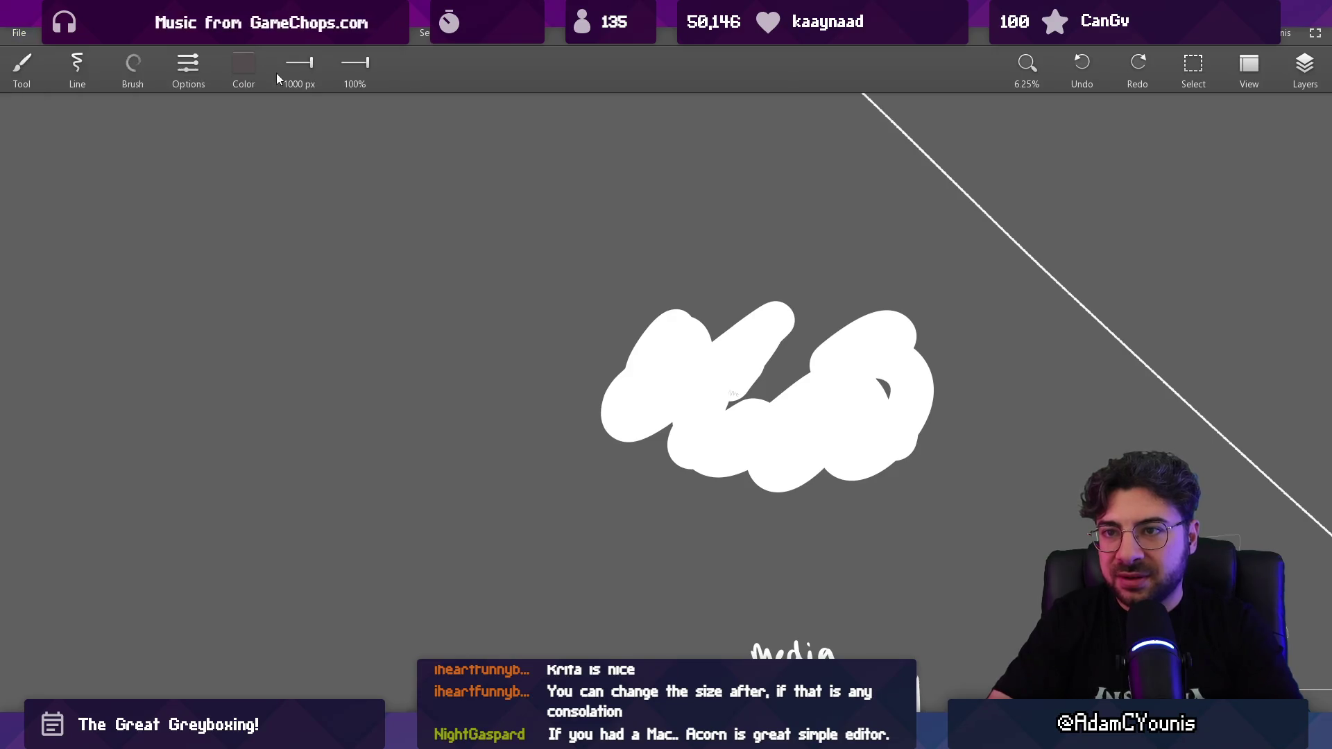
pyautogui.press('[')
pyautogui.press('[')
pyautogui.press('[')
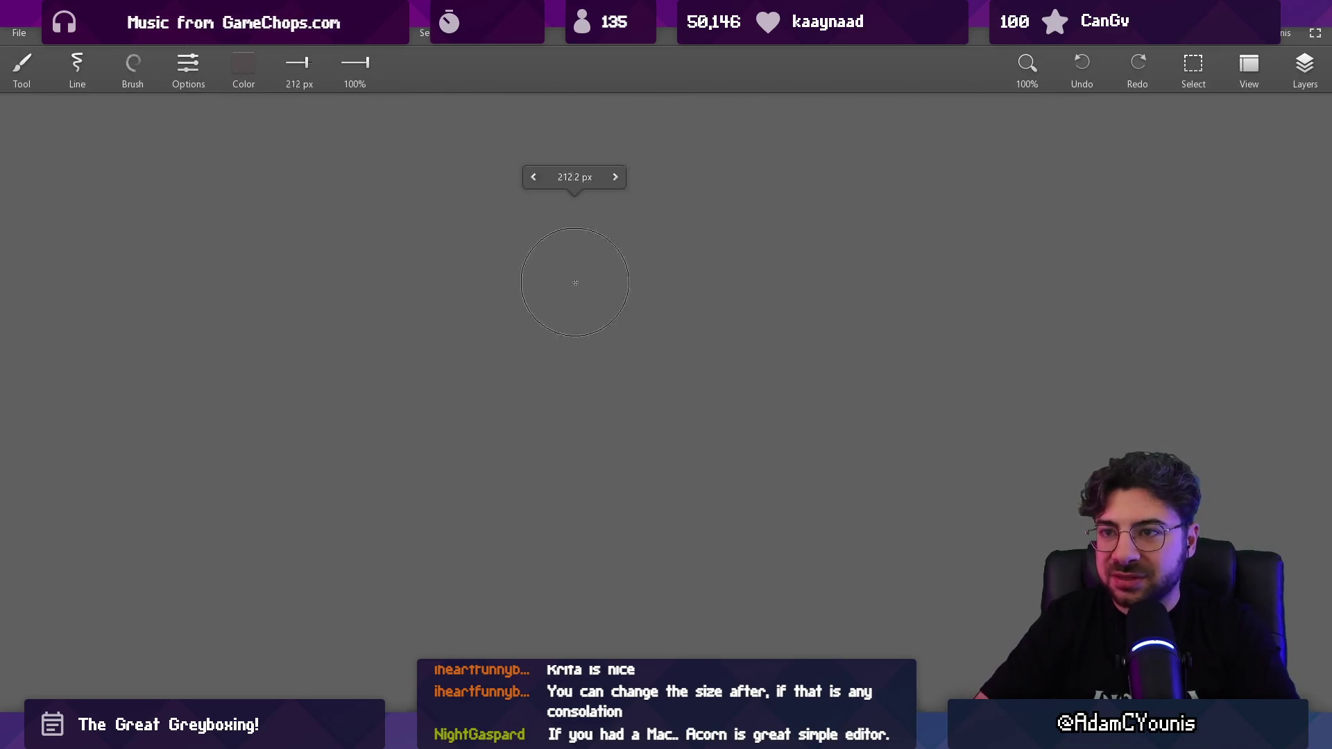
pyautogui.moveTo(490, 353); pyautogui.dragTo(663, 434)
pyautogui.hotkey('ctrl', 'z')
# Step: Set the brush colour to white, choose the Ink brush, and draw a zigzag scribble
pyautogui.click(244, 67)
pyautogui.click(329, 198)
pyautogui.click(328, 240)
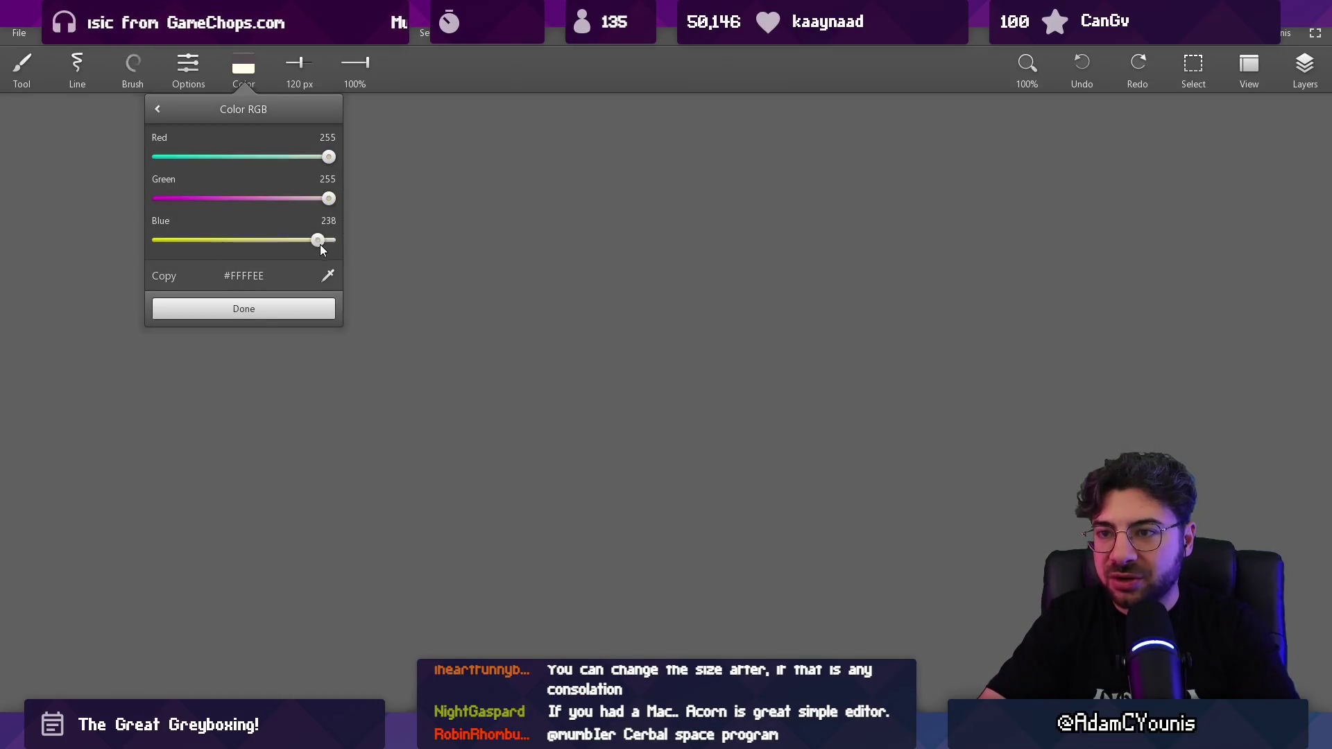
pyautogui.click(291, 309)
pyautogui.click(132, 67)
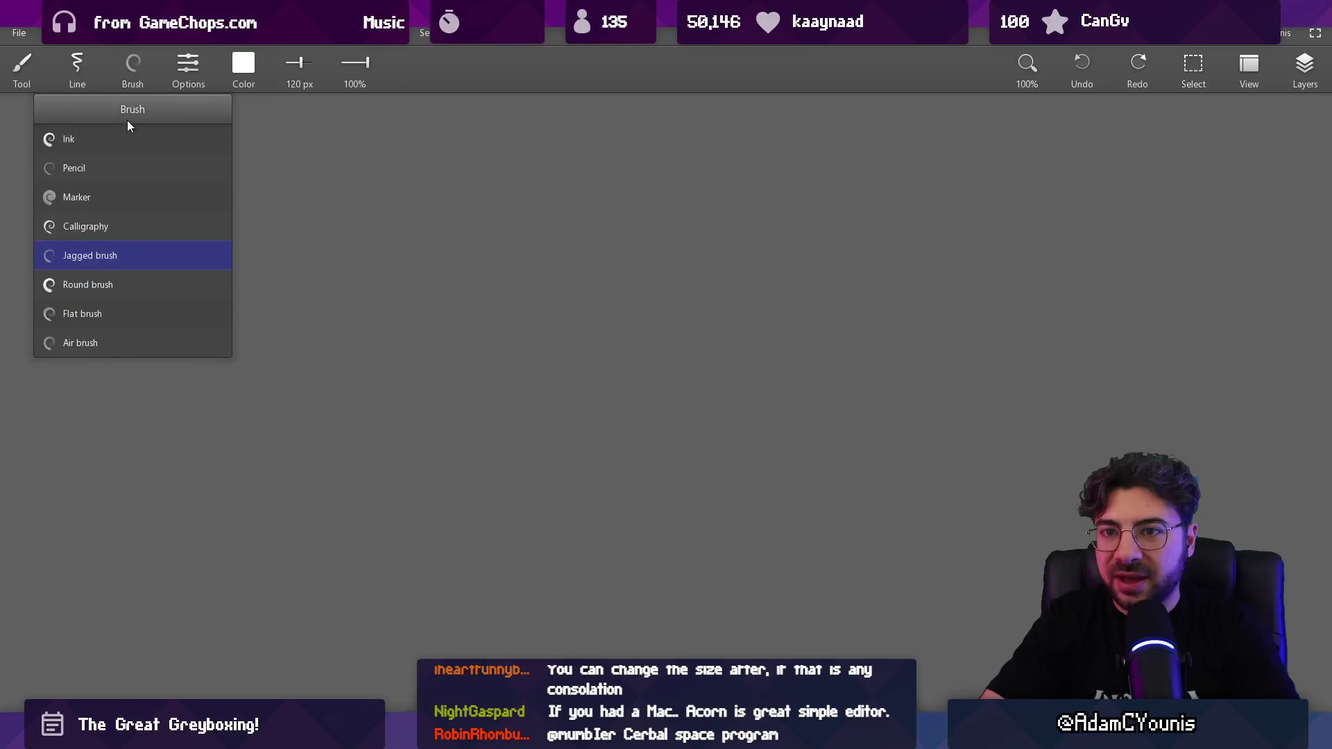
pyautogui.click(69, 139)
pyautogui.moveTo(543, 273)
pyautogui.mouseDown()
pyautogui.moveTo(579, 320)
pyautogui.moveTo(628, 444)
pyautogui.mouseUp()
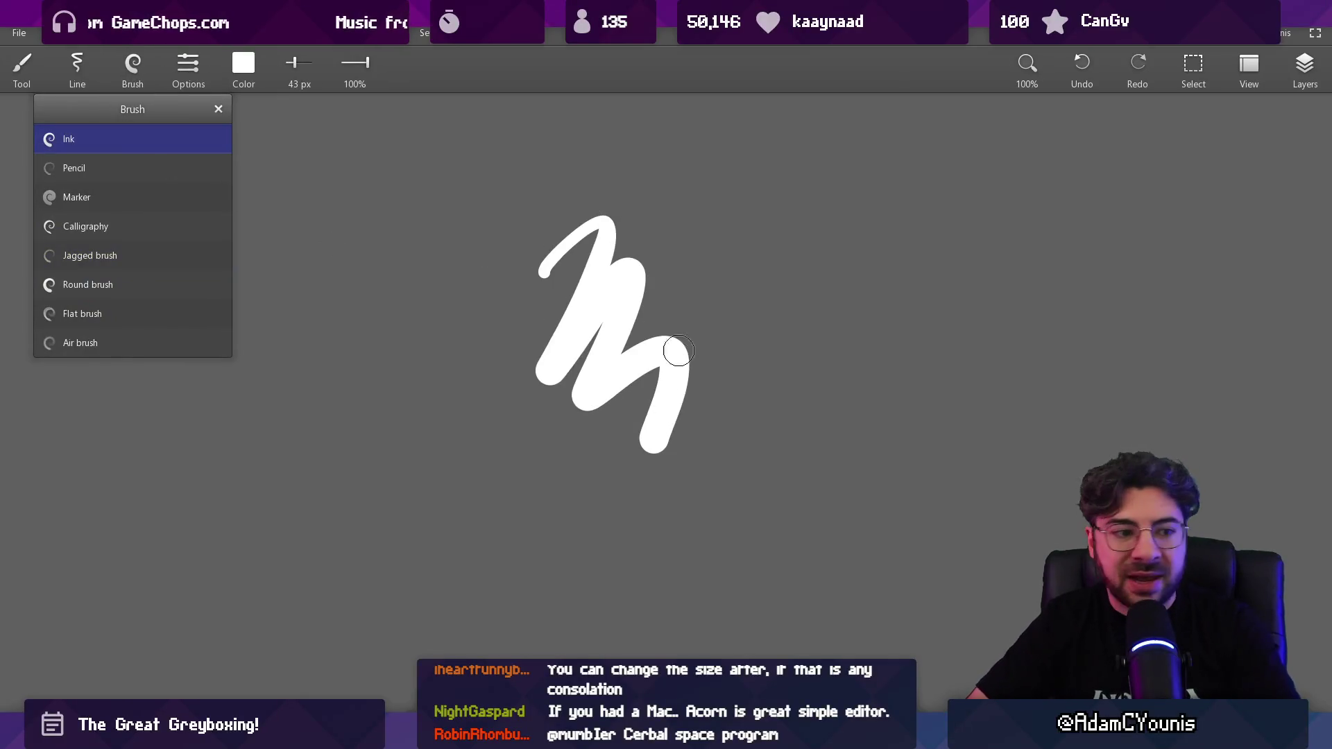
# Step: Duplicate the zigzag scribble to its right with a rectangular selection, then zoom in on both
pyautogui.press('s')
pyautogui.moveTo(493, 181); pyautogui.dragTo(694, 521)
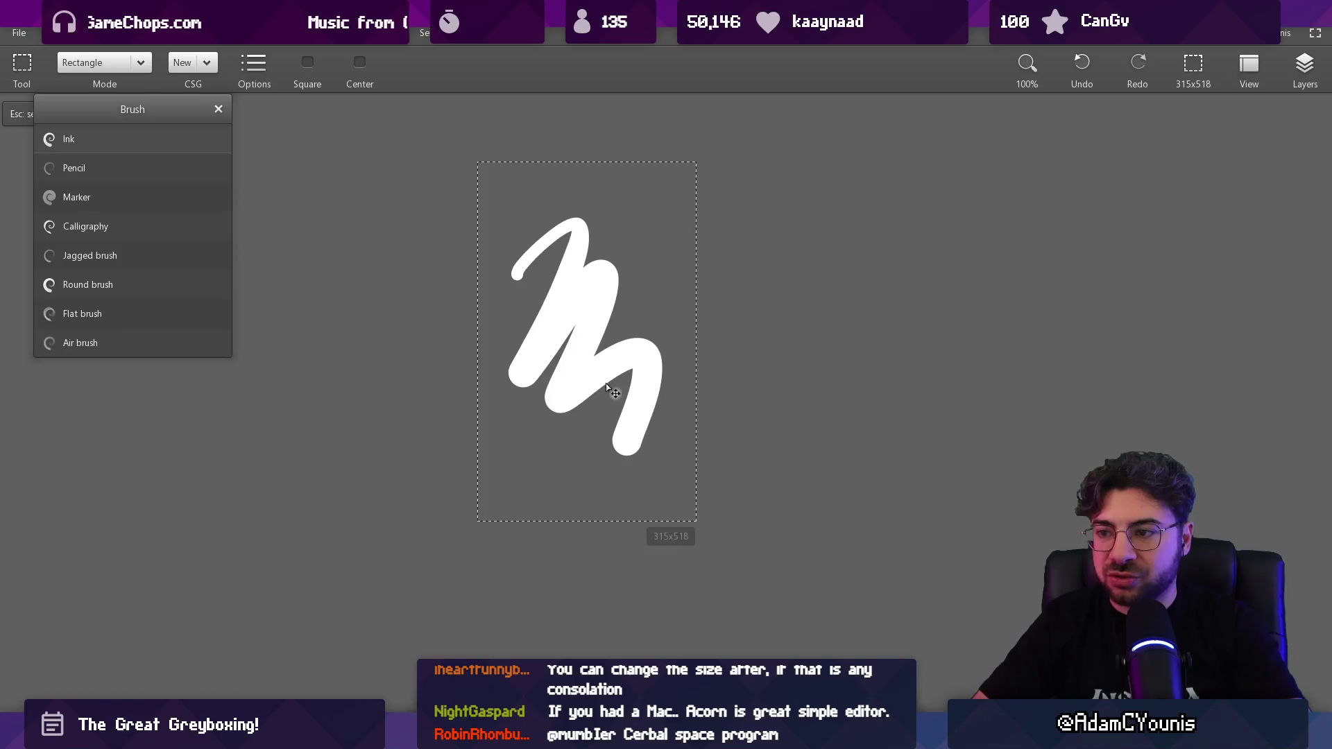
pyautogui.moveTo(610, 347); pyautogui.dragTo(1145, 347)
pyautogui.moveTo(1019, 372)
pyautogui.mouseDown()
pyautogui.moveTo(659, 351)
pyautogui.moveTo(624, 303)
pyautogui.mouseUp()
pyautogui.press('Escape')
pyautogui.press('b')
pyautogui.scroll(-5, 697, 298)
pyautogui.moveTo(690, 517)
pyautogui.mouseDown()
pyautogui.moveTo(731, 137)
pyautogui.moveTo(651, 128)
pyautogui.mouseUp()
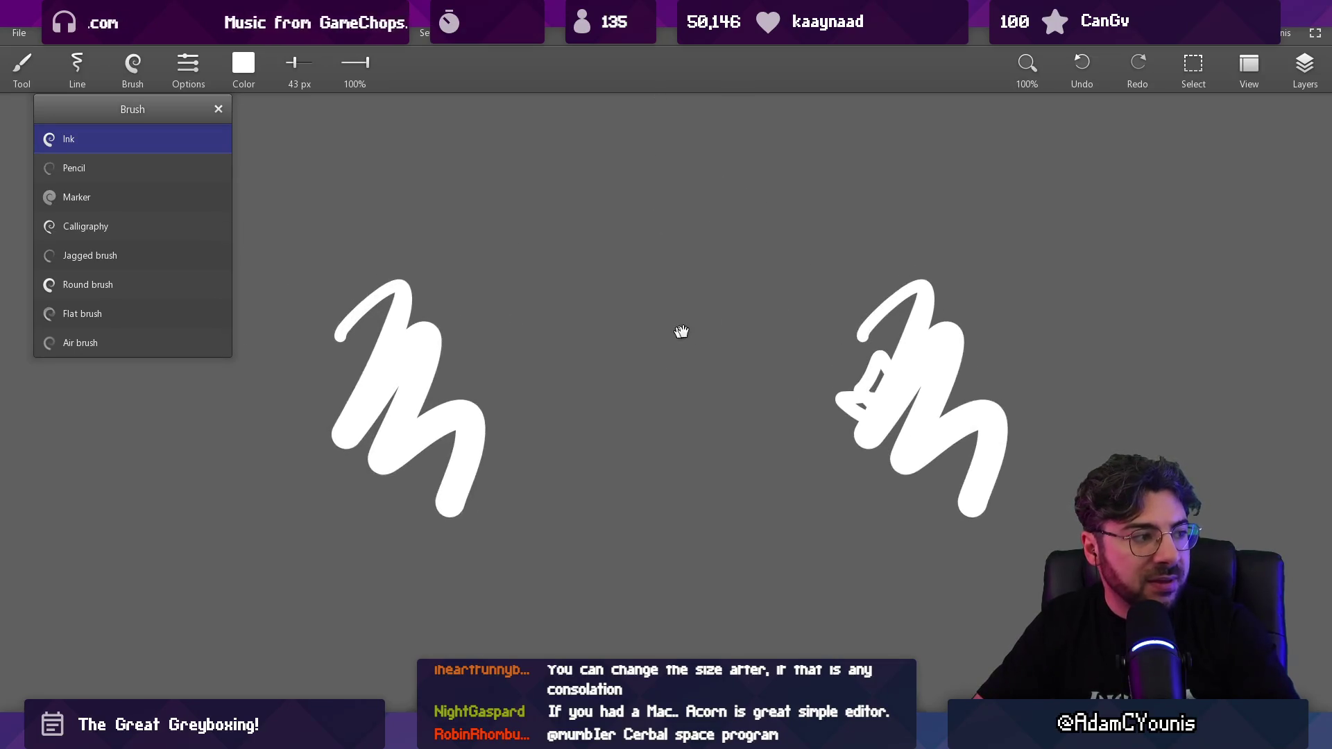
pyautogui.scroll(1, 680, 333)
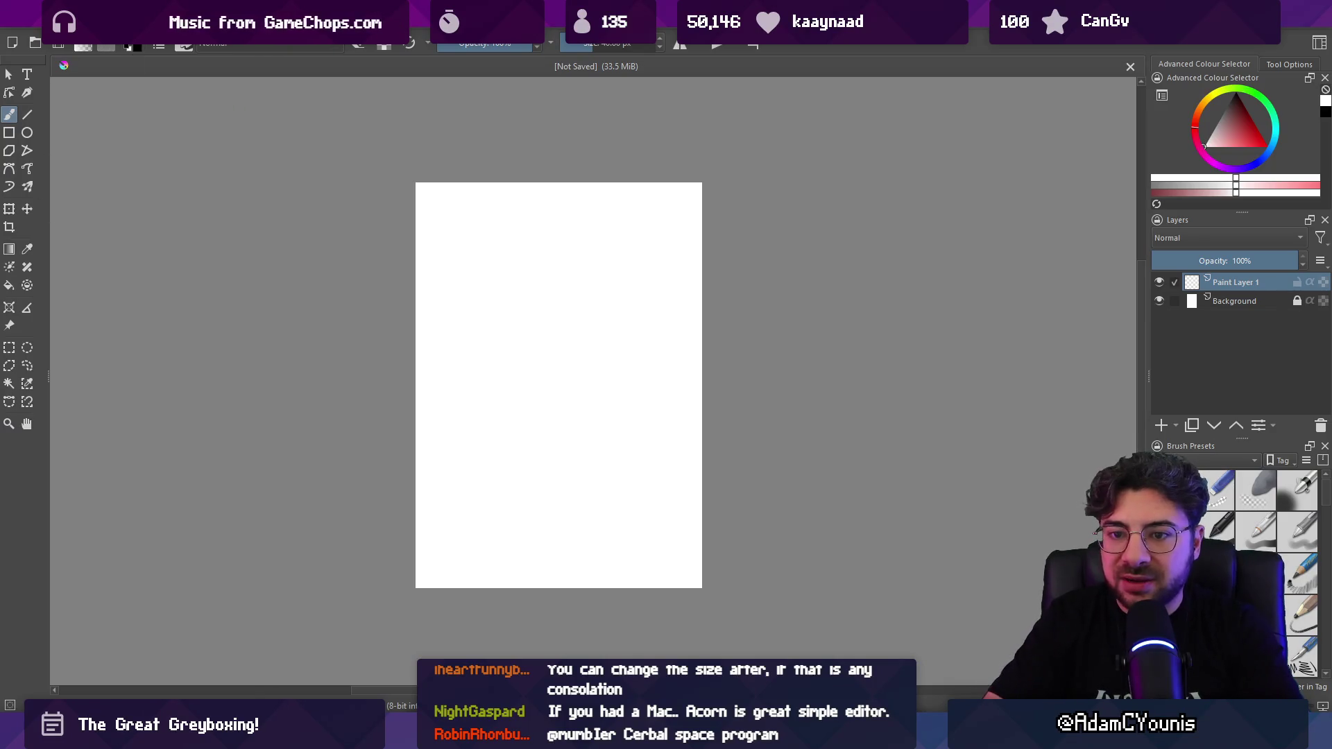
pyautogui.click(142, 45)
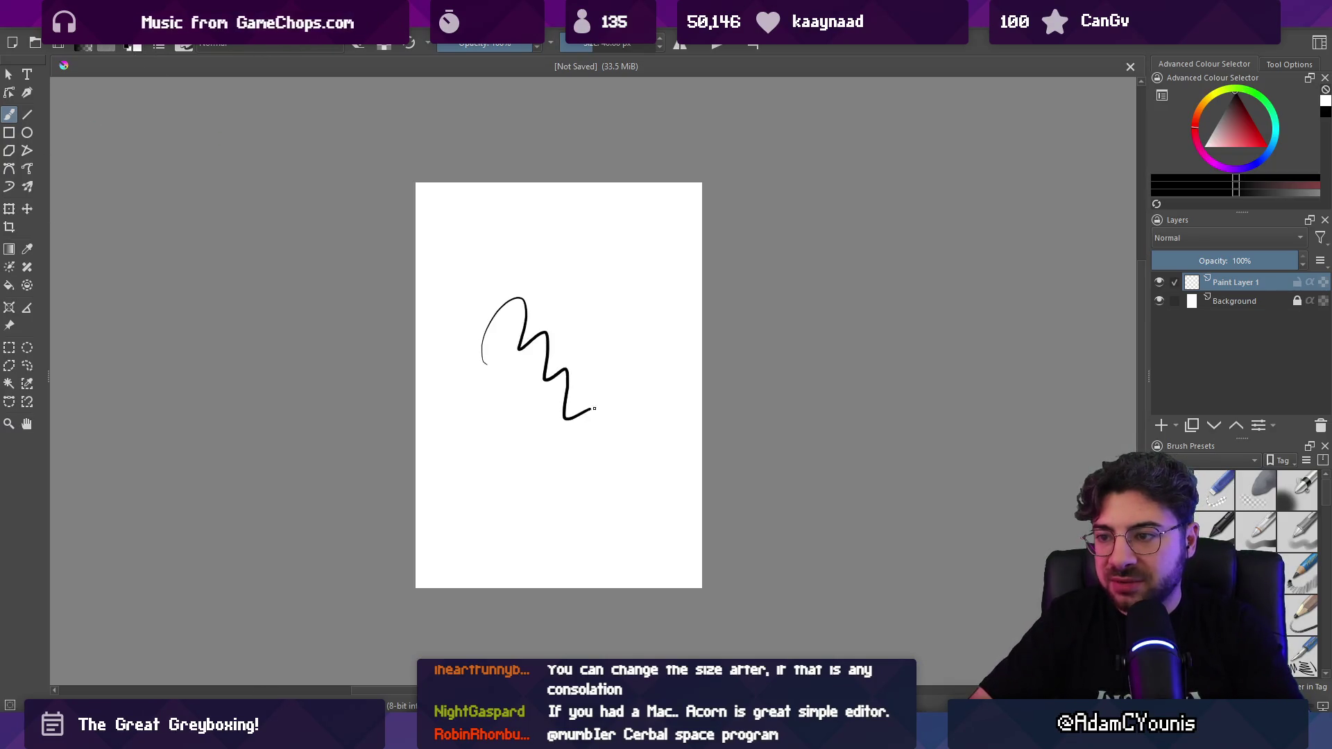
pyautogui.moveTo(594, 408); pyautogui.dragTo(498, 456)
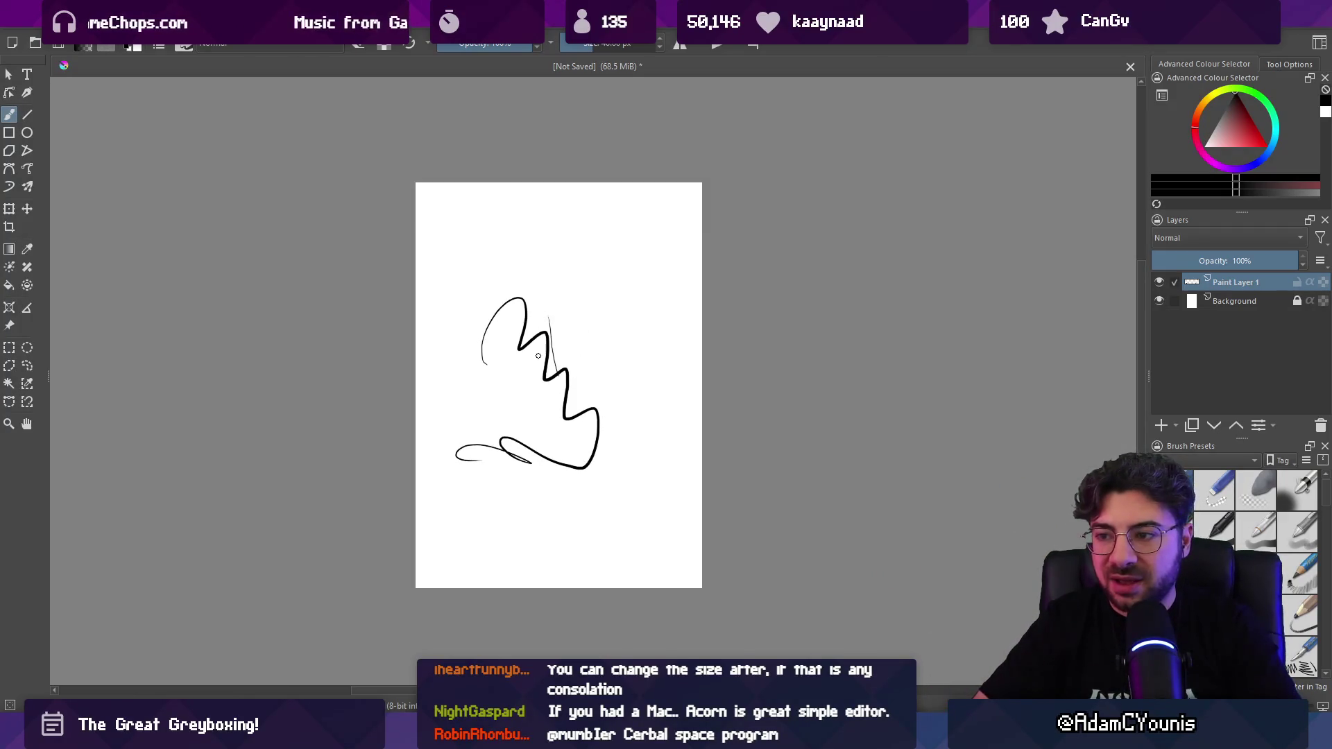
pyautogui.hotkey('ctrl', 'z')
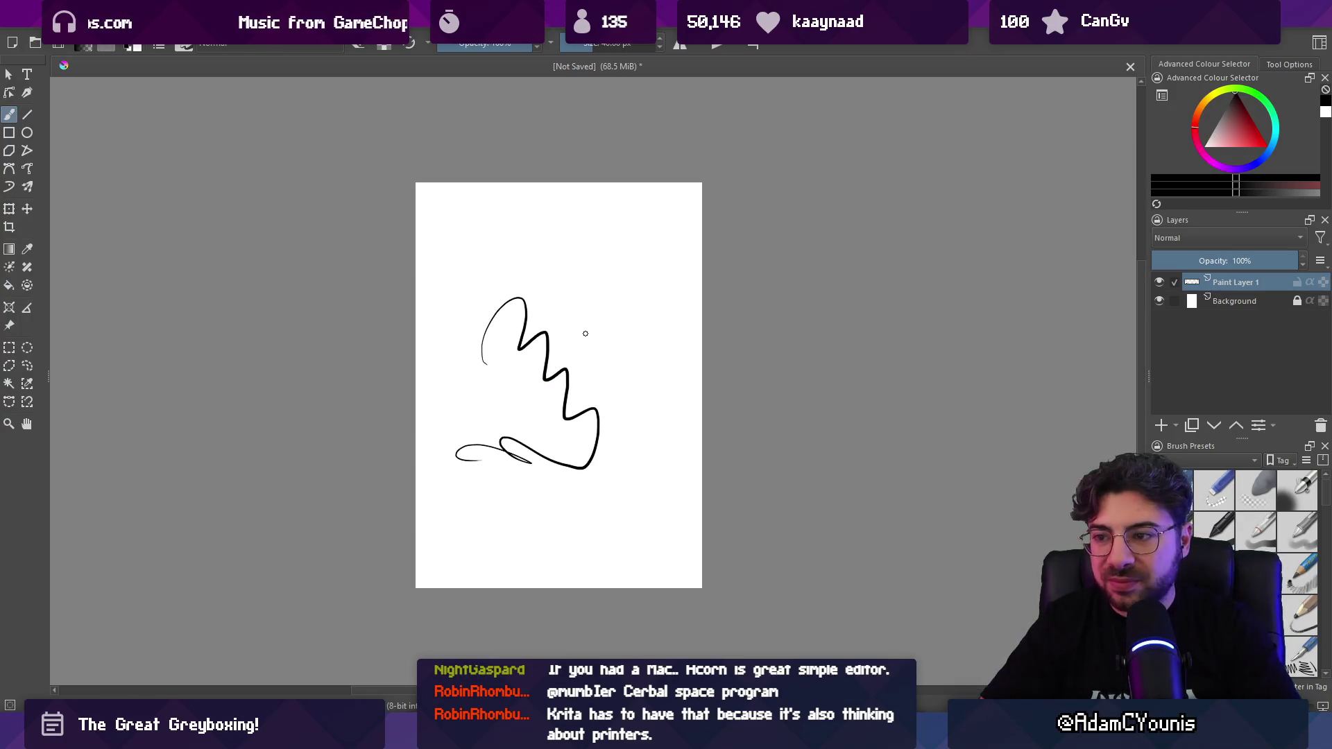
pyautogui.scroll(5, 540, 393)
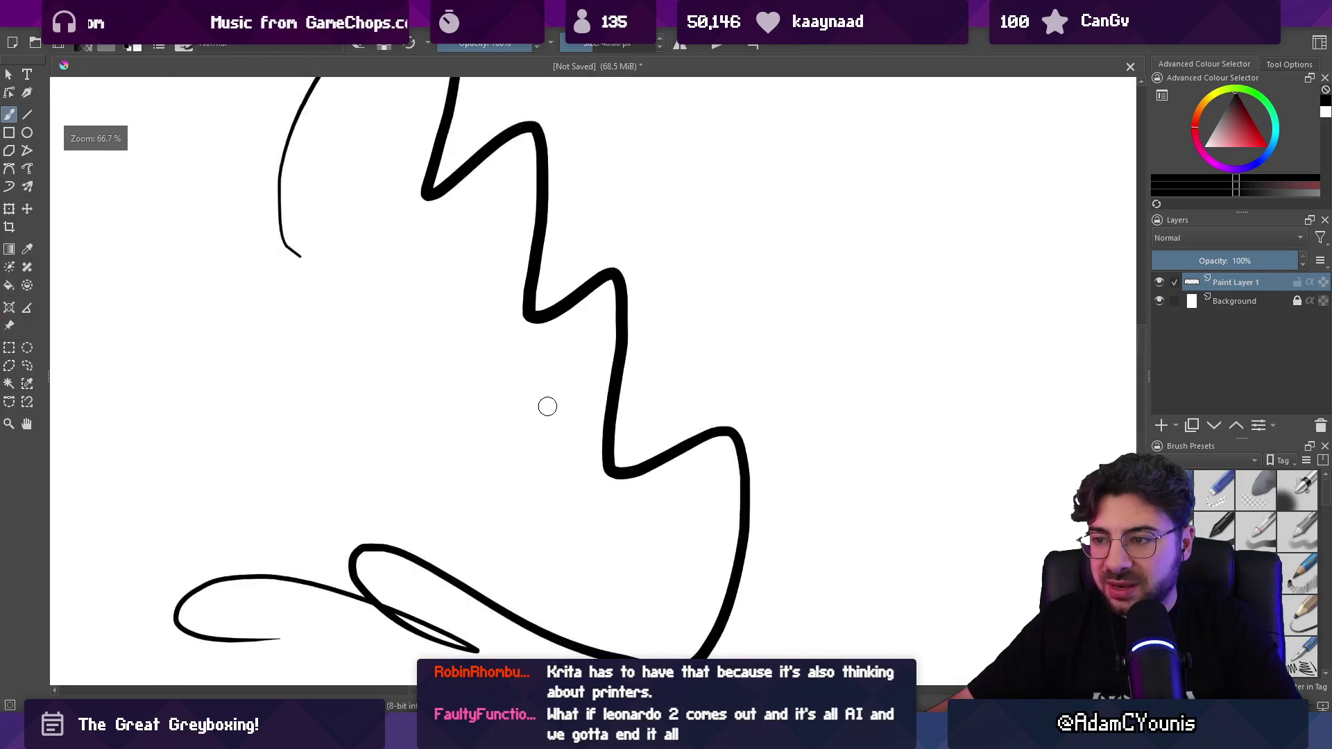
pyautogui.moveTo(546, 407)
pyautogui.mouseDown()
pyautogui.moveTo(475, 387)
pyautogui.moveTo(536, 365)
pyautogui.moveTo(573, 482)
pyautogui.mouseUp()
pyautogui.moveTo(395, 197); pyautogui.dragTo(334, 201)
pyautogui.moveTo(575, 231); pyautogui.dragTo(379, 263)
pyautogui.moveTo(392, 208)
pyautogui.mouseDown()
pyautogui.moveTo(403, 347)
pyautogui.moveTo(395, 201)
pyautogui.mouseUp()
pyautogui.moveTo(714, 236)
pyautogui.mouseDown()
pyautogui.moveTo(693, 229)
pyautogui.moveTo(729, 212)
pyautogui.mouseUp()
pyautogui.moveTo(940, 232); pyautogui.dragTo(979, 219)
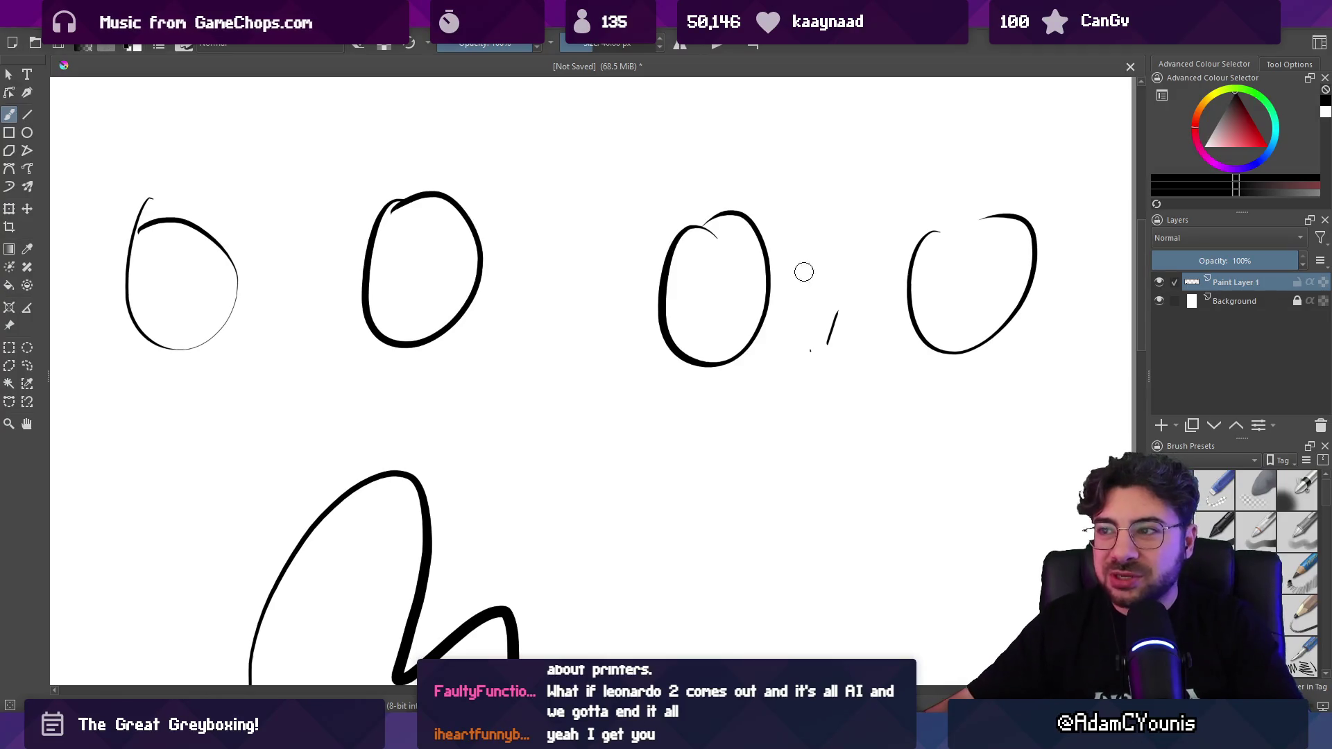
pyautogui.scroll(-5, 803, 271)
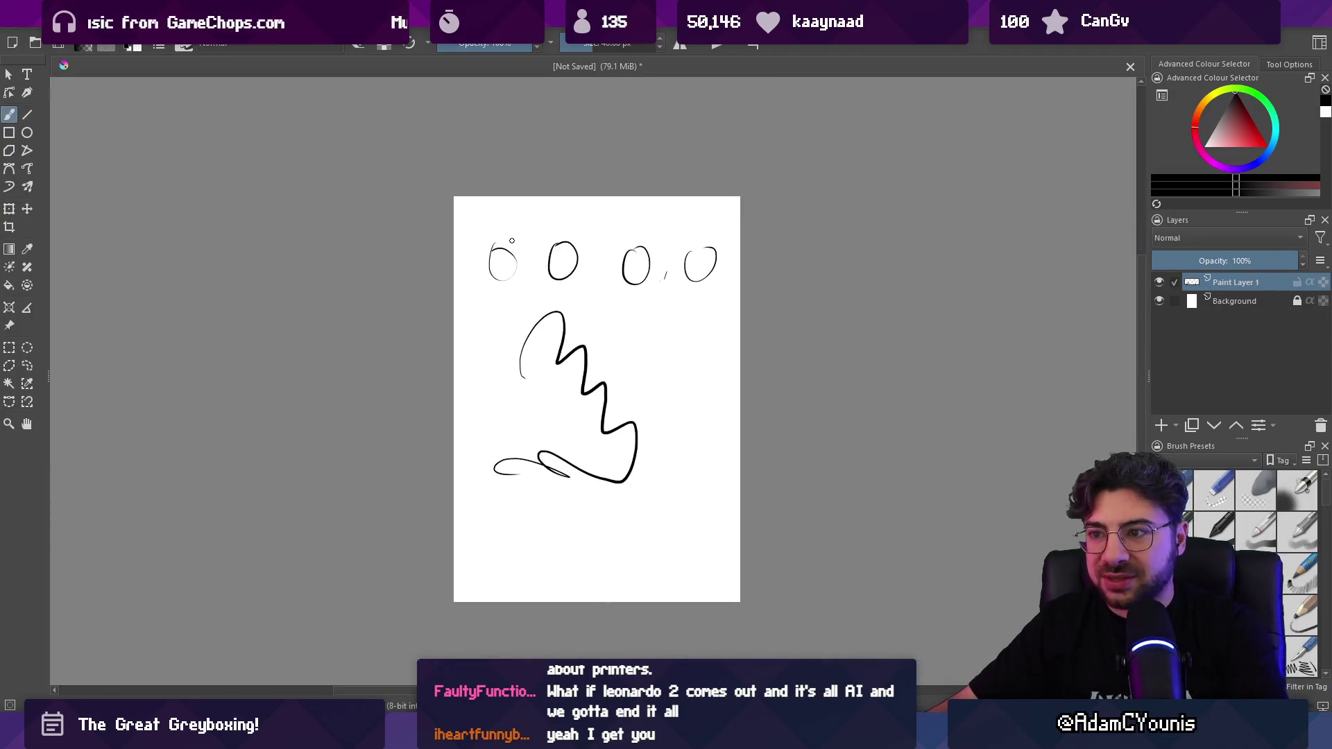
pyautogui.press('m')
pyautogui.press('m')
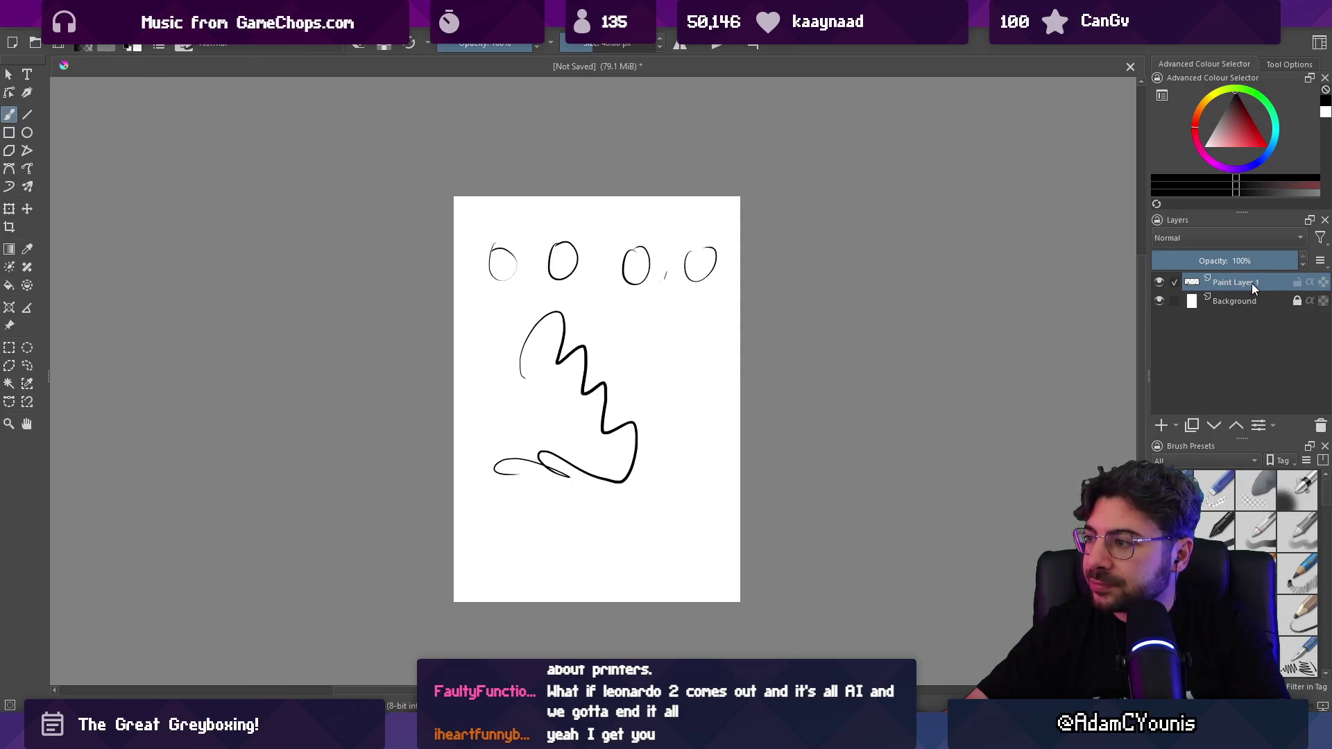
pyautogui.moveTo(1248, 283)
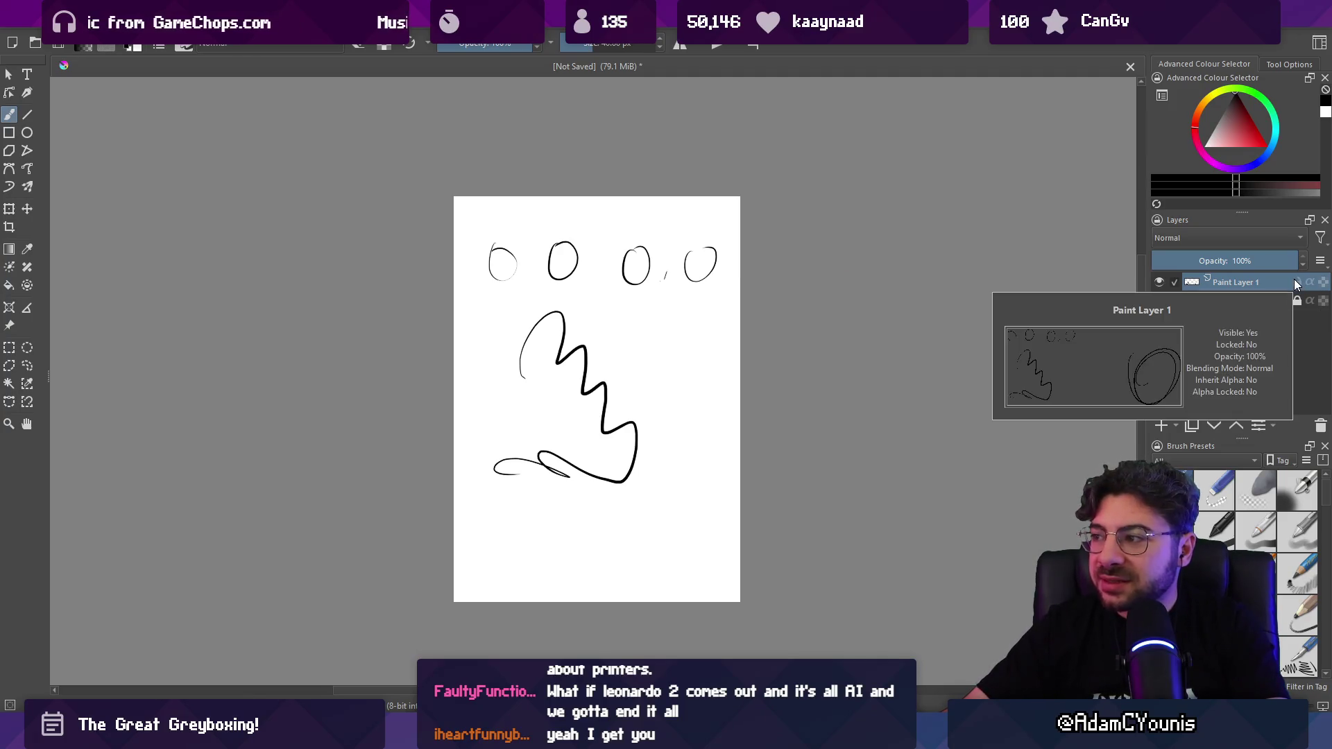
pyautogui.press('Delete')
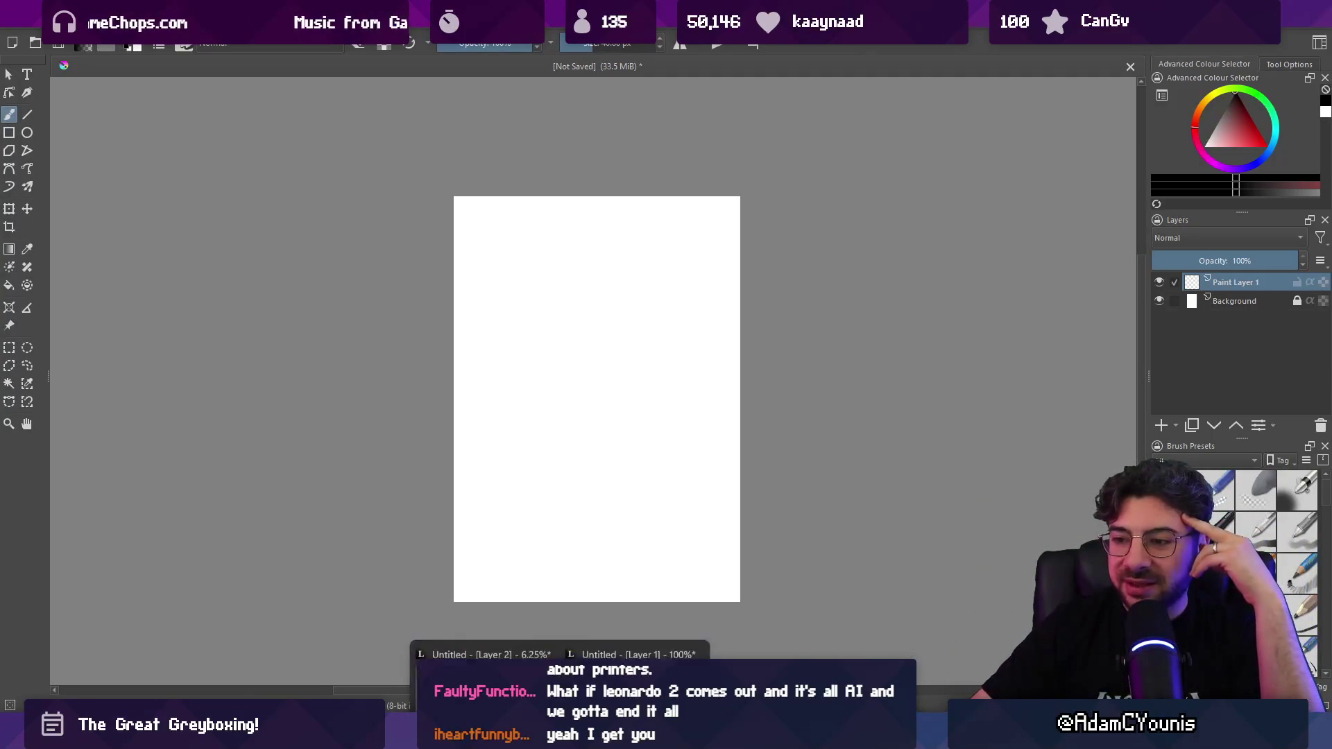
pyautogui.click(638, 676)
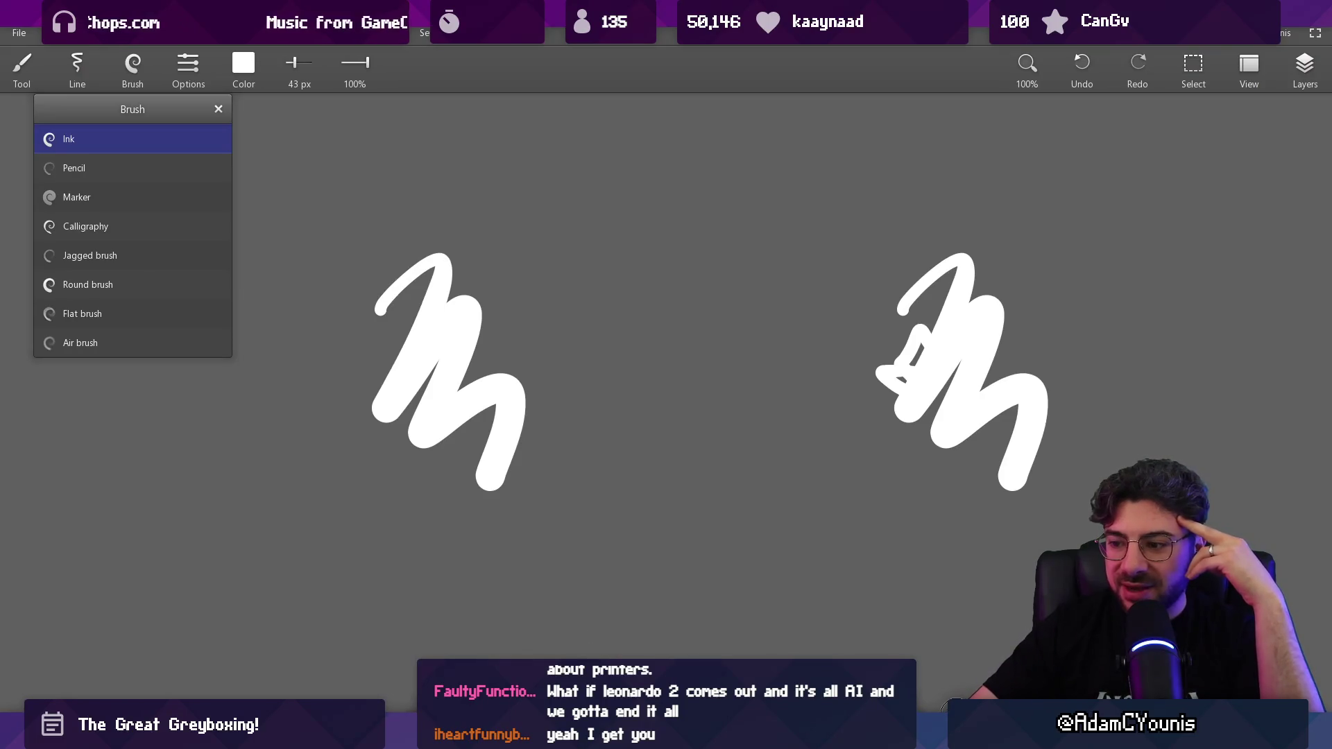
pyautogui.hotkey('alt', 'Tab')
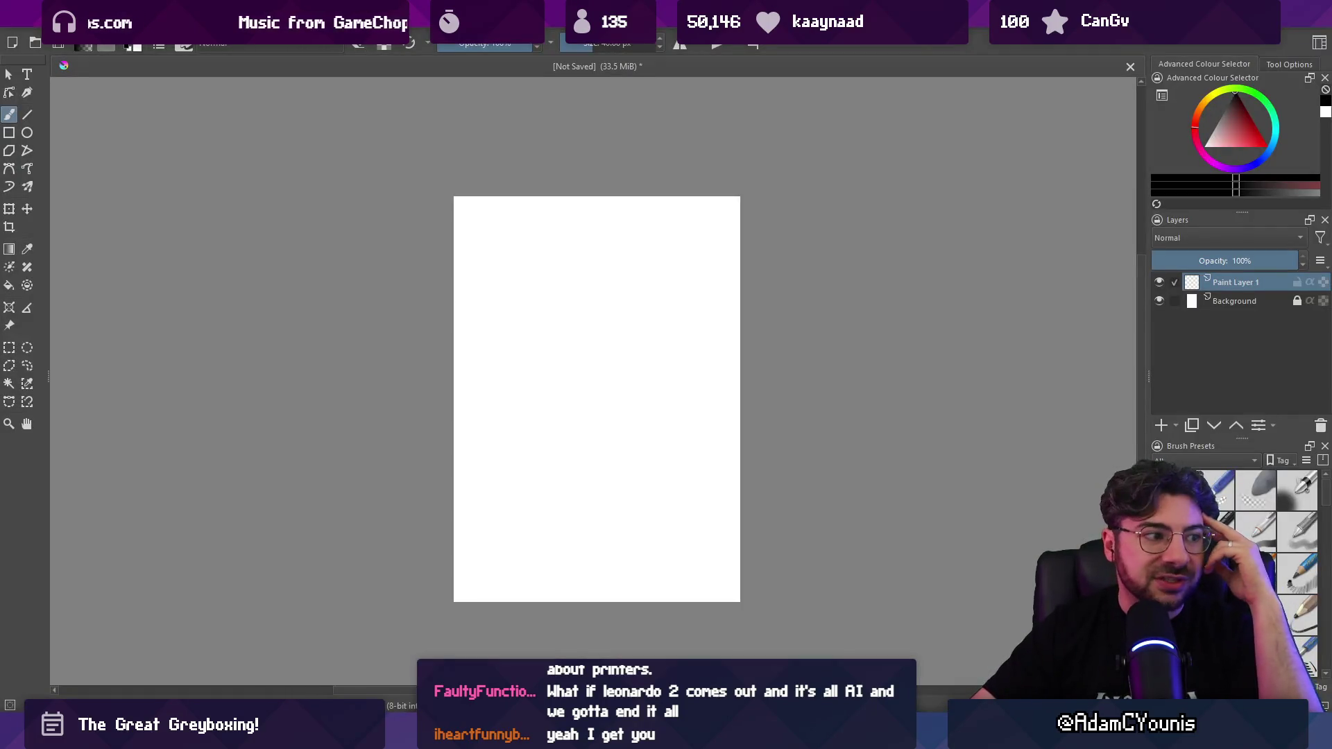
pyautogui.hotkey('alt', 'Tab')
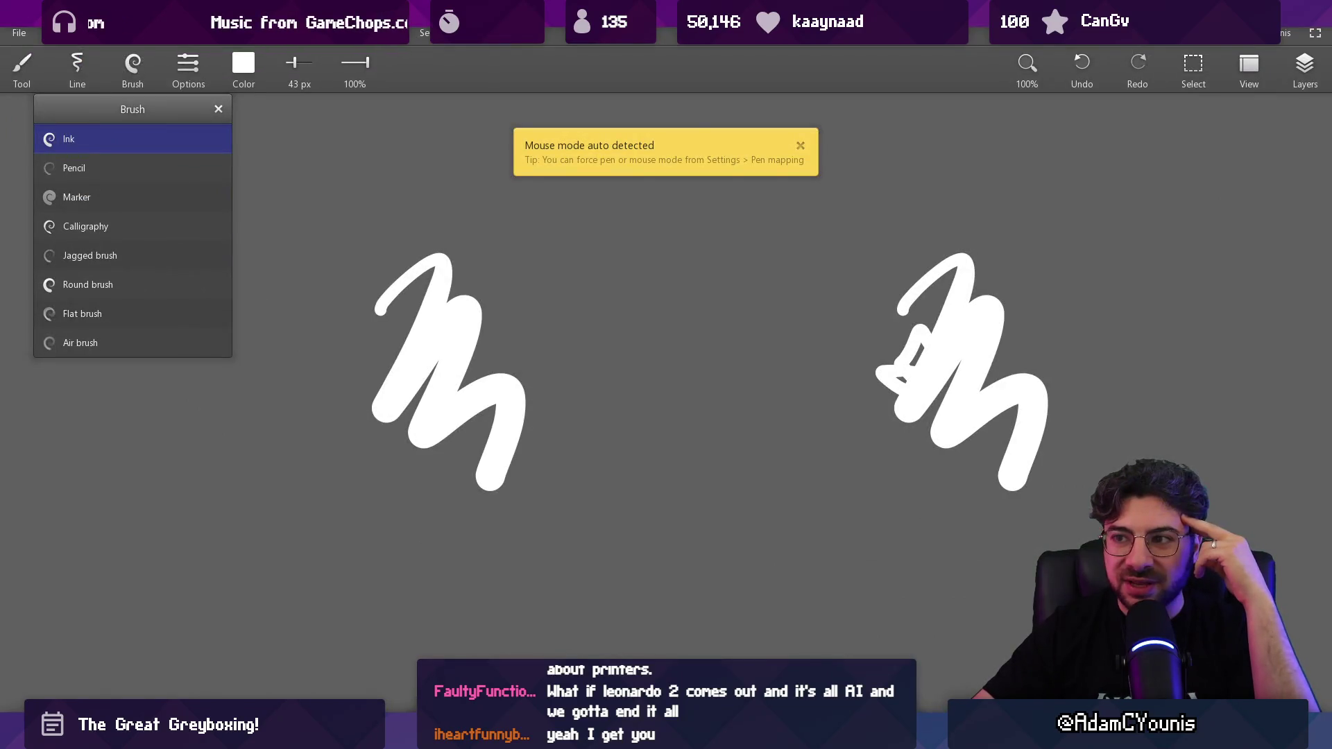
pyautogui.hotkey('alt', 'Tab')
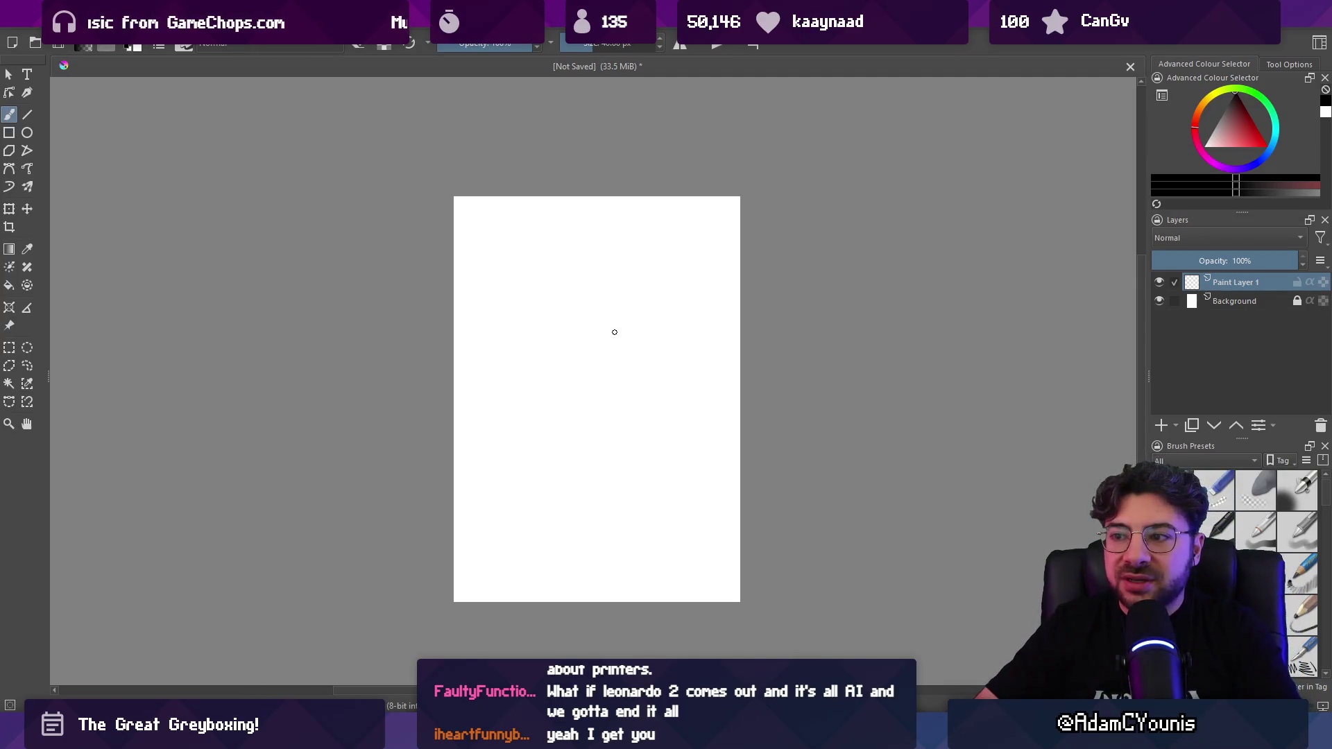
# Step: Draw a thin black wavy N-shaped test stroke on Krita's page, then switch to Leonardo
pyautogui.moveTo(615, 332); pyautogui.dragTo(509, 326)
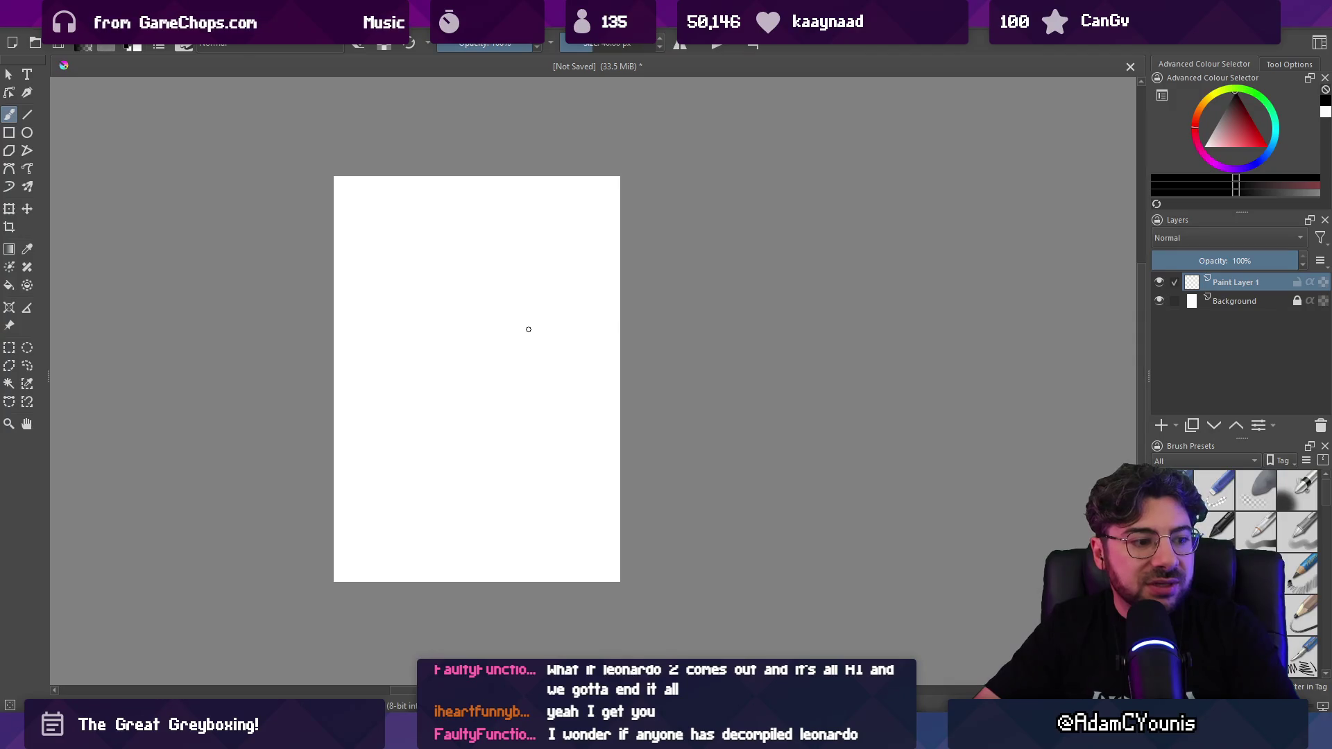
pyautogui.moveTo(378, 286)
pyautogui.mouseDown()
pyautogui.moveTo(487, 284)
pyautogui.moveTo(514, 361)
pyautogui.mouseUp()
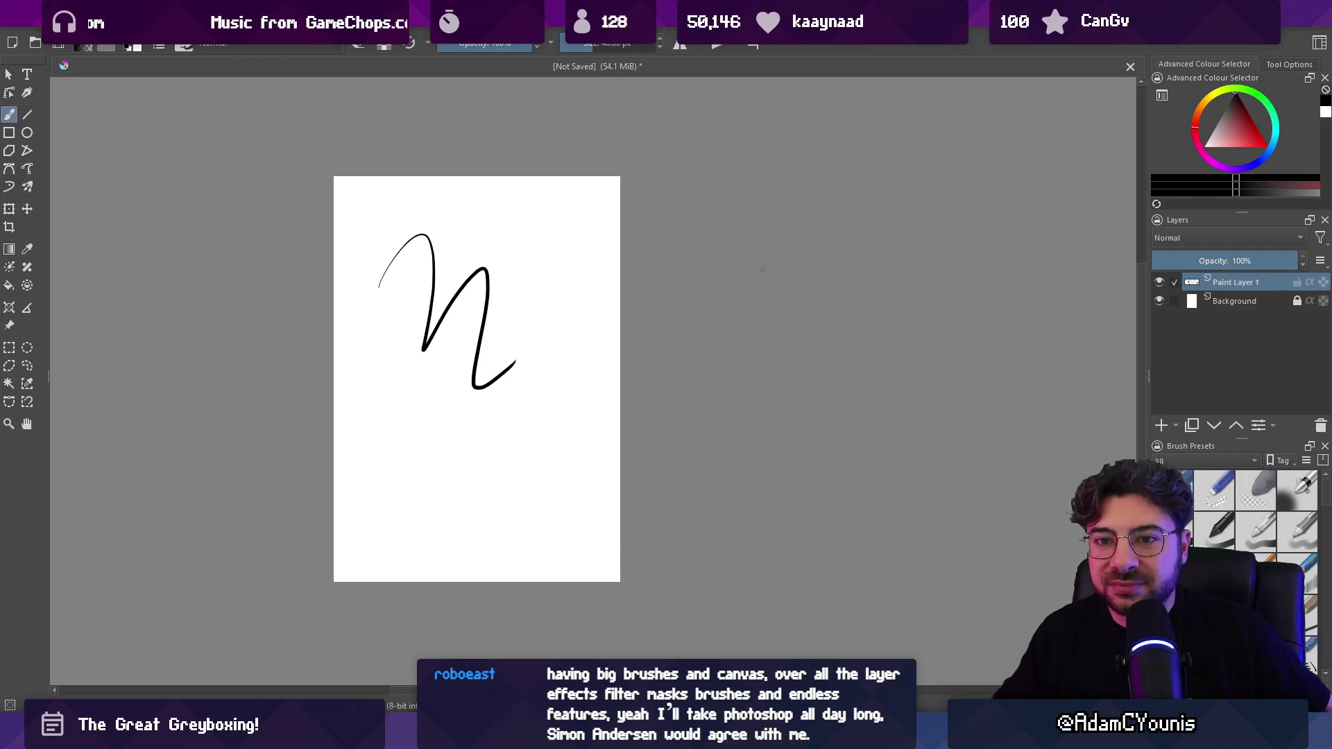
pyautogui.moveTo(550, 290); pyautogui.dragTo(538, 306)
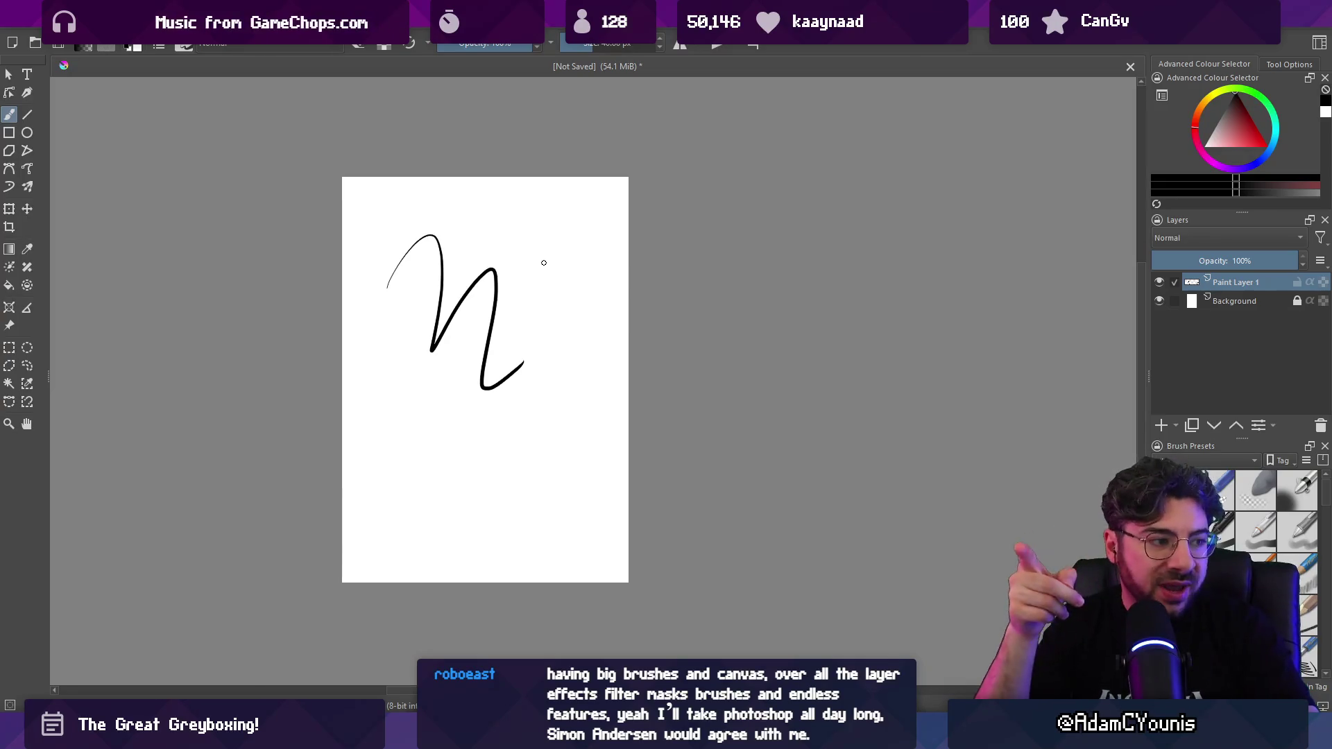
pyautogui.hotkey('alt', 'Tab')
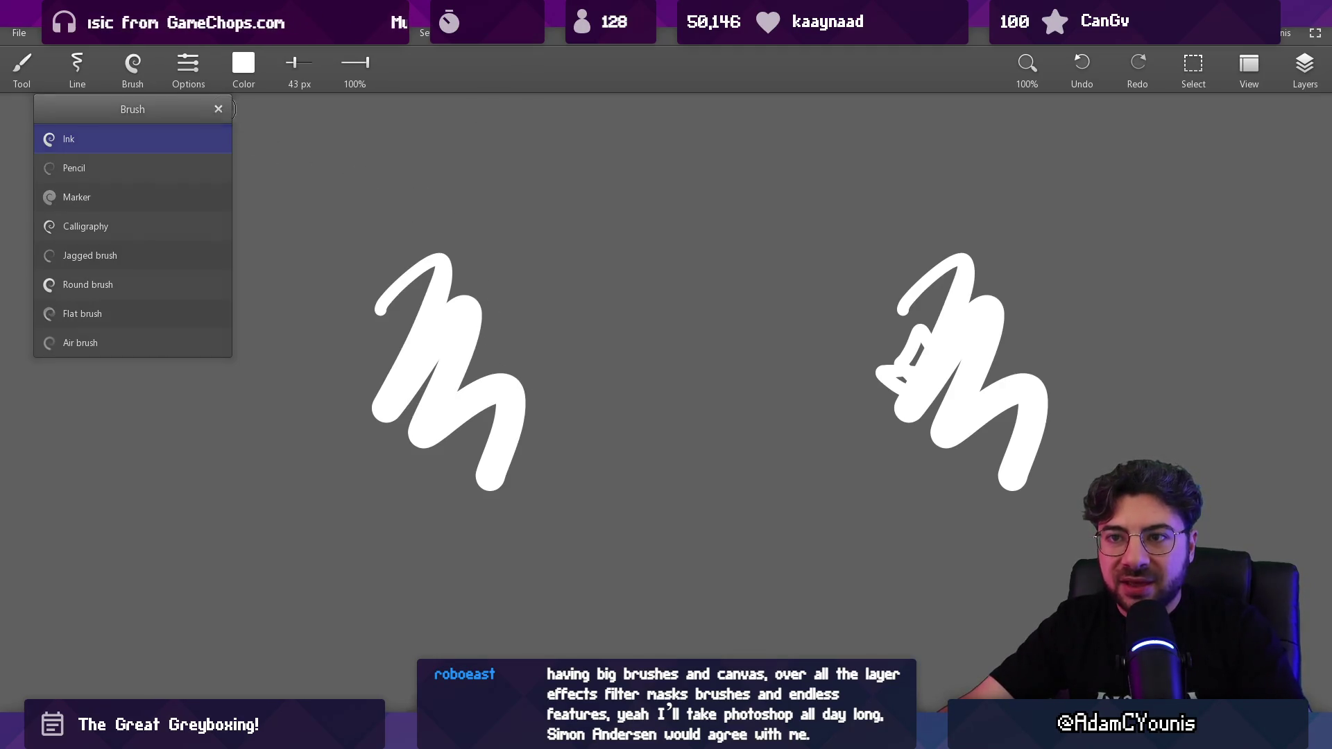
# Step: Close the brush list, test and undo a white Z scribble right of the zigzags, then return to Krita
pyautogui.click(219, 109)
pyautogui.moveTo(666, 344); pyautogui.dragTo(809, 399)
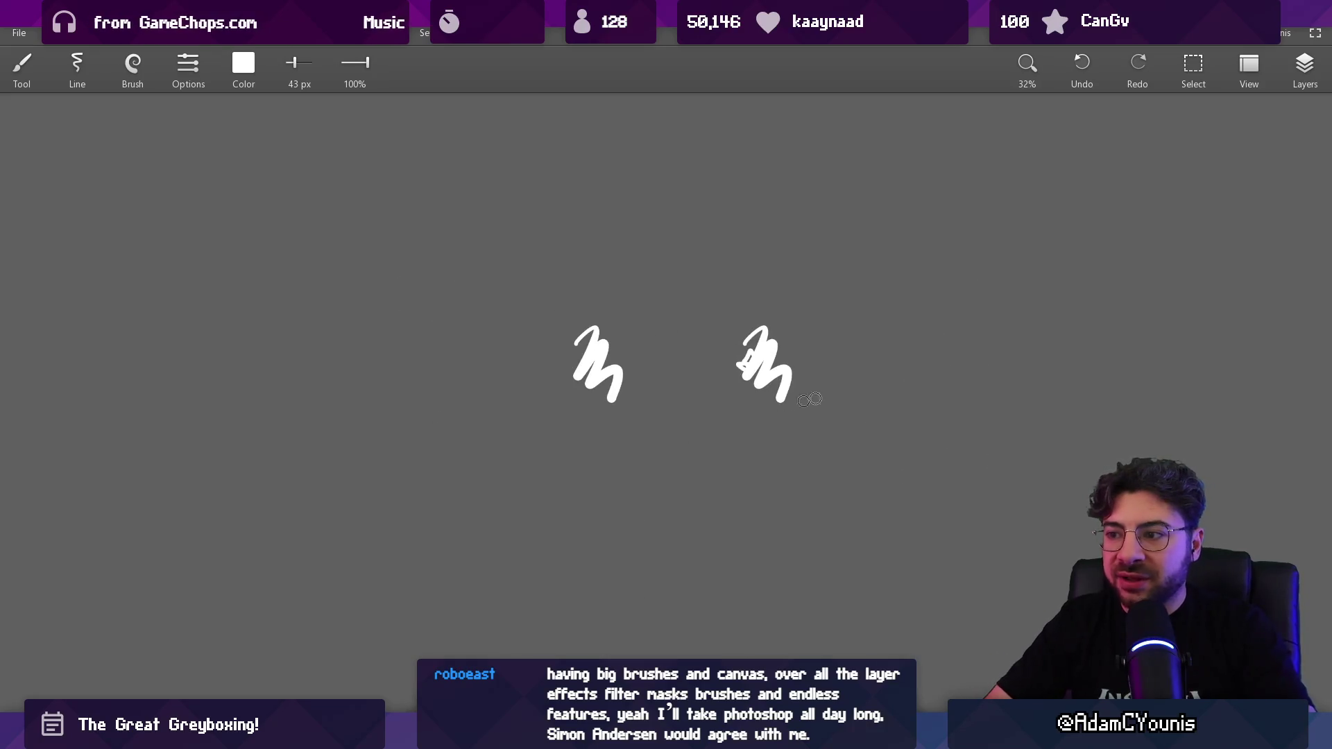
pyautogui.hotkey('ctrl', 'z')
pyautogui.moveTo(1042, 316); pyautogui.dragTo(1130, 380)
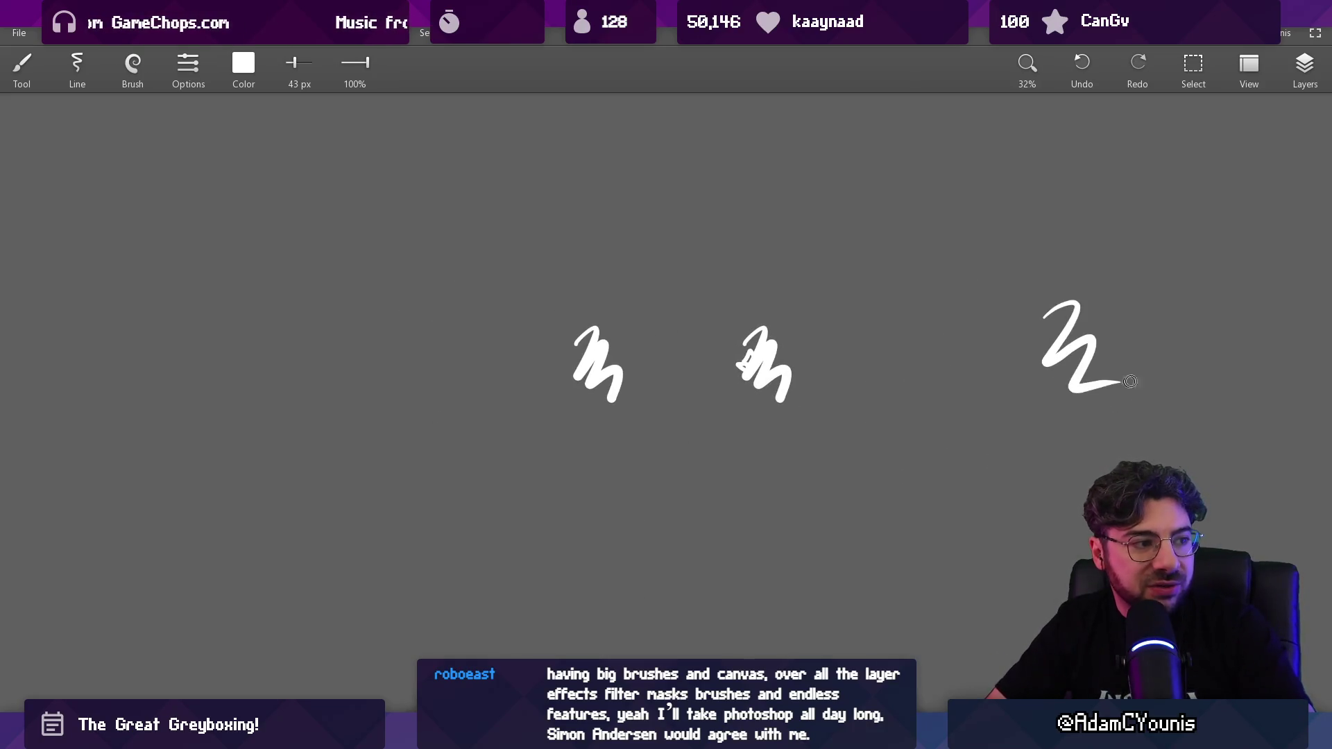
pyautogui.hotkey('ctrl', 'z')
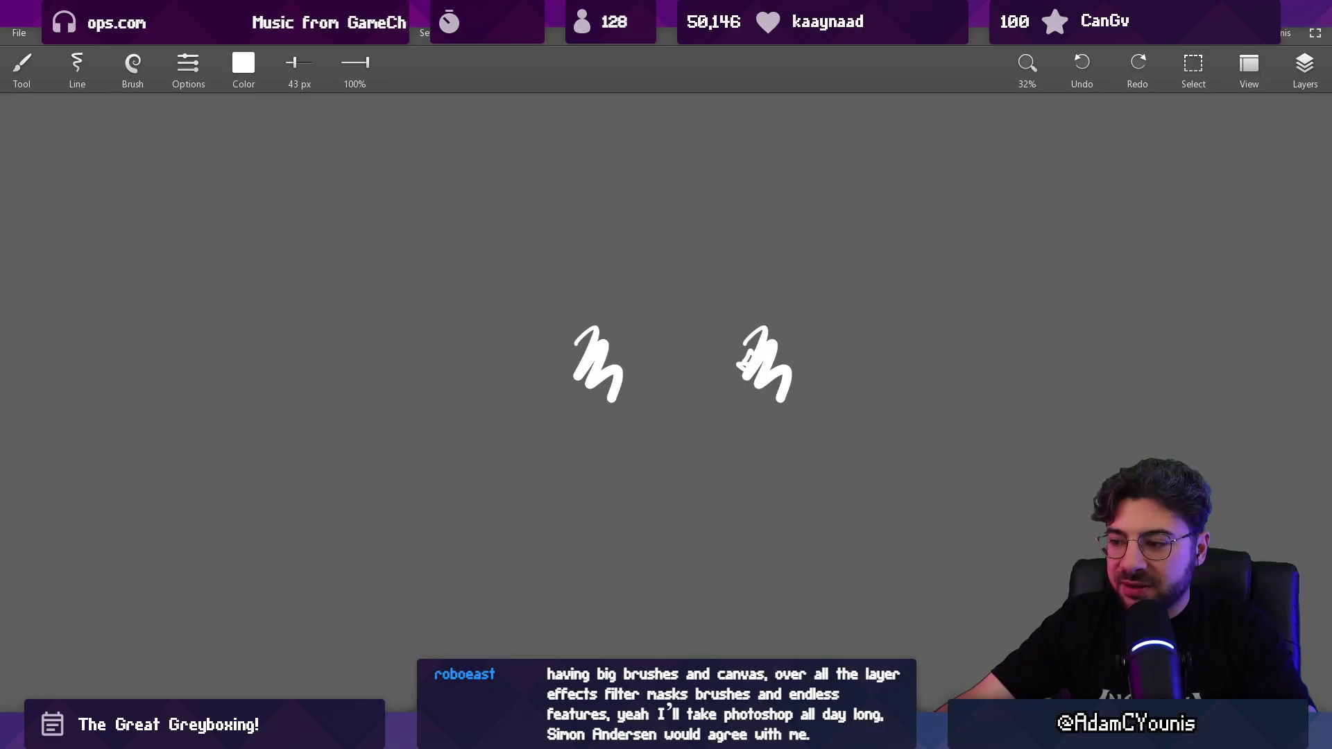
pyautogui.moveTo(925, 735)
pyautogui.click(925, 659)
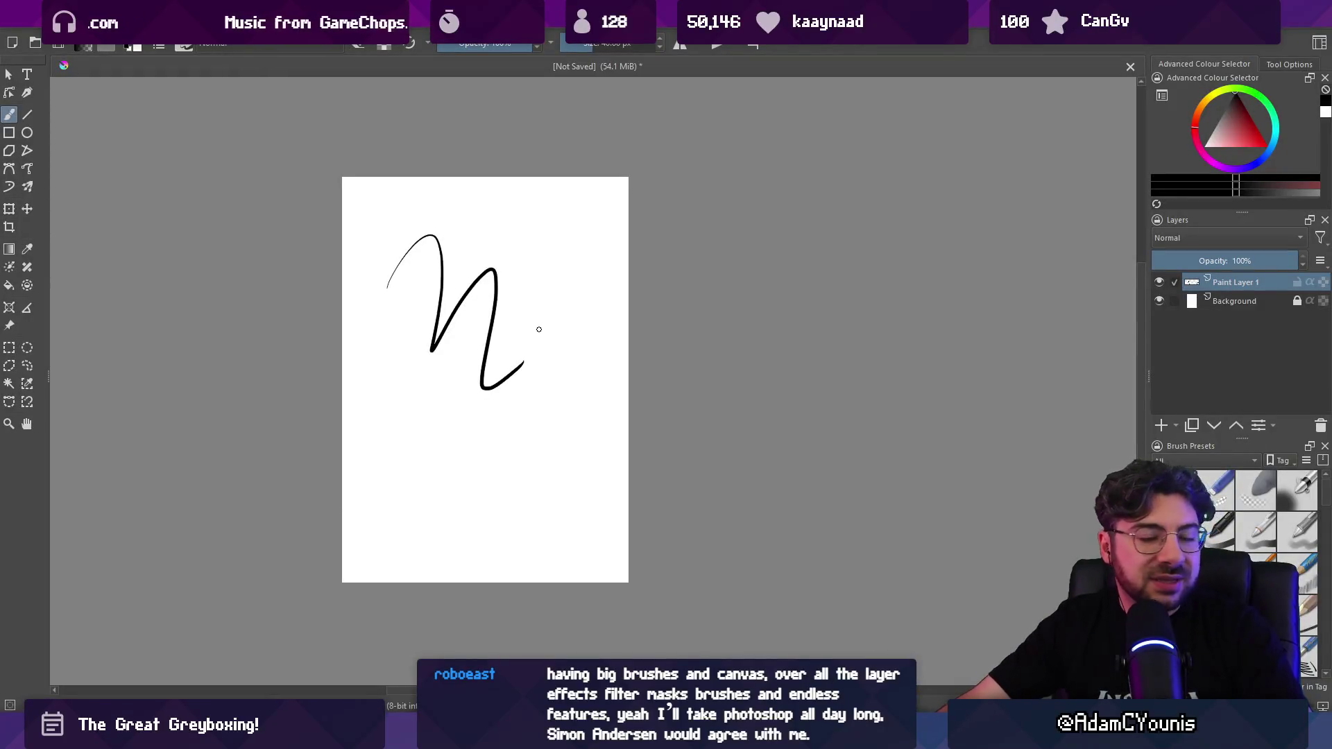
# Step: Undo the wavy stroke and its paint layer, then quit Krita without saving the document
pyautogui.hotkey('ctrl', 'z')
pyautogui.hotkey('ctrl', 'z')
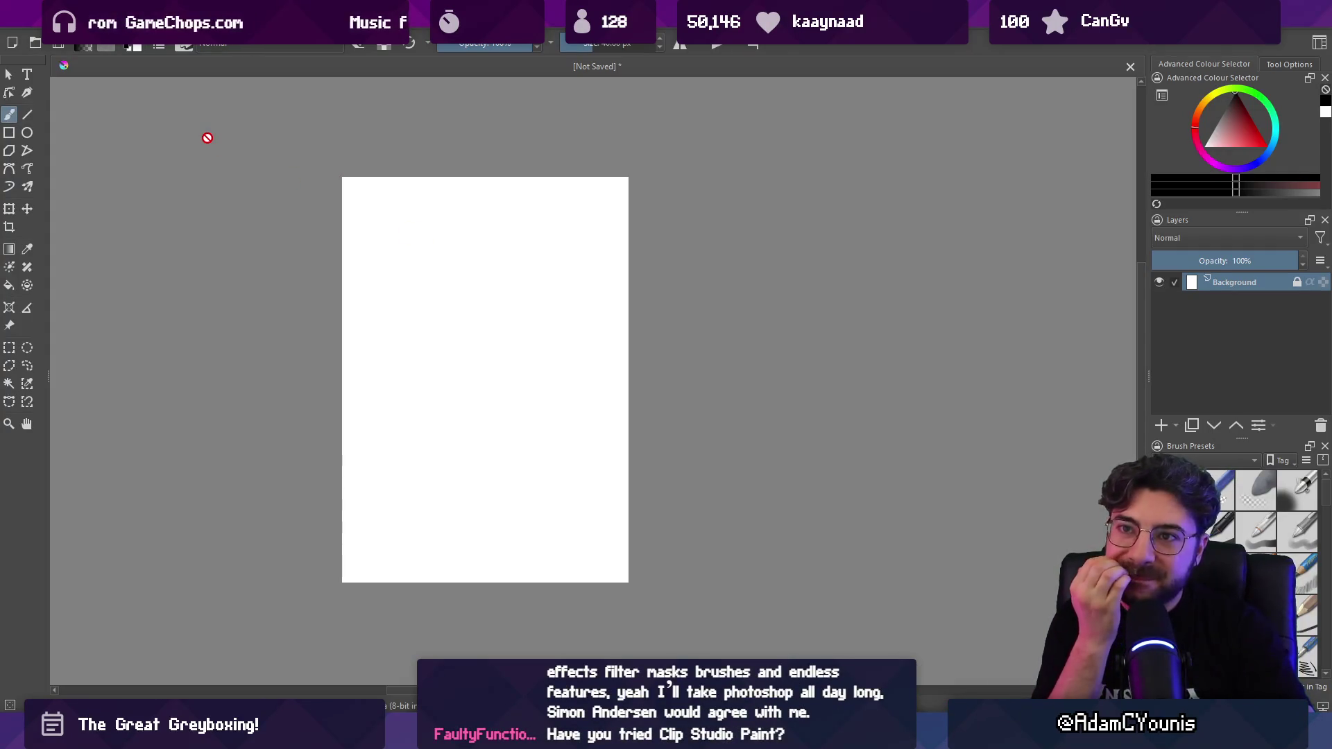
pyautogui.hotkey('ctrl', 'q')
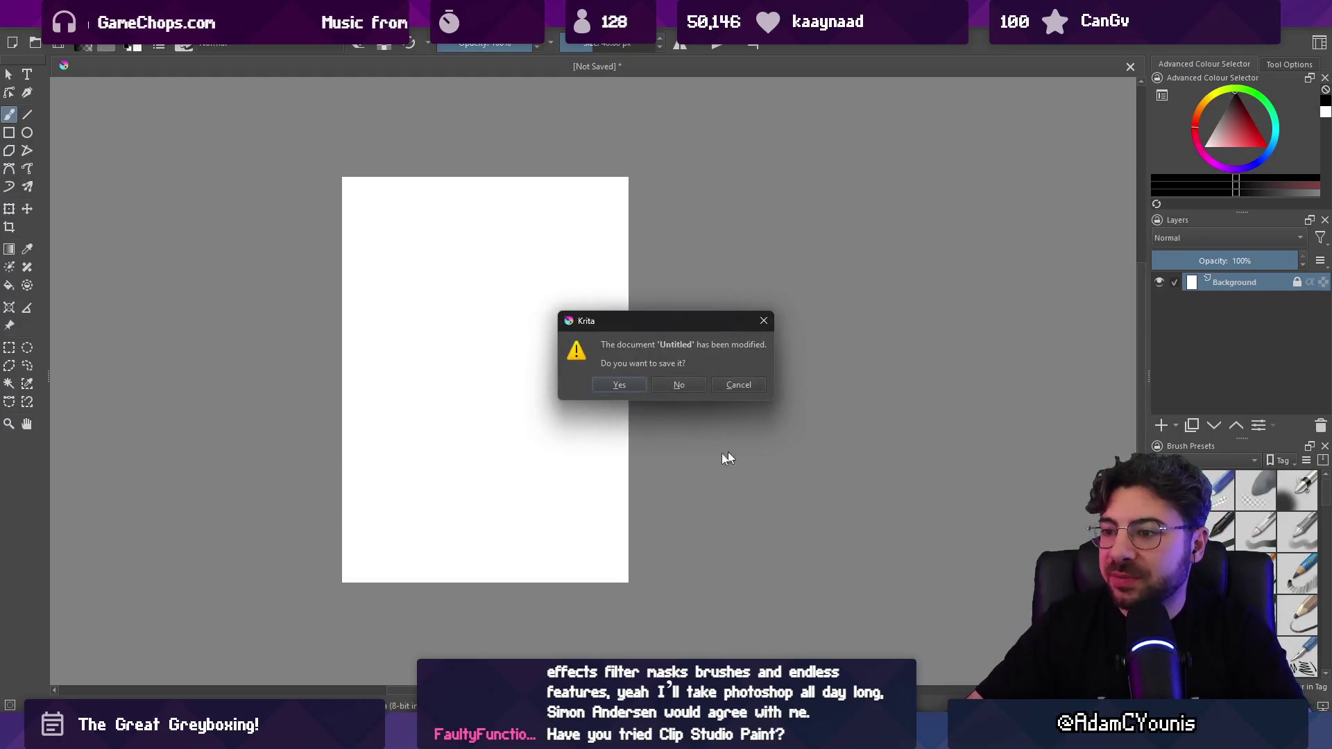
pyautogui.click(693, 381)
pyautogui.press('super')
# Step: Search Windows for 'clip studio paint', then search 'clip studio paint' in a new Chrome tab
pyautogui.write('clip studio paint')
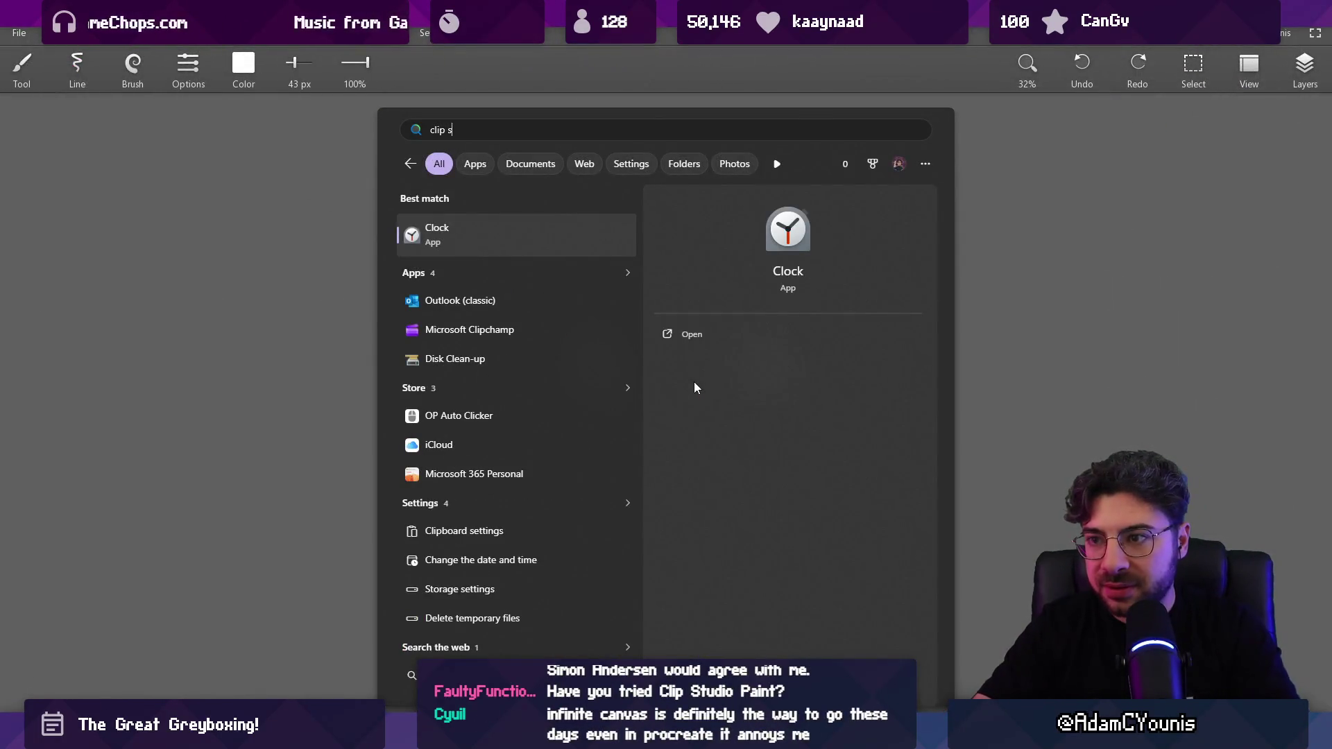
pyautogui.press('Return')
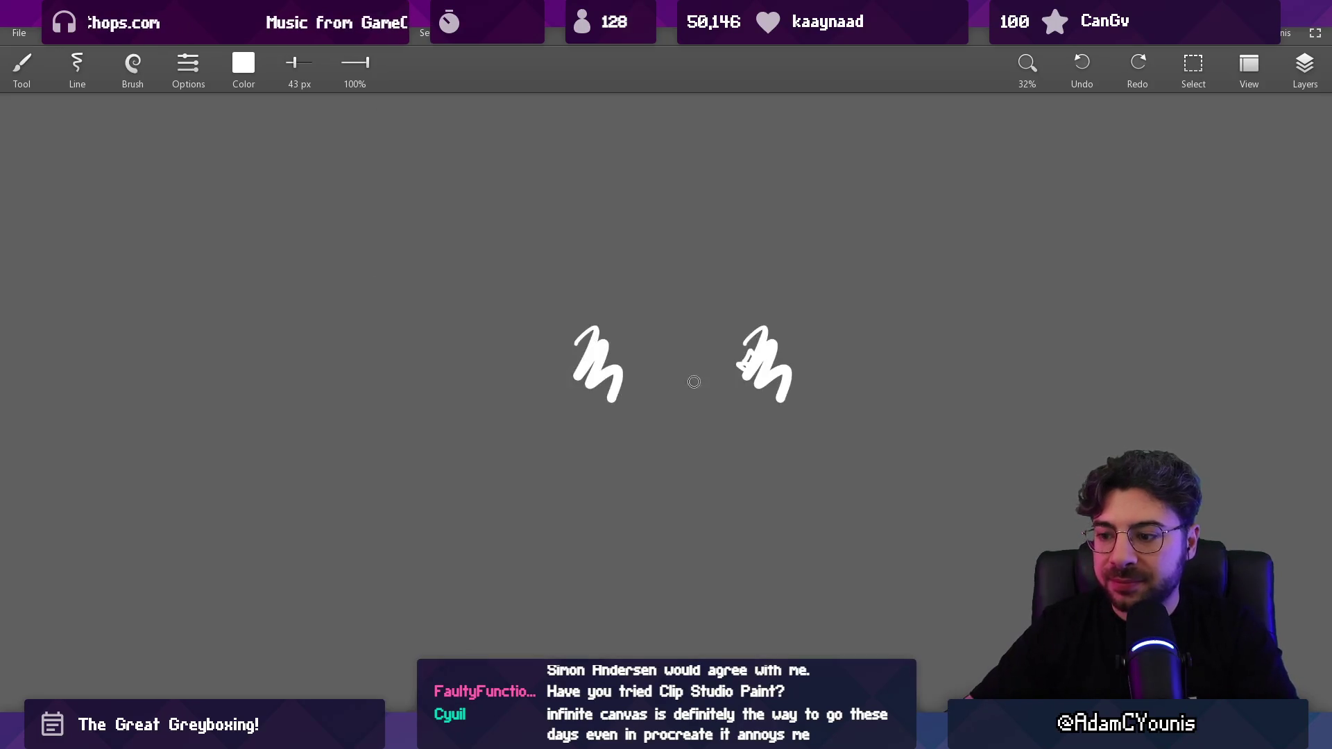
pyautogui.moveTo(635, 736)
pyautogui.click(700, 627)
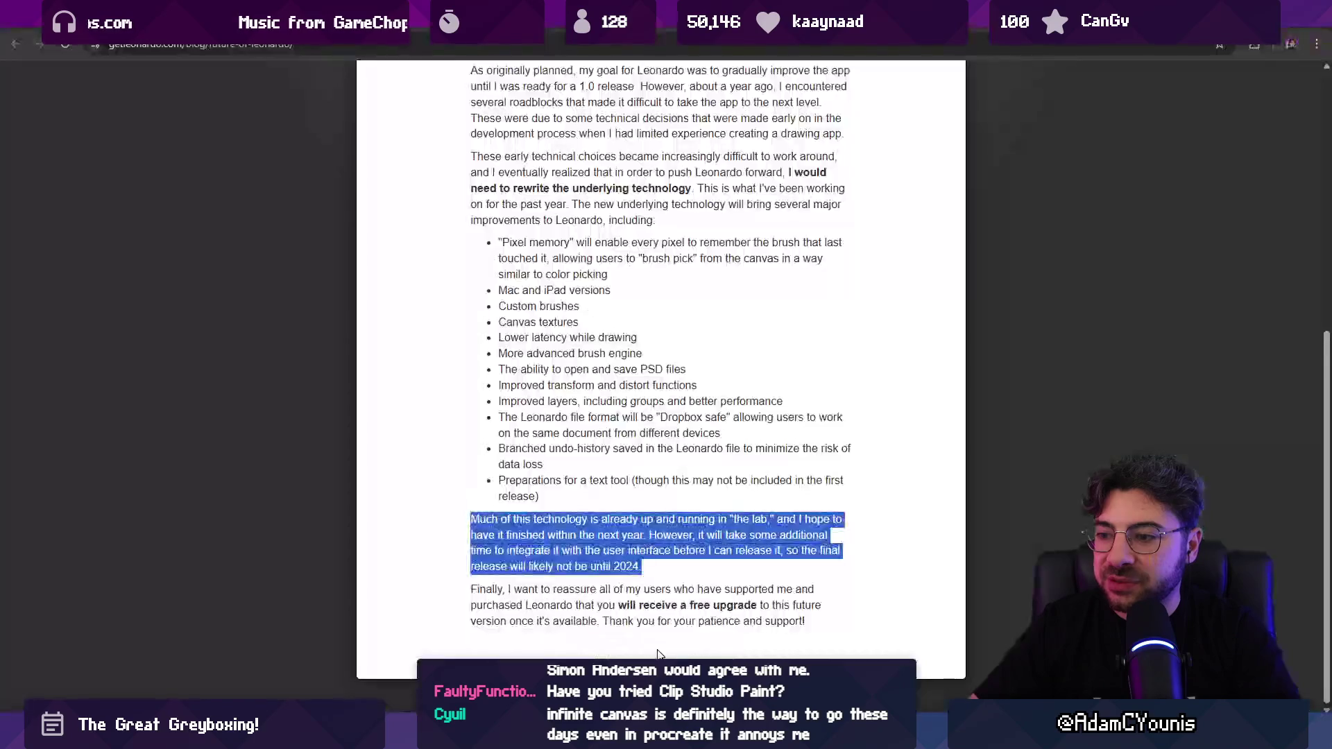
pyautogui.hotkey('ctrl', 't')
pyautogui.write('clip studio paint')
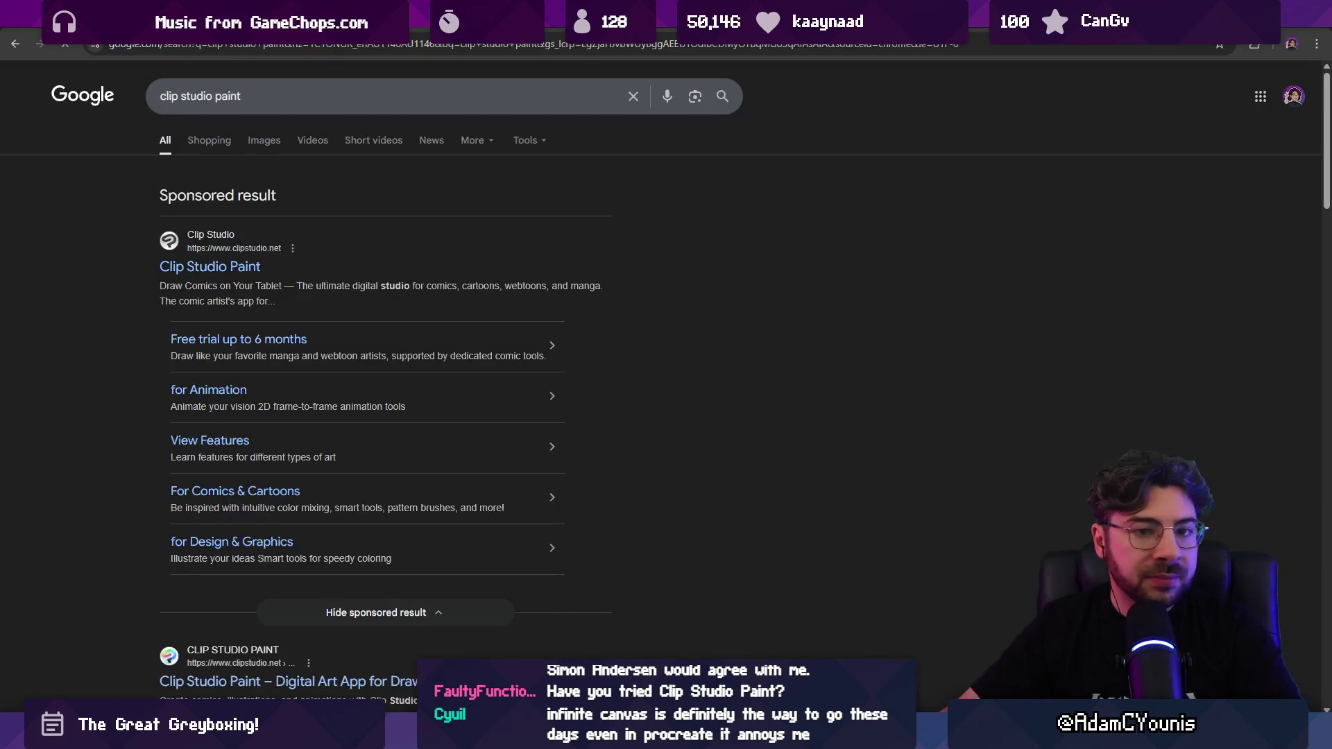
# Step: Open the official Clip Studio Paint site and scroll down through its Sketch & Ink section
pyautogui.click(220, 270)
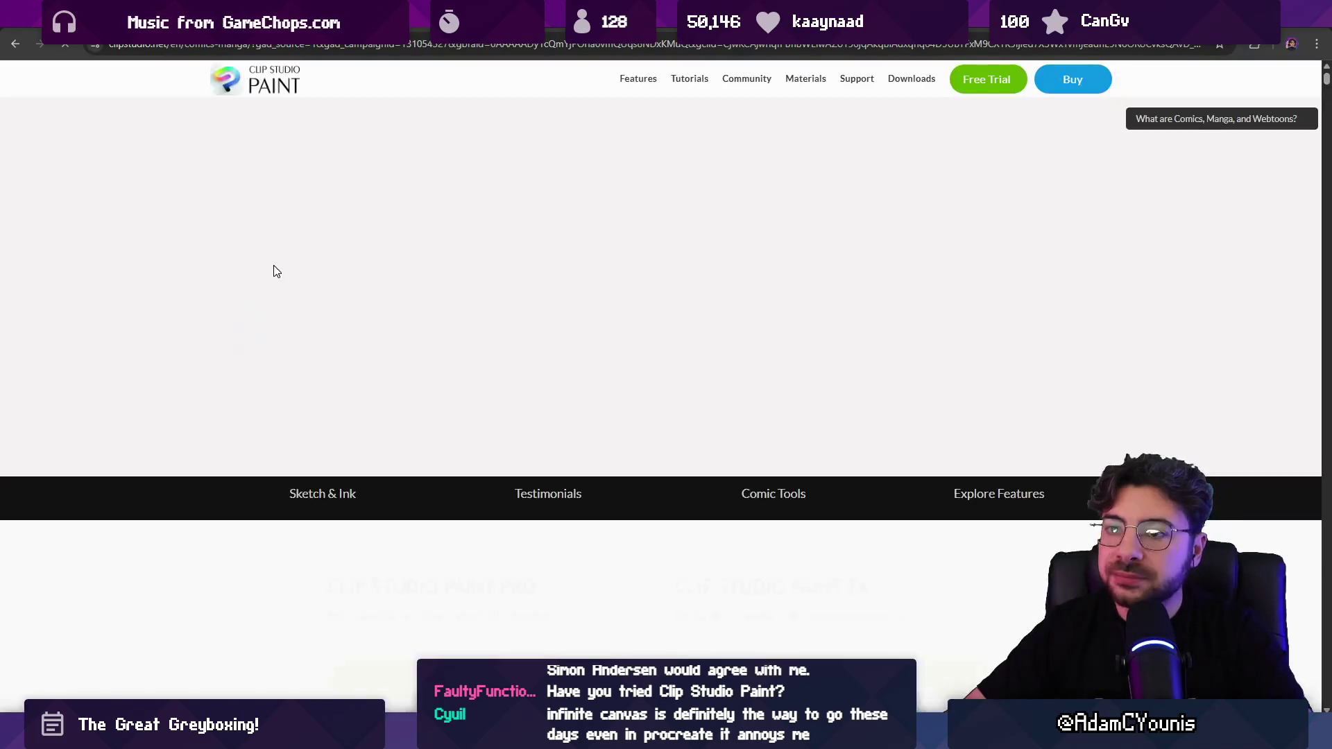
pyautogui.scroll(-5, 400, 272)
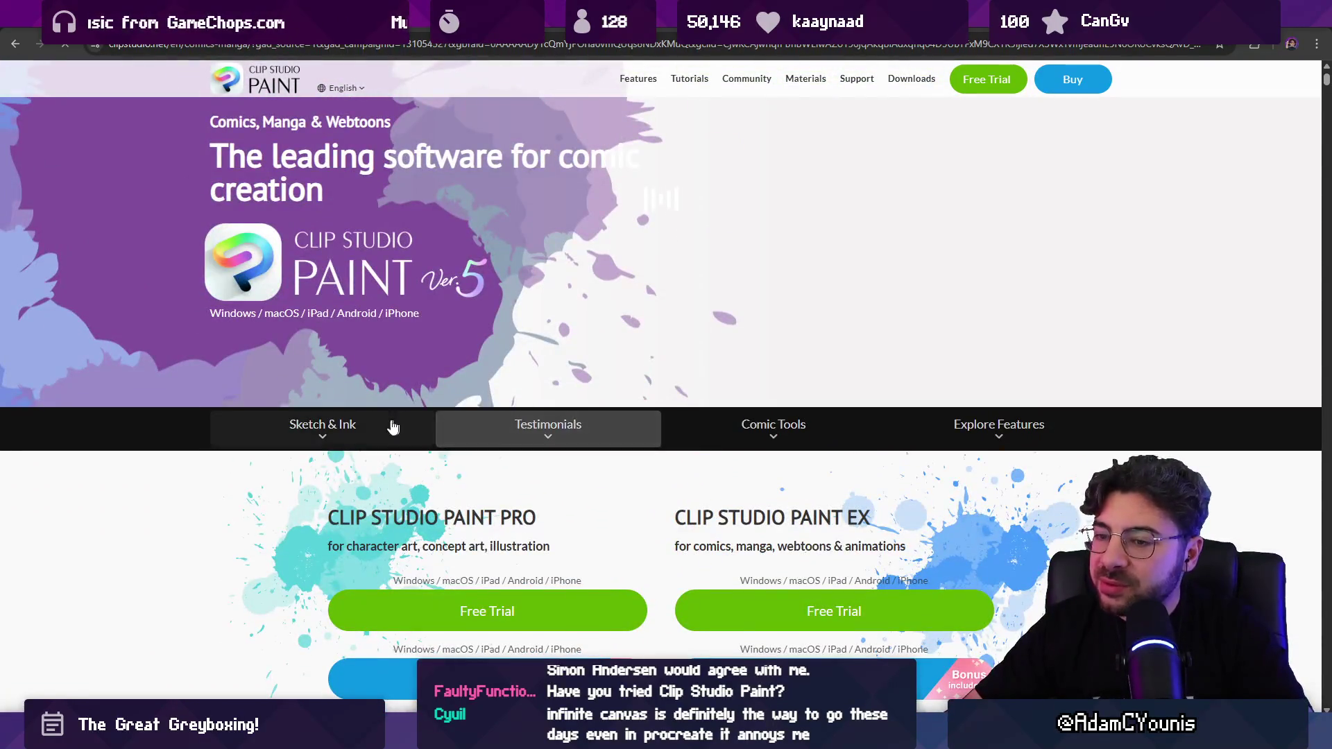
pyautogui.click(351, 424)
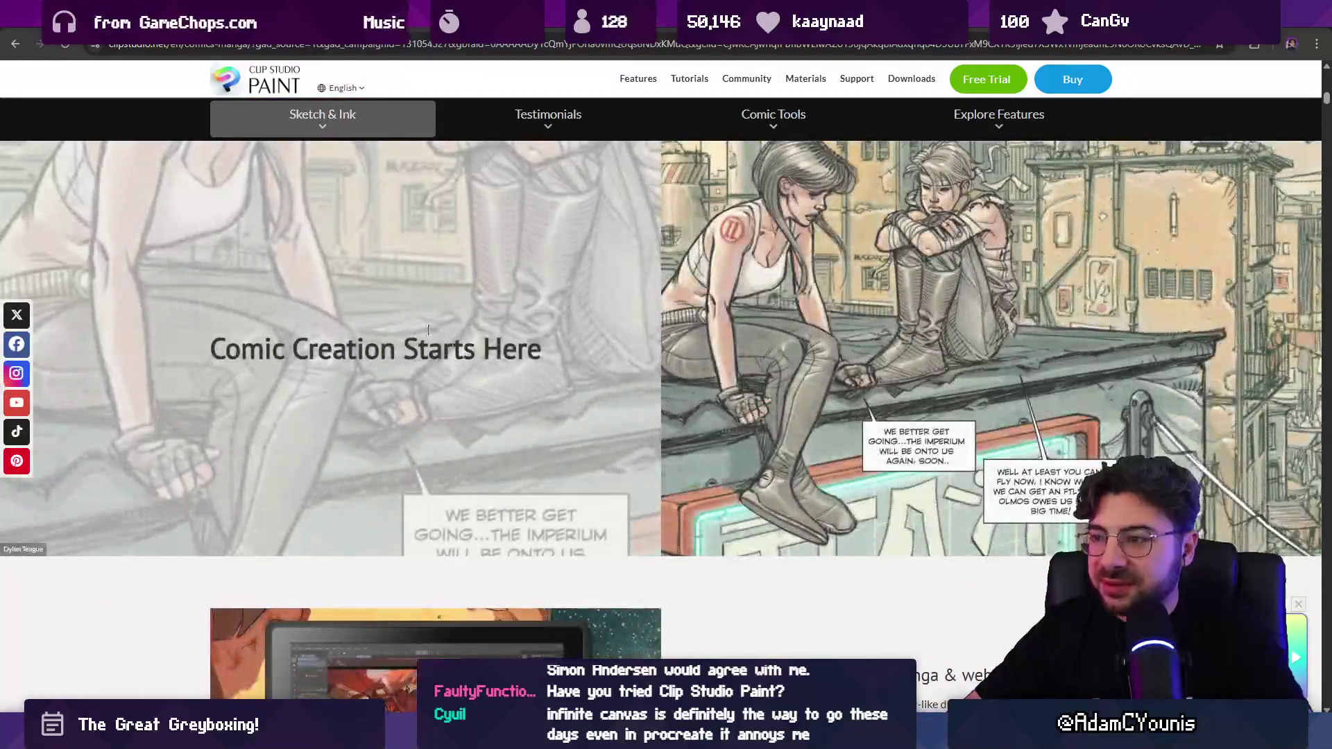
pyautogui.scroll(-5, 485, 338)
pyautogui.scroll(-9, 485, 334)
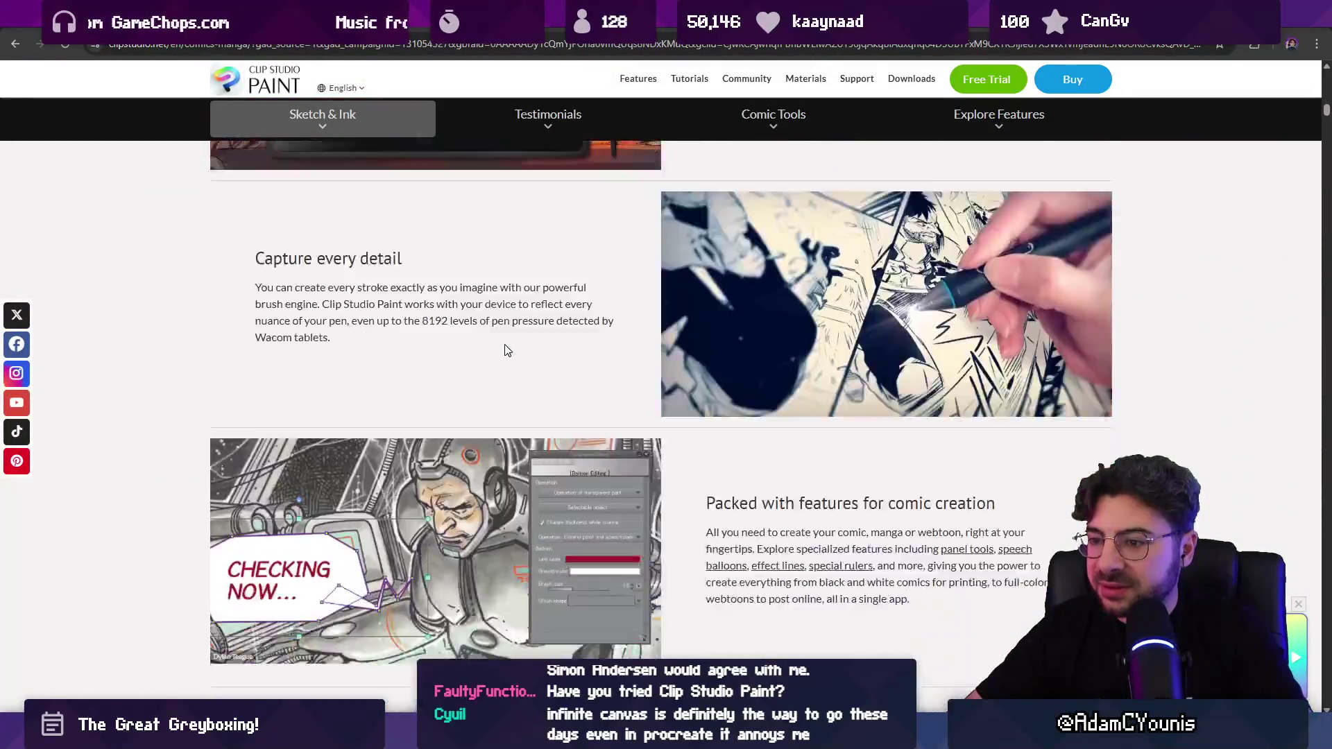
pyautogui.scroll(-4, 506, 345)
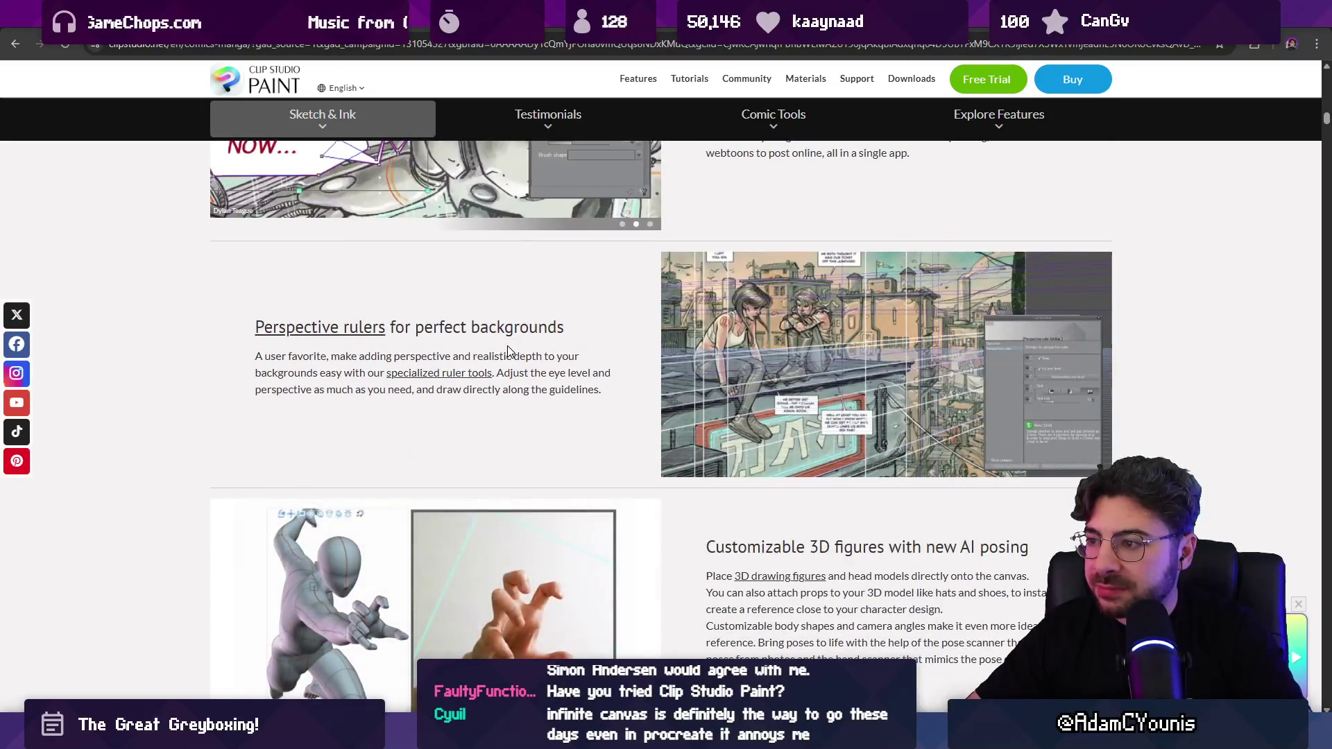
pyautogui.scroll(-2, 508, 348)
pyautogui.scroll(-5, 509, 351)
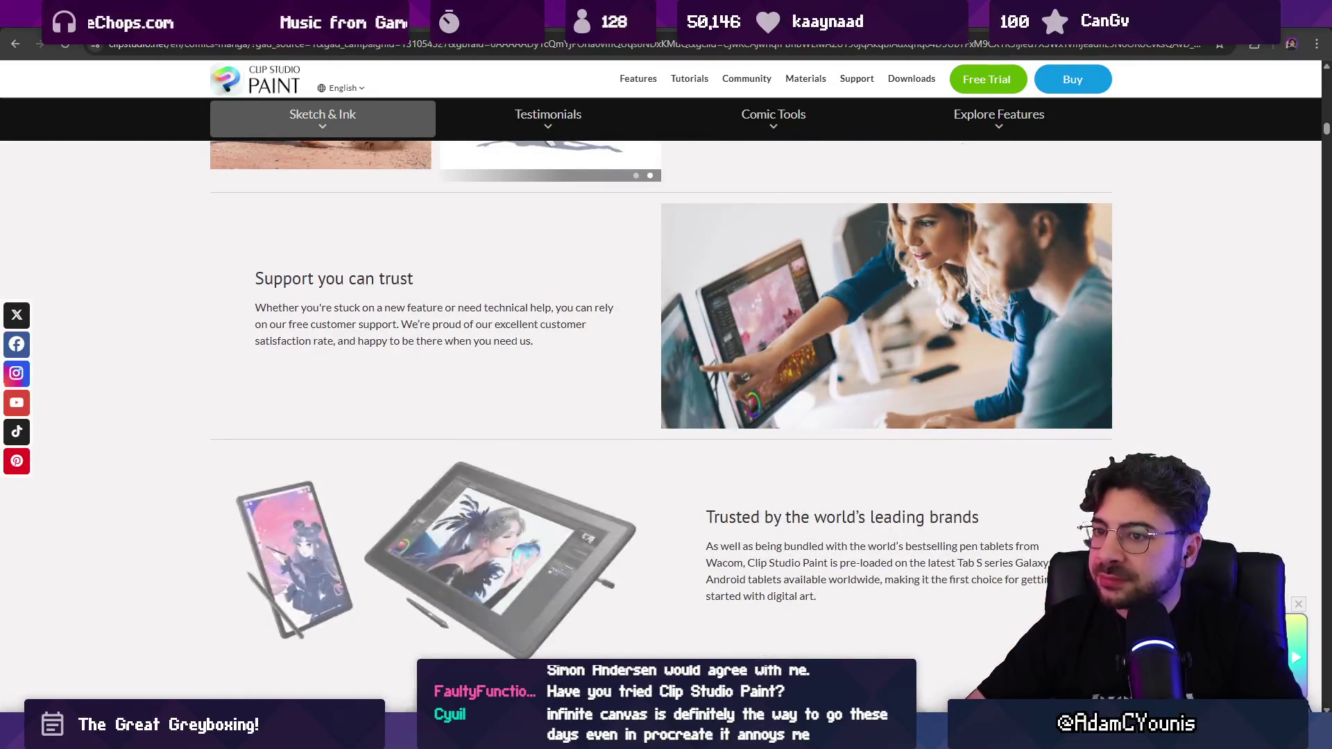
pyautogui.scroll(-5, 520, 330)
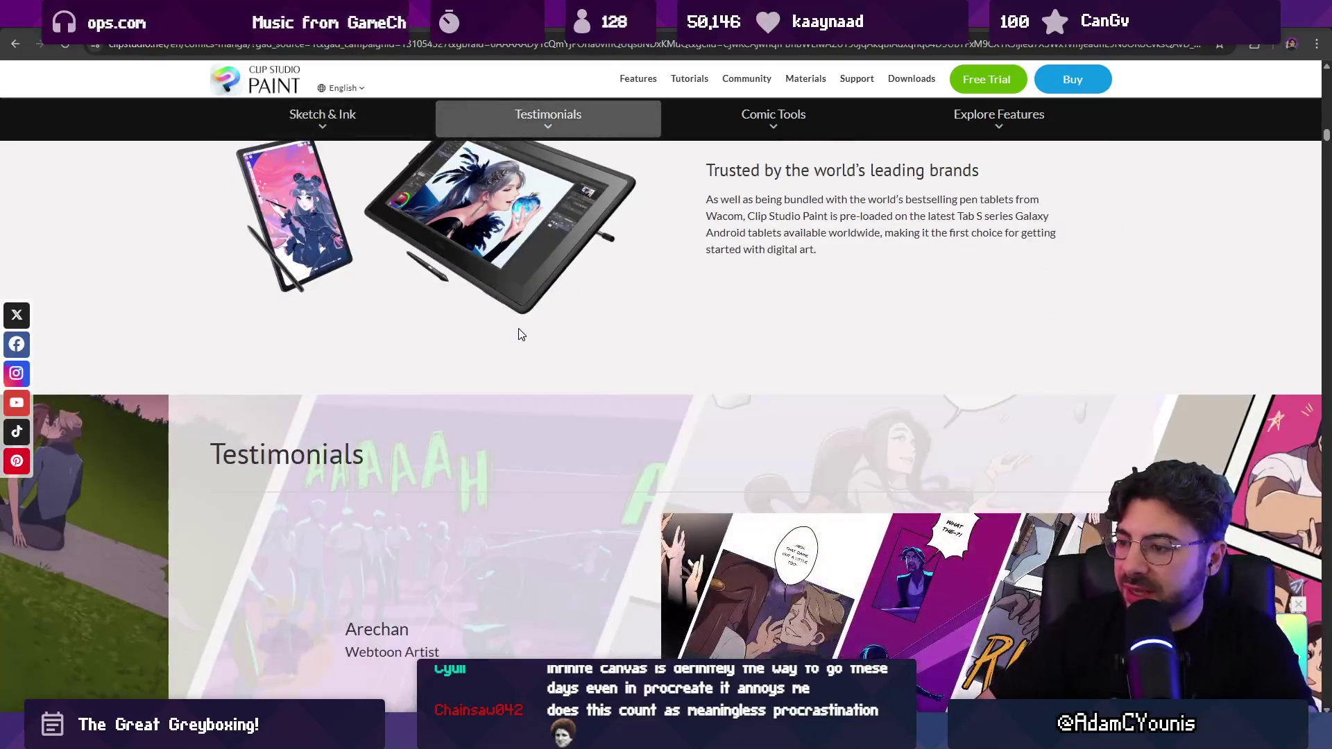
pyautogui.scroll(-4, 518, 327)
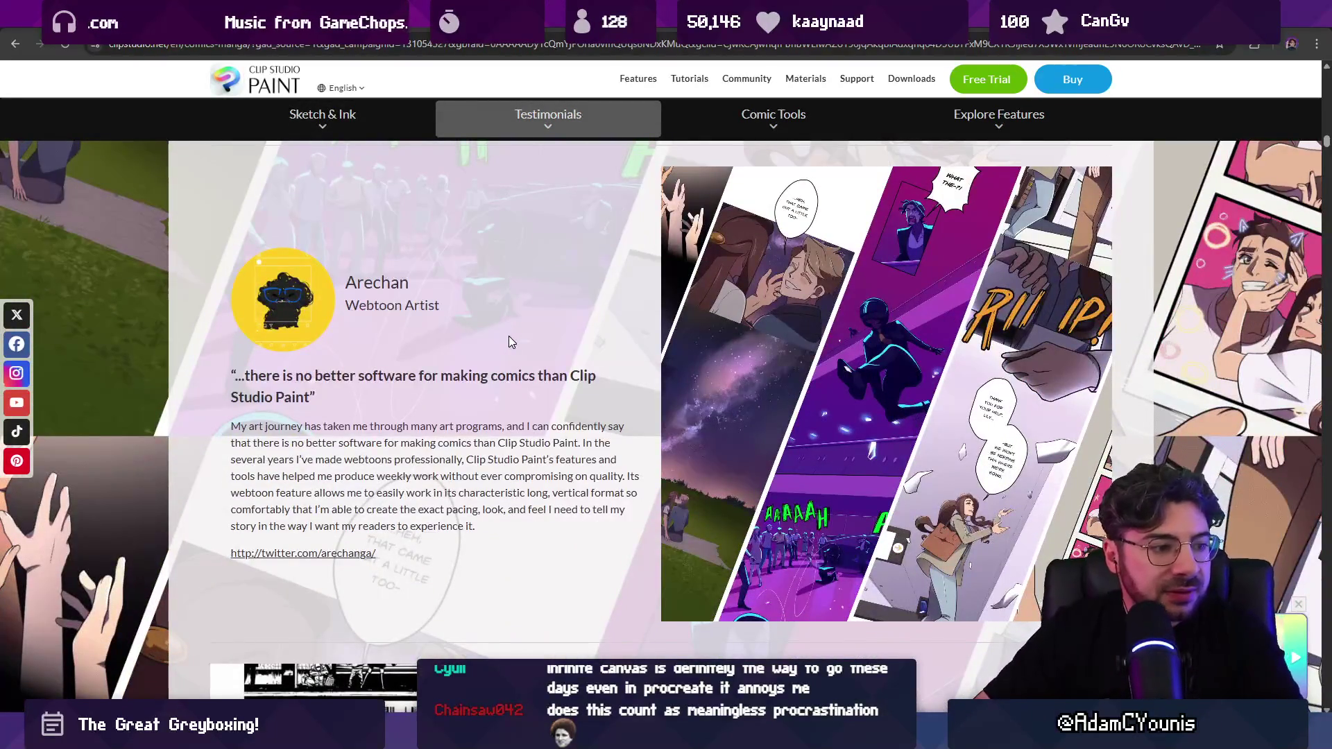
pyautogui.scroll(-10, 476, 345)
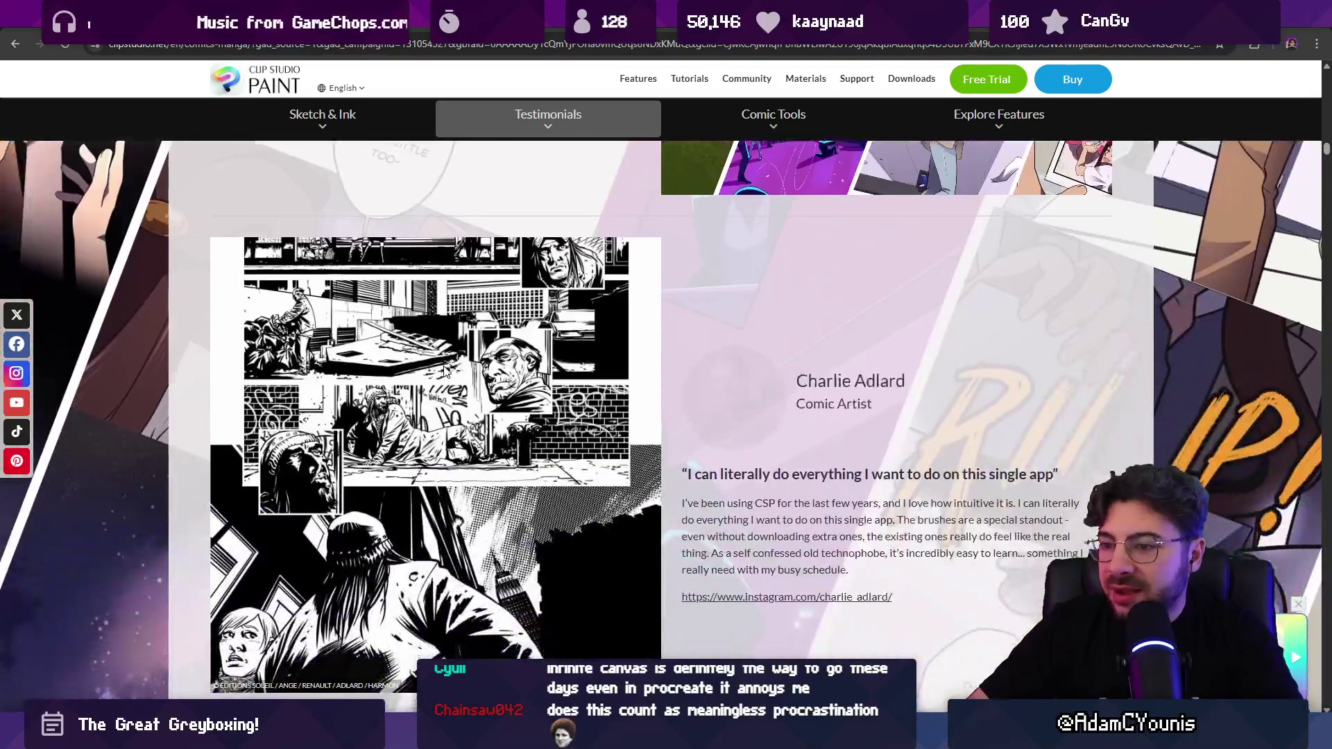
pyautogui.scroll(-13, 451, 364)
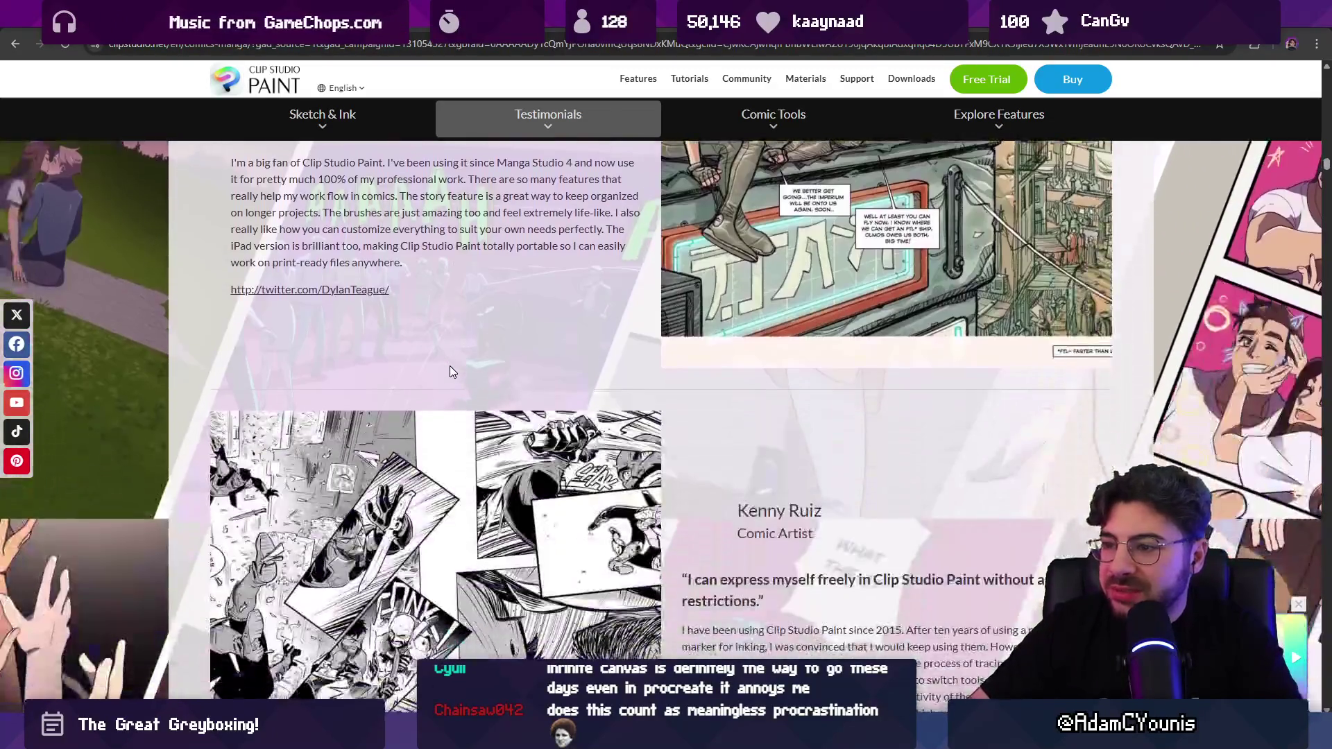
pyautogui.scroll(-12, 447, 374)
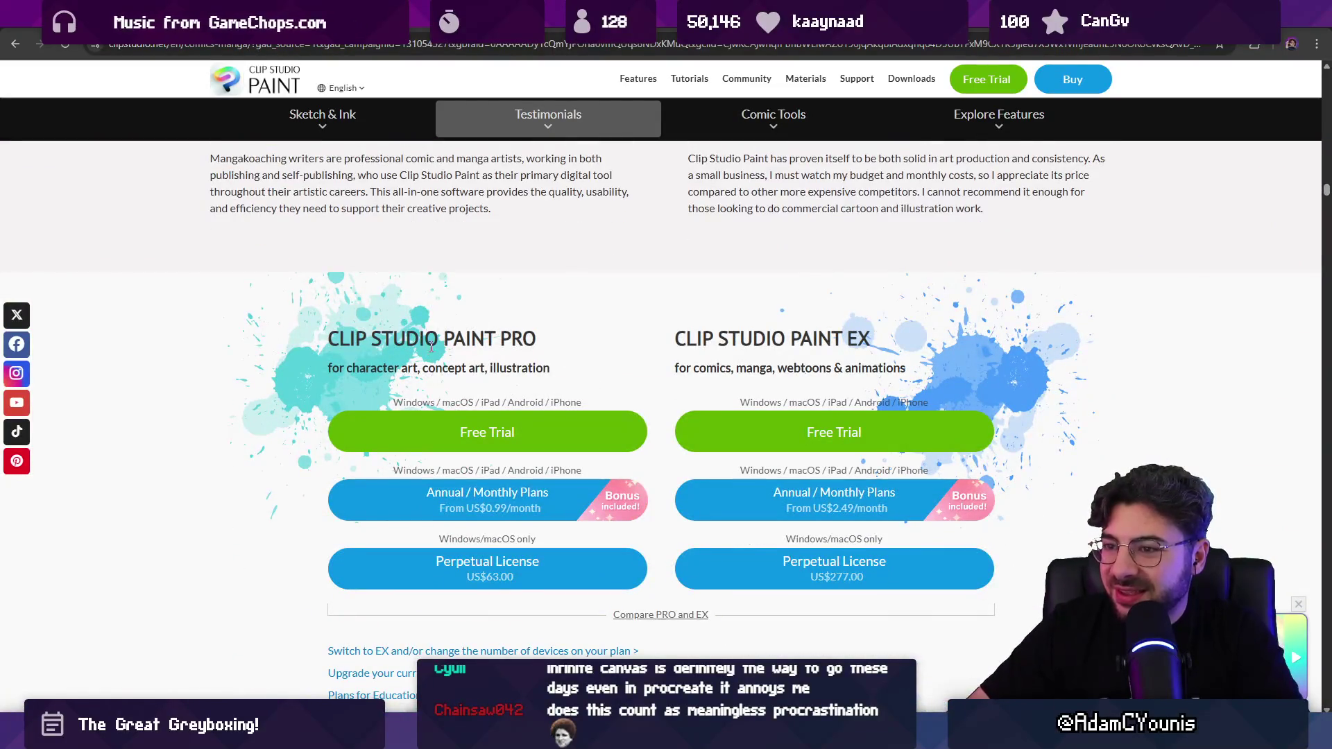
# Step: Search Windows for 'clip studio paint', dismiss it, and scroll back up the comics page
pyautogui.press('super')
pyautogui.write('csp')
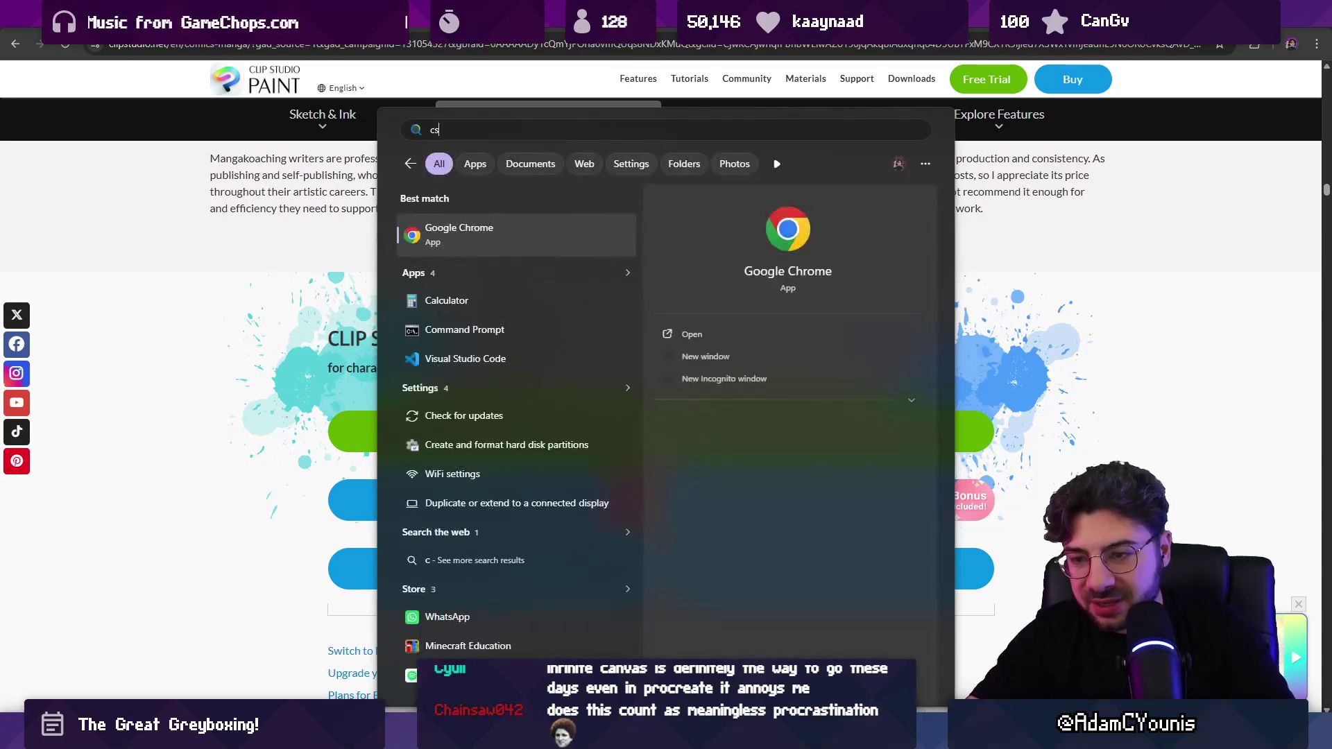
pyautogui.press('BackSpace')
pyautogui.press('BackSpace')
pyautogui.press('BackSpace')
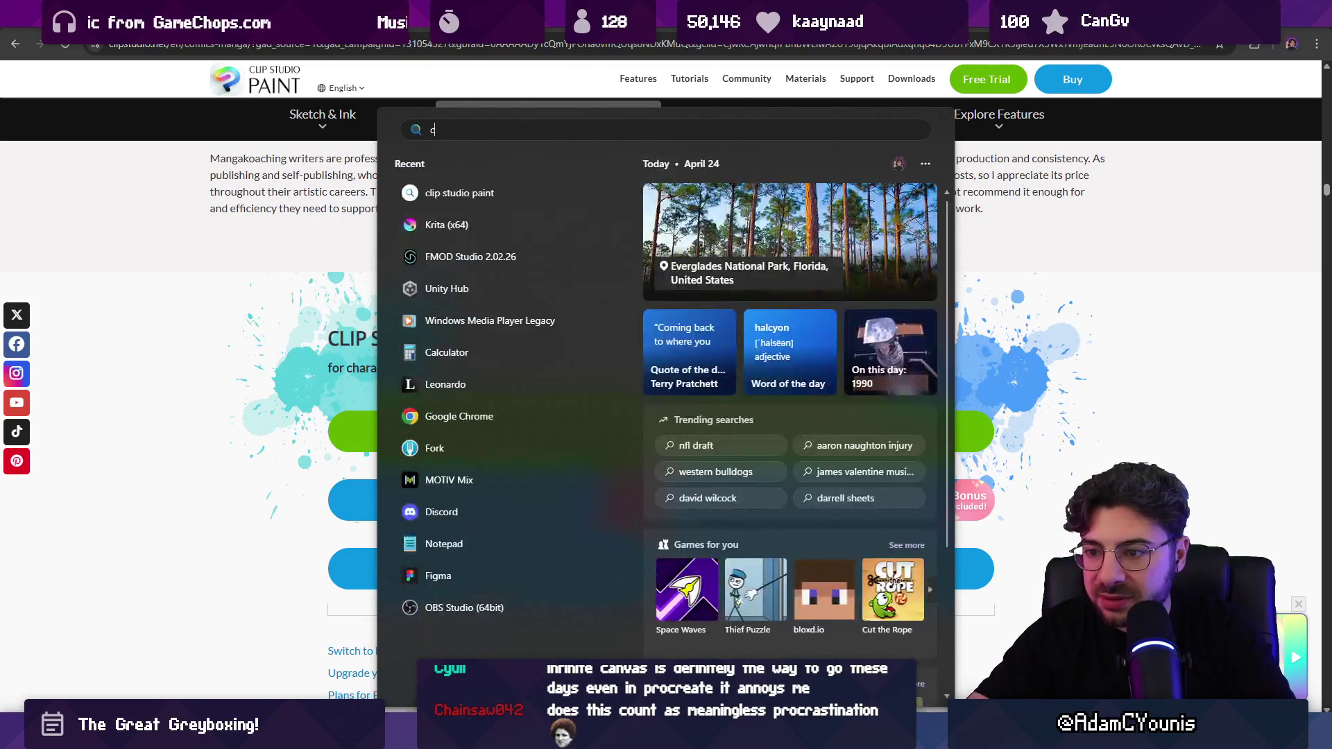
pyautogui.write('clip studio paint')
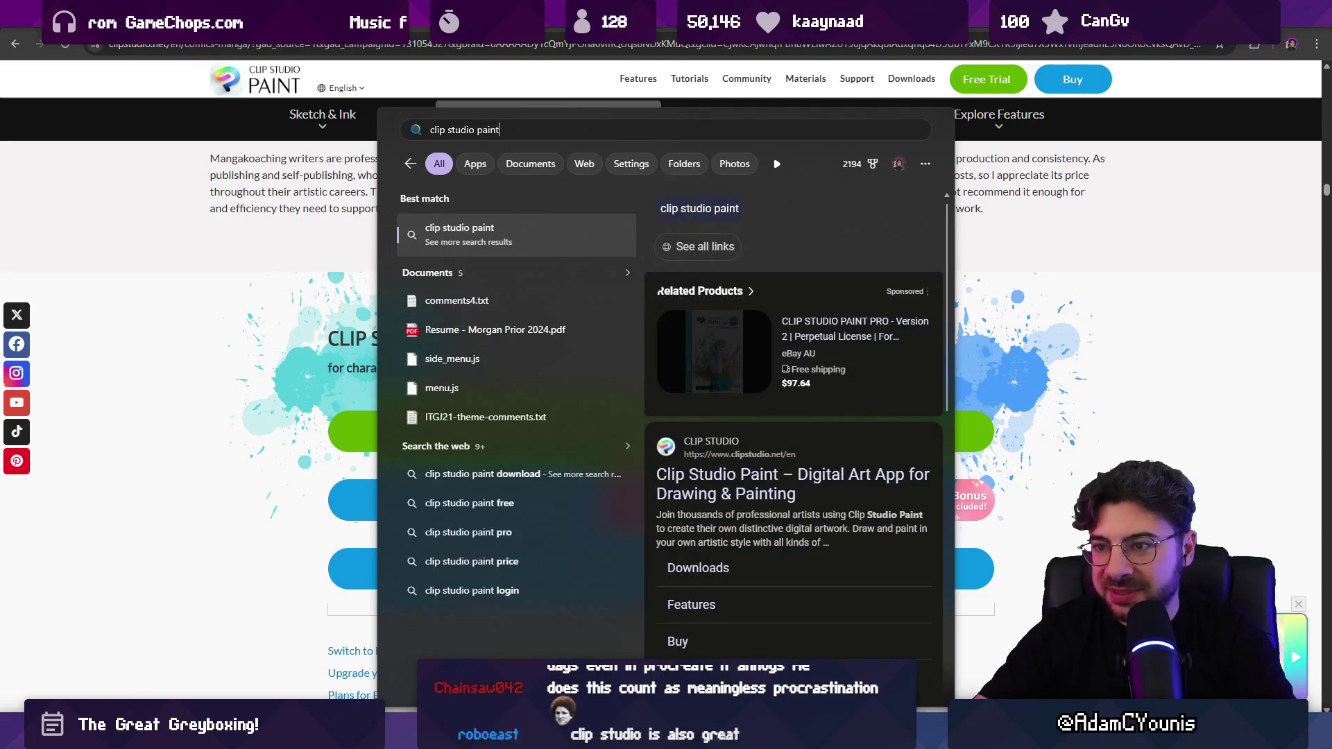
pyautogui.press('Escape')
pyautogui.scroll(9, 524, 314)
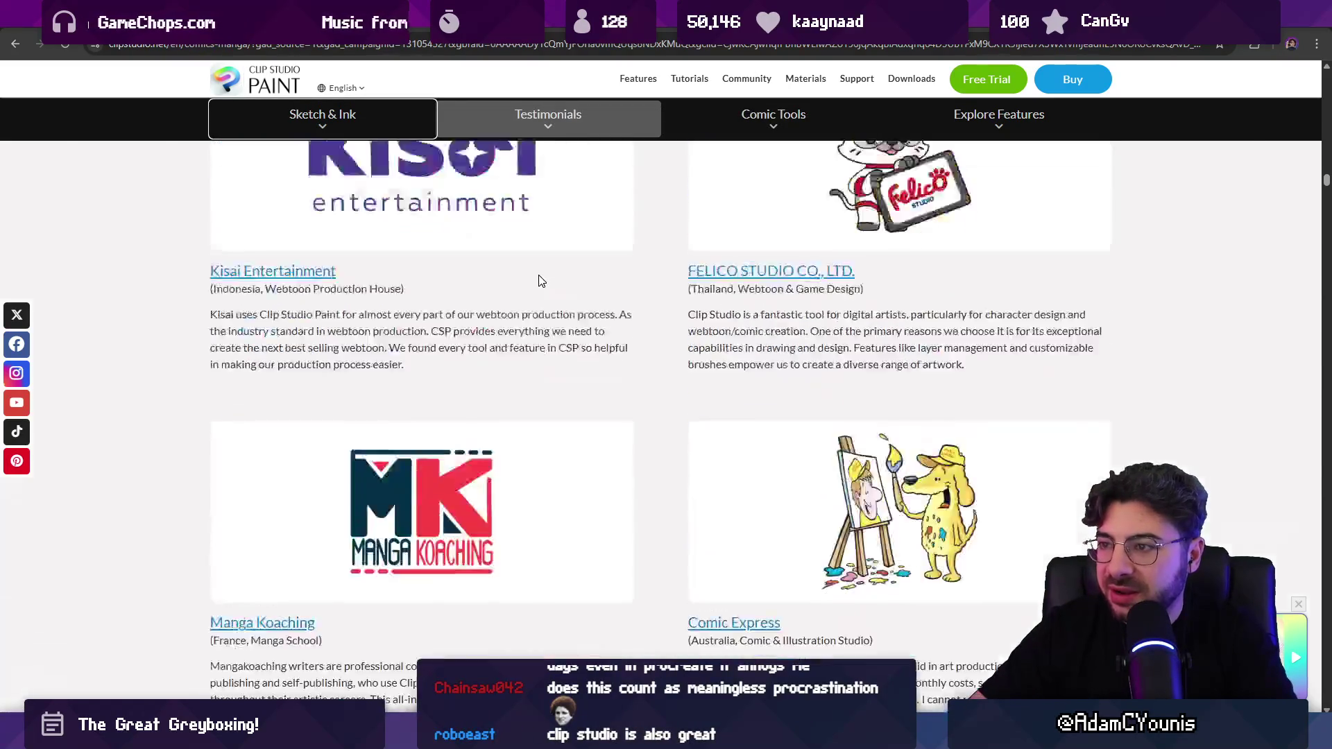
pyautogui.scroll(-2, 535, 285)
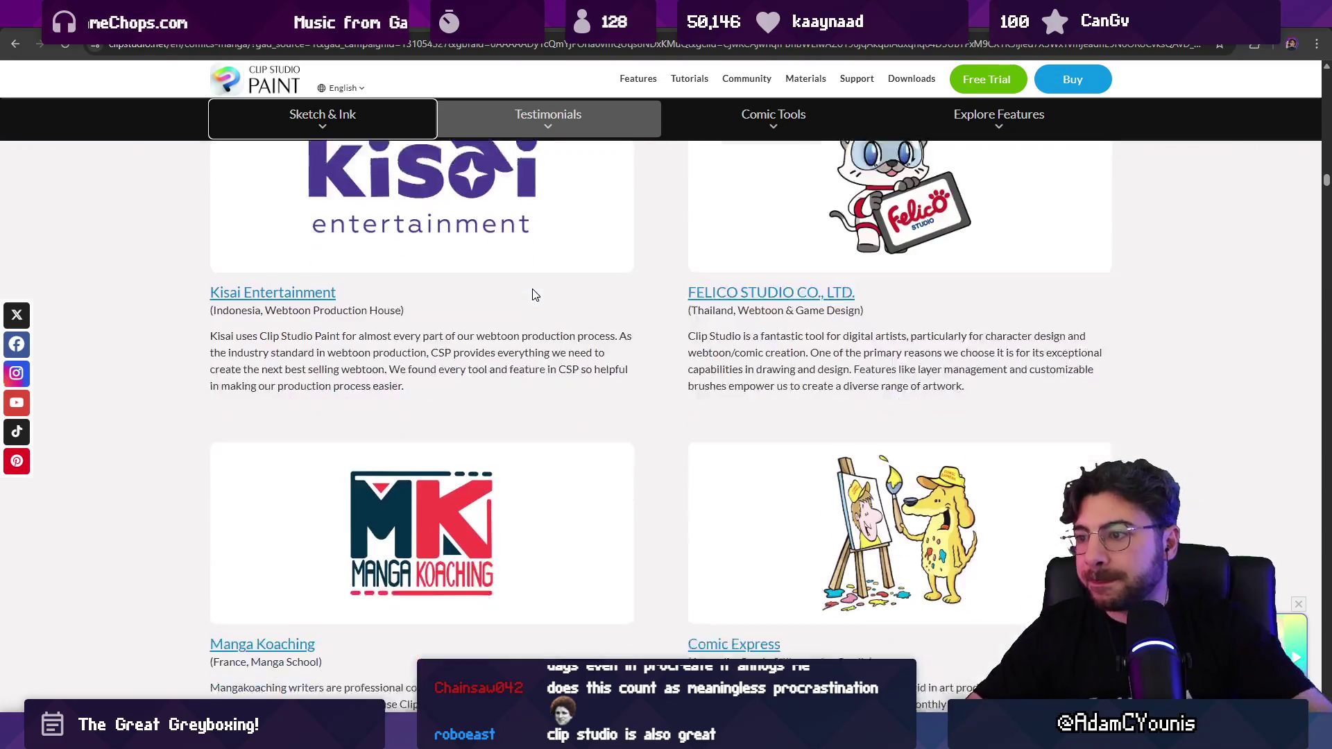
pyautogui.scroll(5, 575, 329)
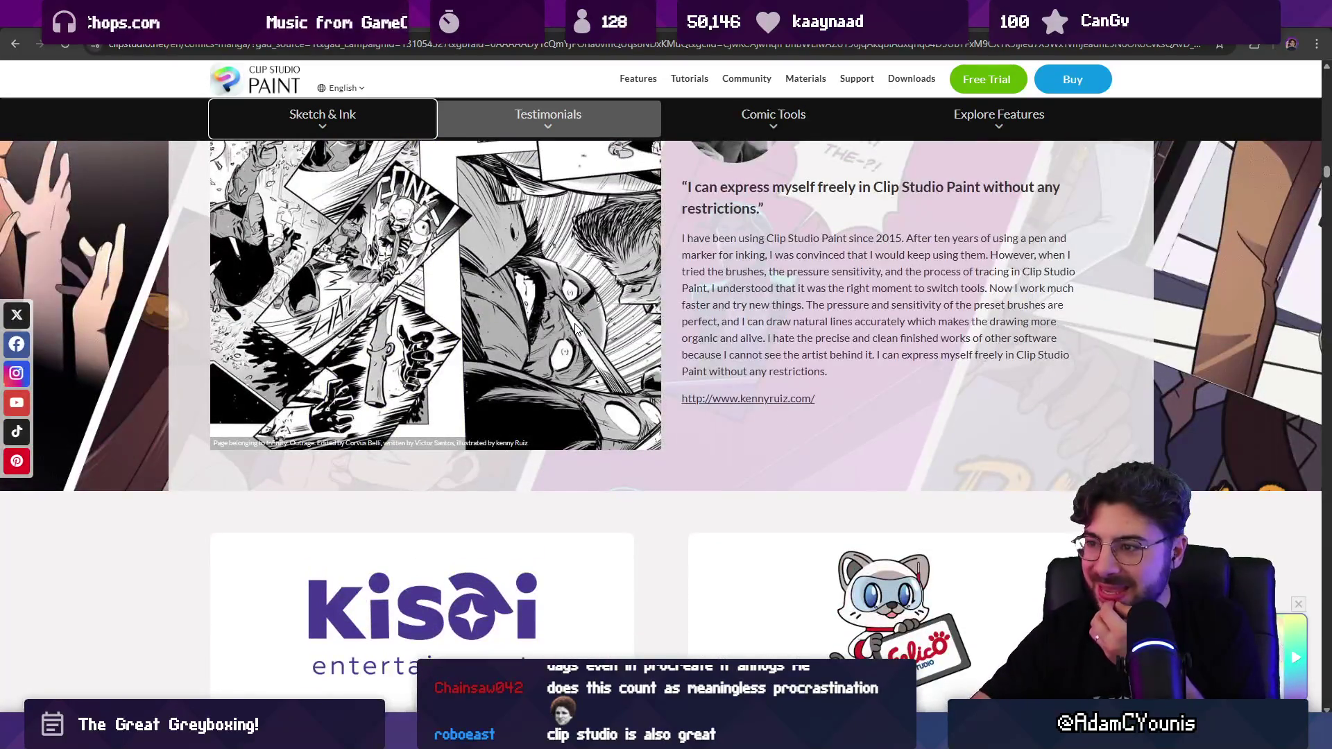
pyautogui.scroll(15, 574, 329)
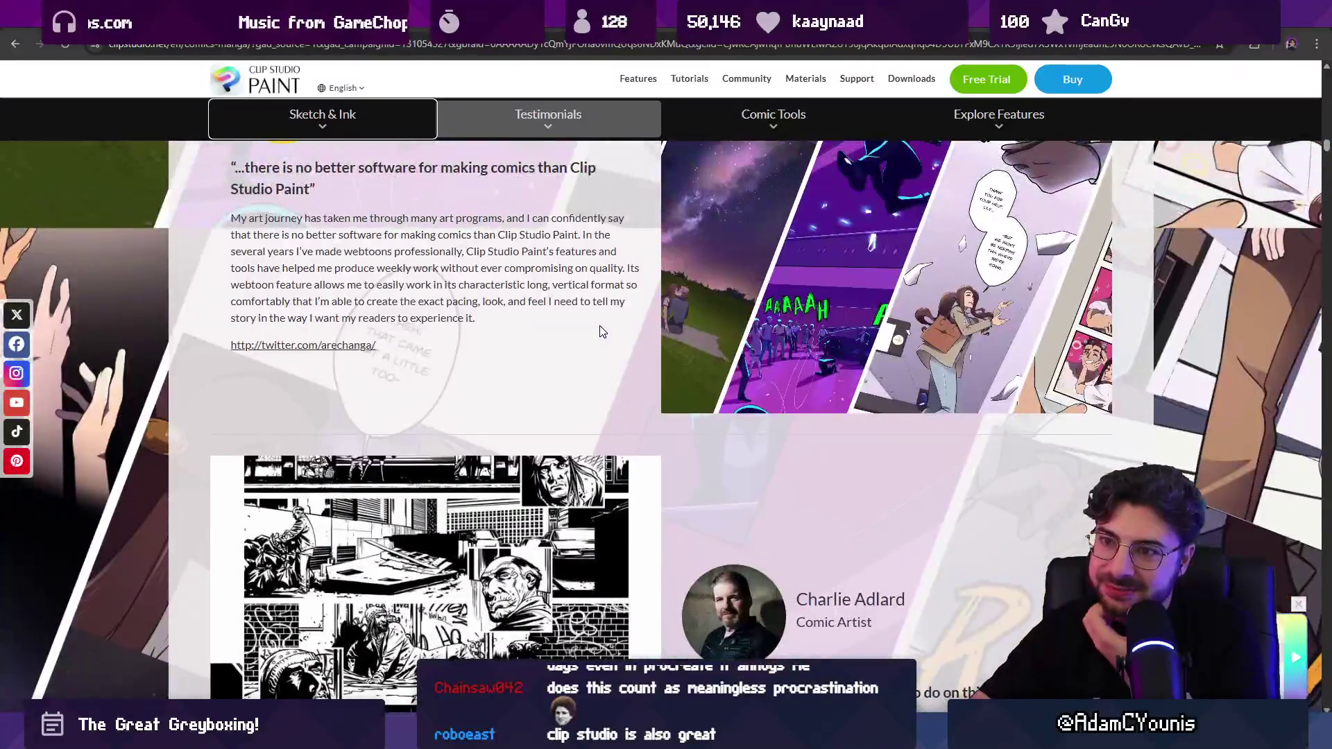
pyautogui.scroll(20, 601, 330)
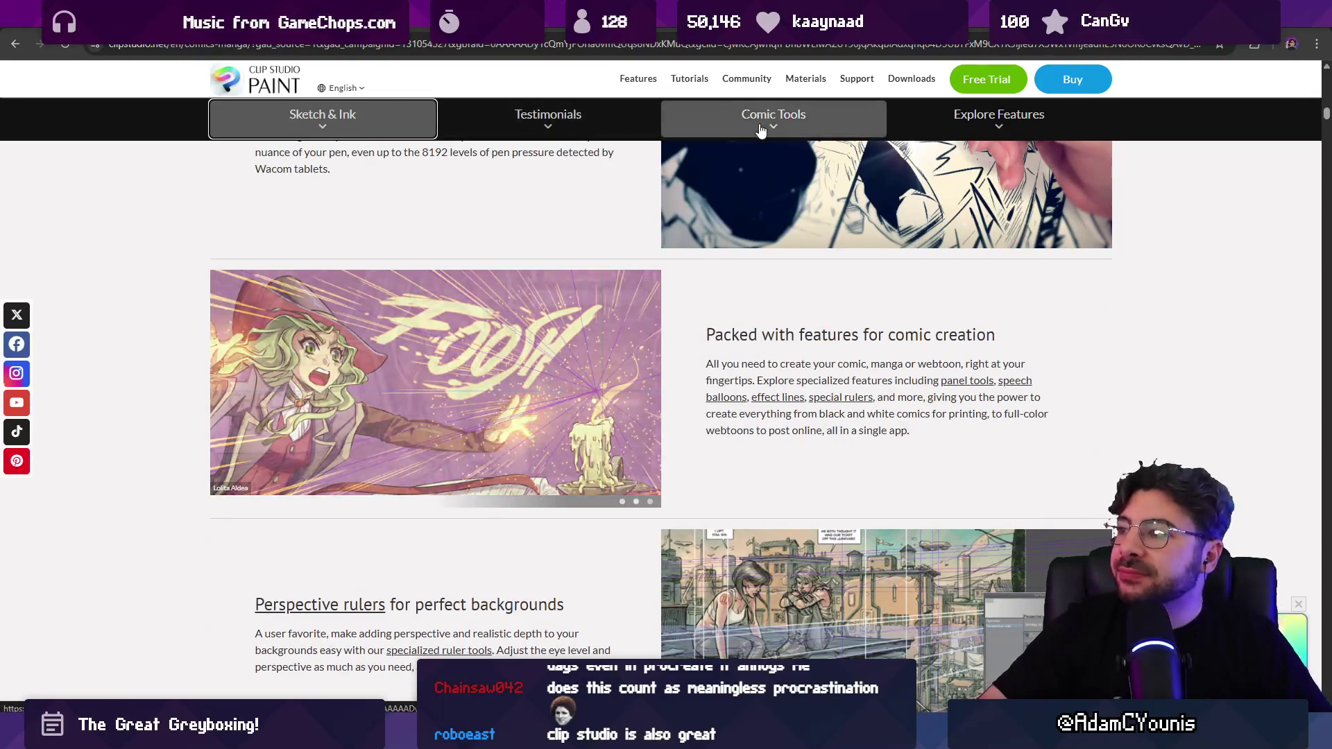
# Step: Open the Explore Features page and scroll to the Drawing: Advanced vector lines section
pyautogui.click(995, 116)
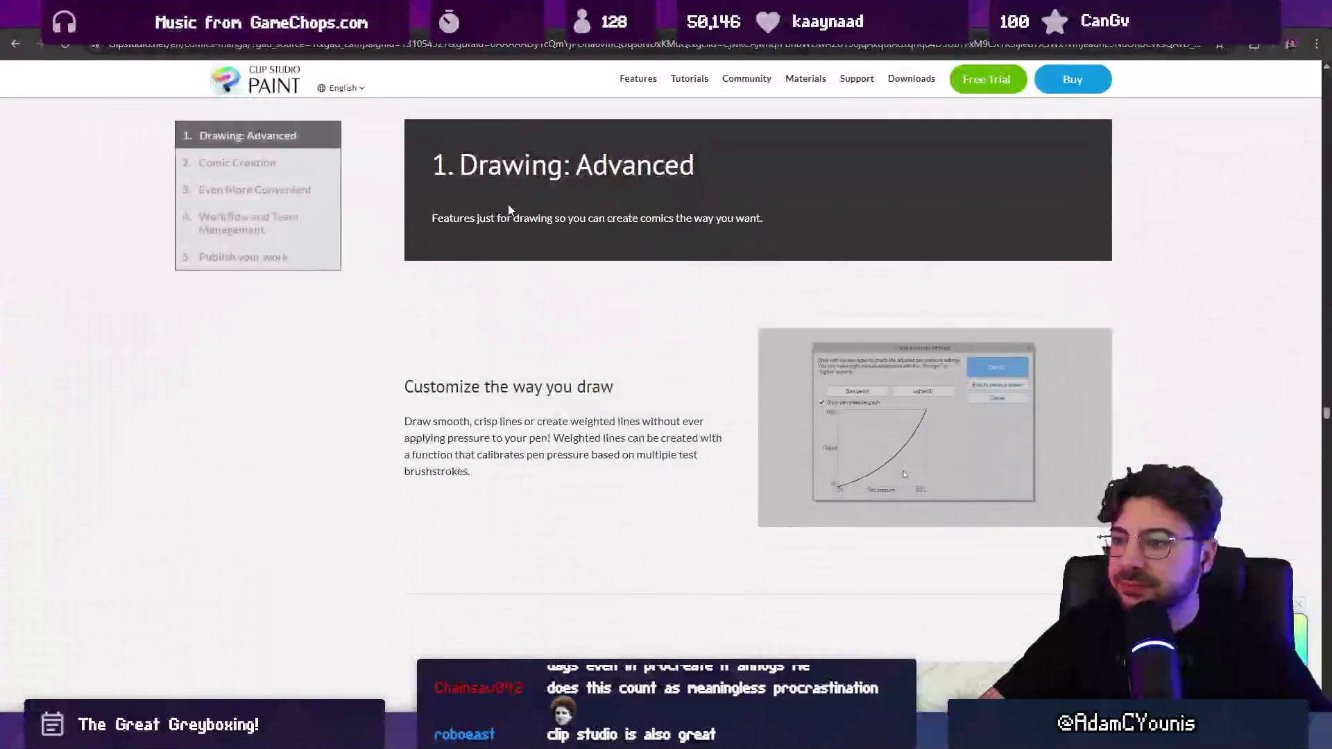
pyautogui.scroll(-4, 510, 212)
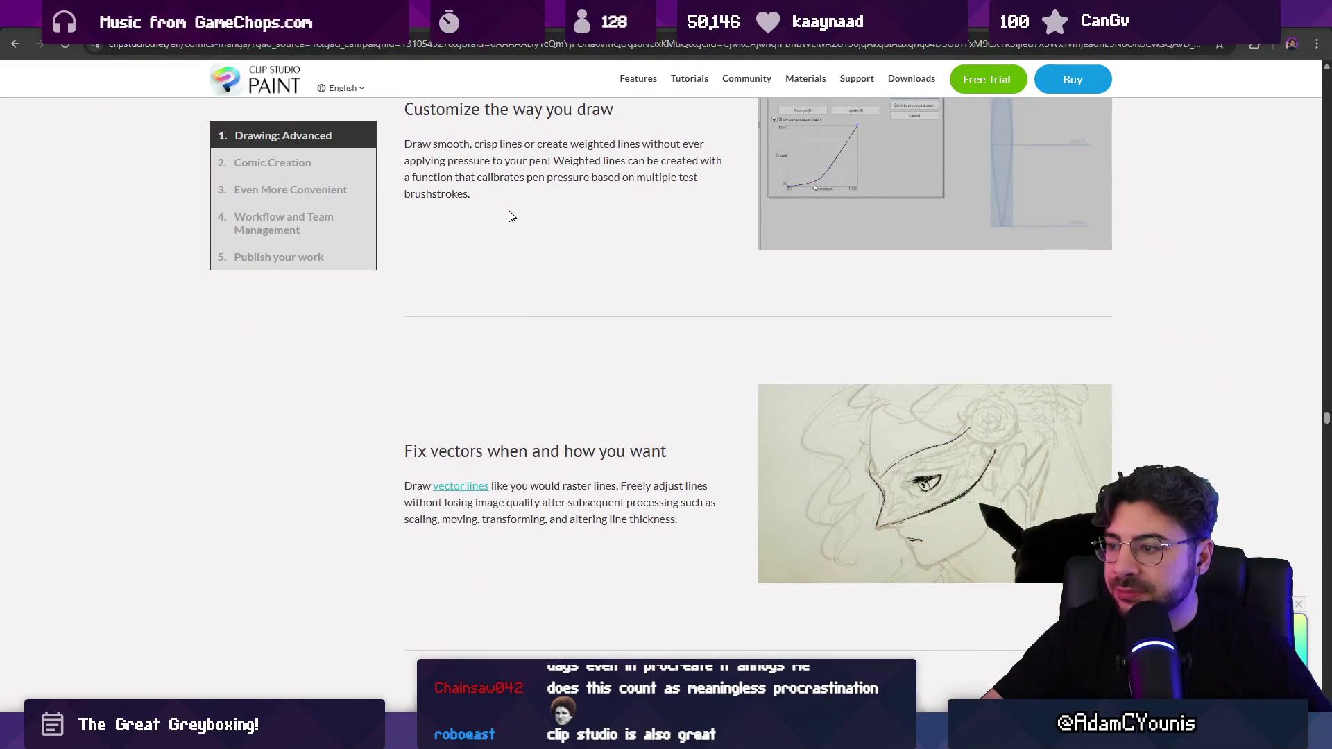
pyautogui.scroll(-1, 510, 215)
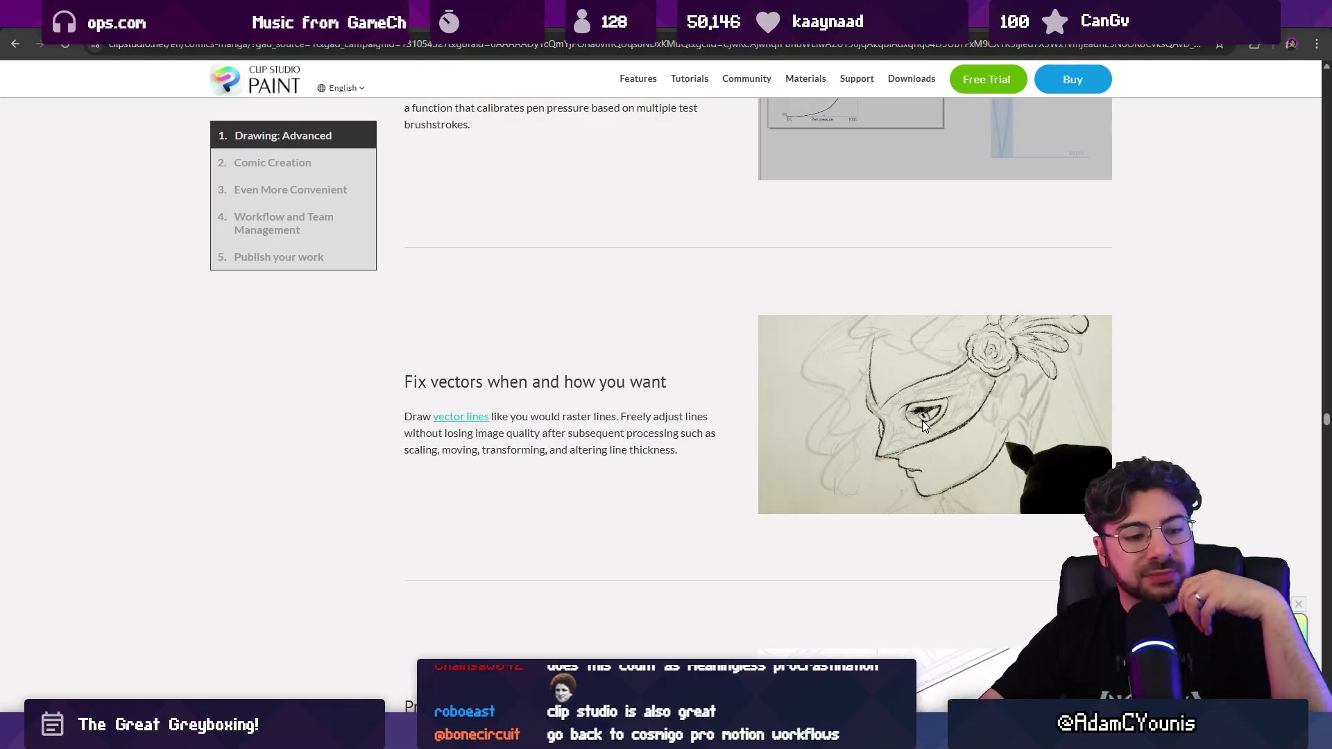
# Step: Search 'cosmigo pro motion' in a new tab and start scrolling the Pro Motion page
pyautogui.hotkey('ctrl', 't')
pyautogui.write('co')
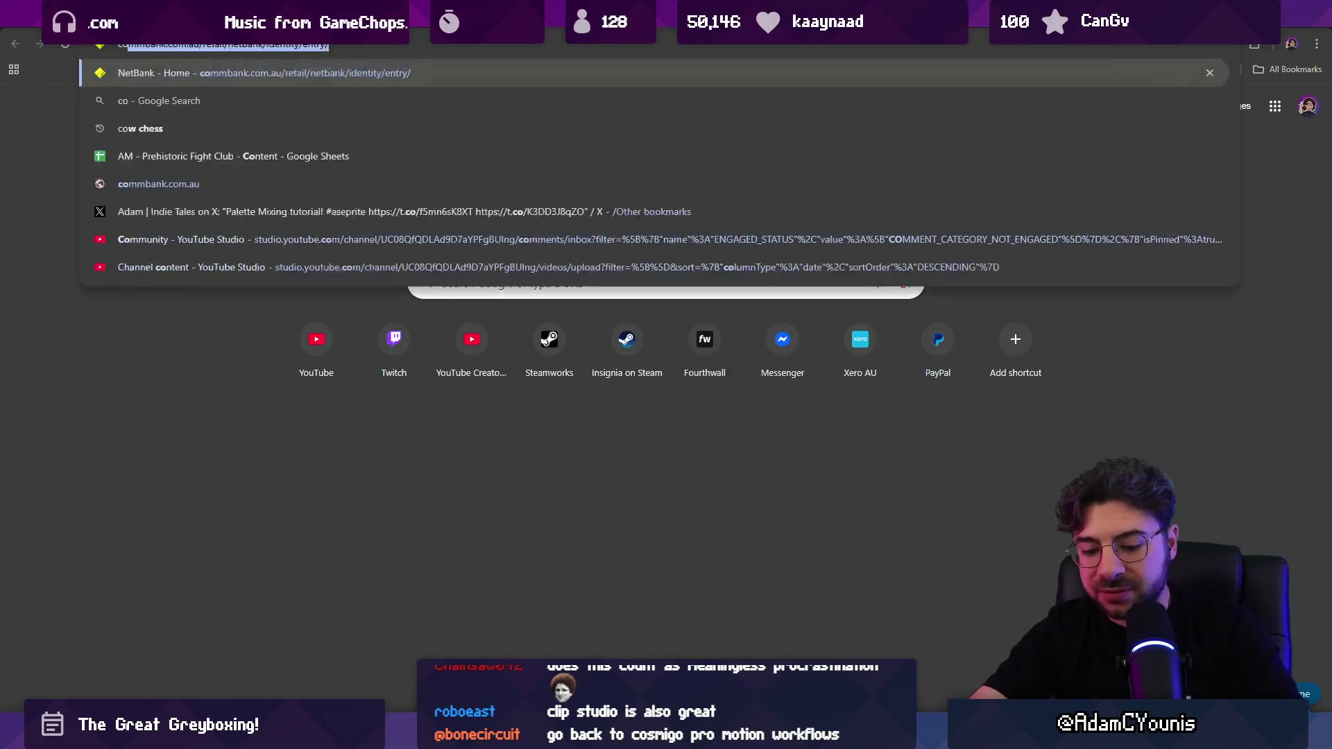
pyautogui.write('smigo pro motion')
pyautogui.press('Return')
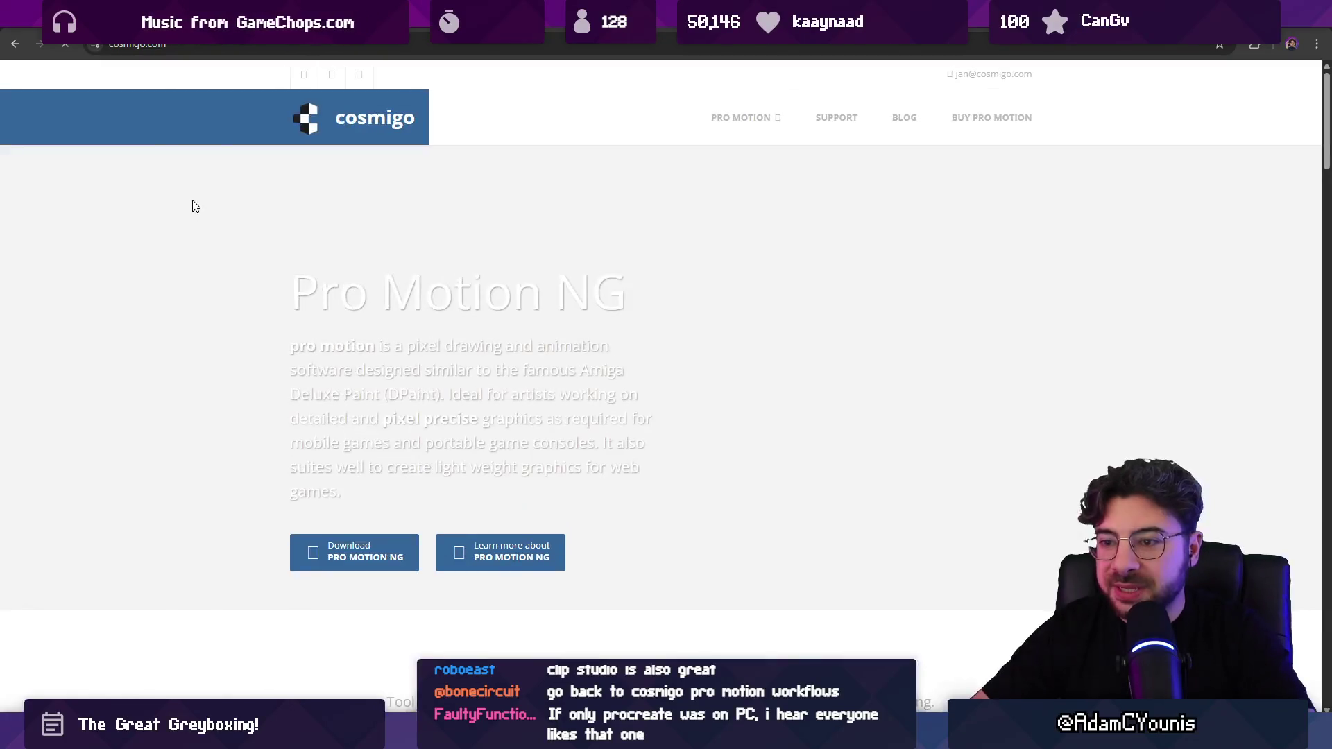
pyautogui.scroll(-15, 229, 257)
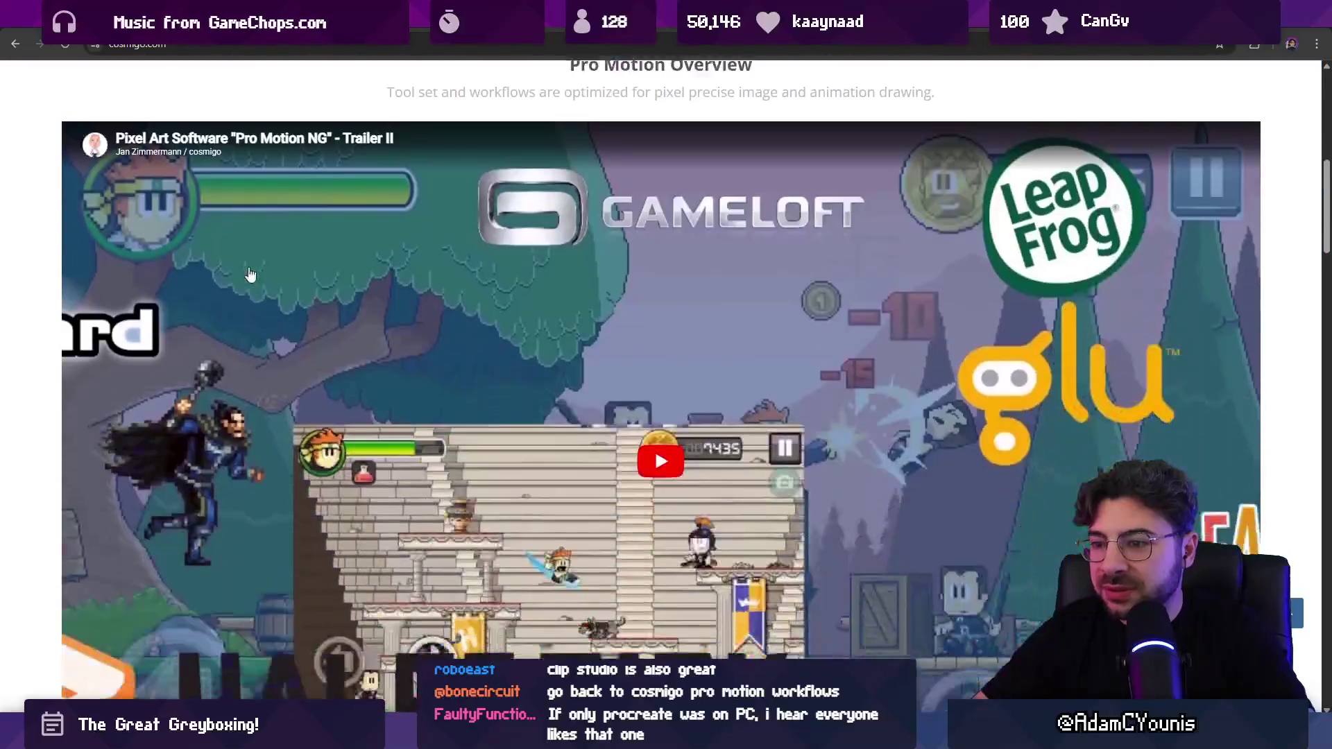
pyautogui.scroll(-15, 253, 270)
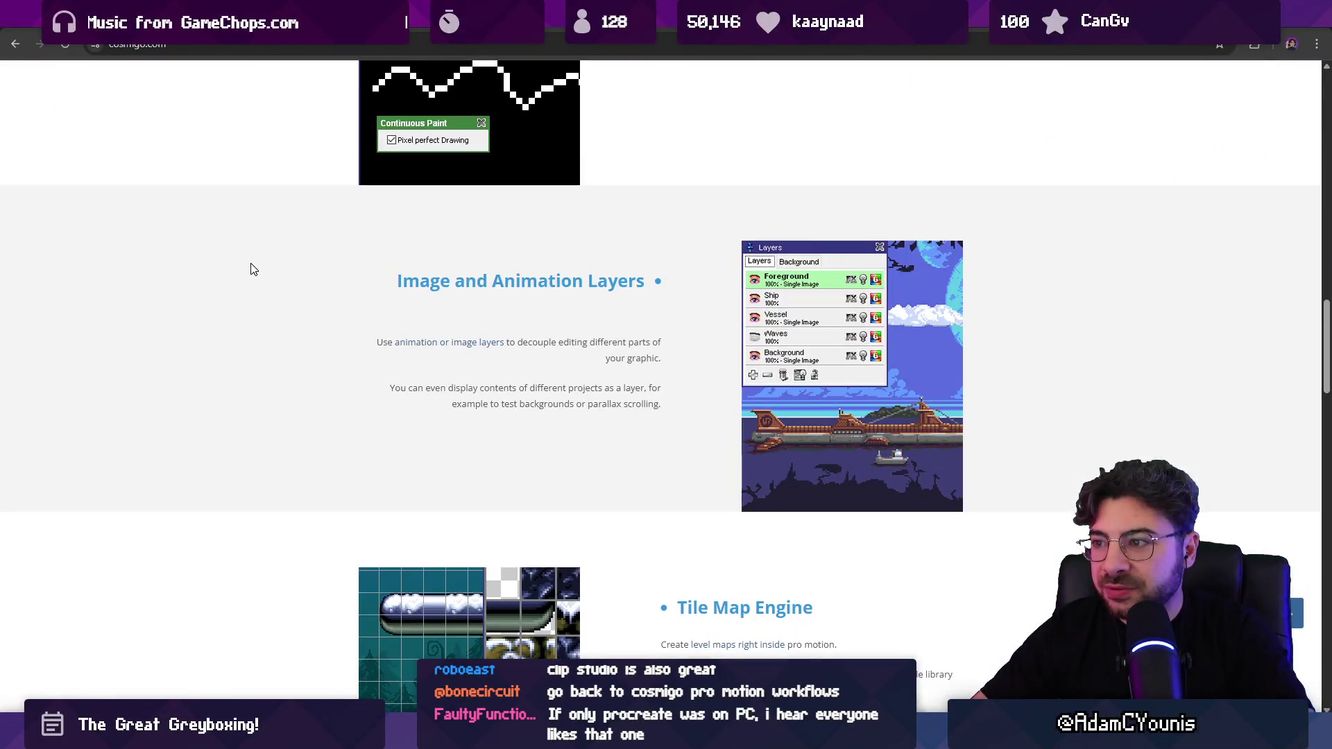
pyautogui.scroll(-1, 255, 269)
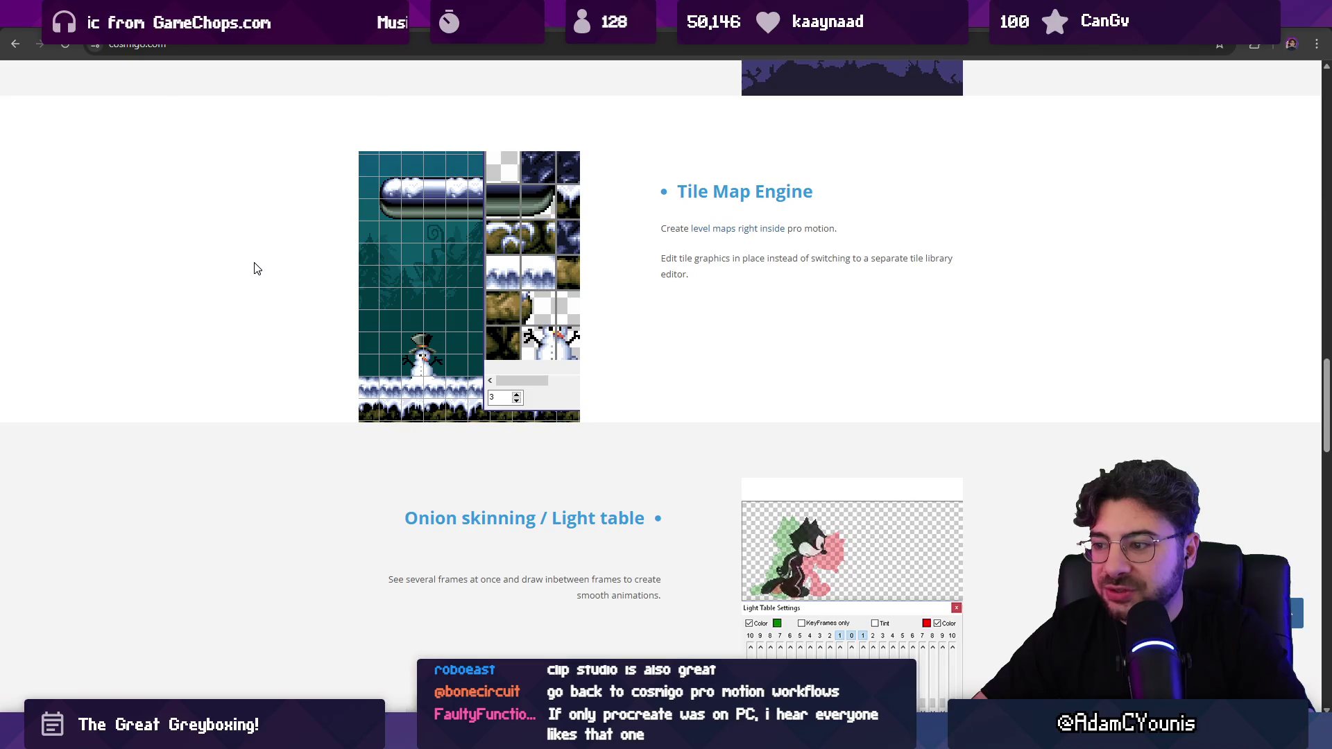
pyautogui.scroll(-4, 257, 268)
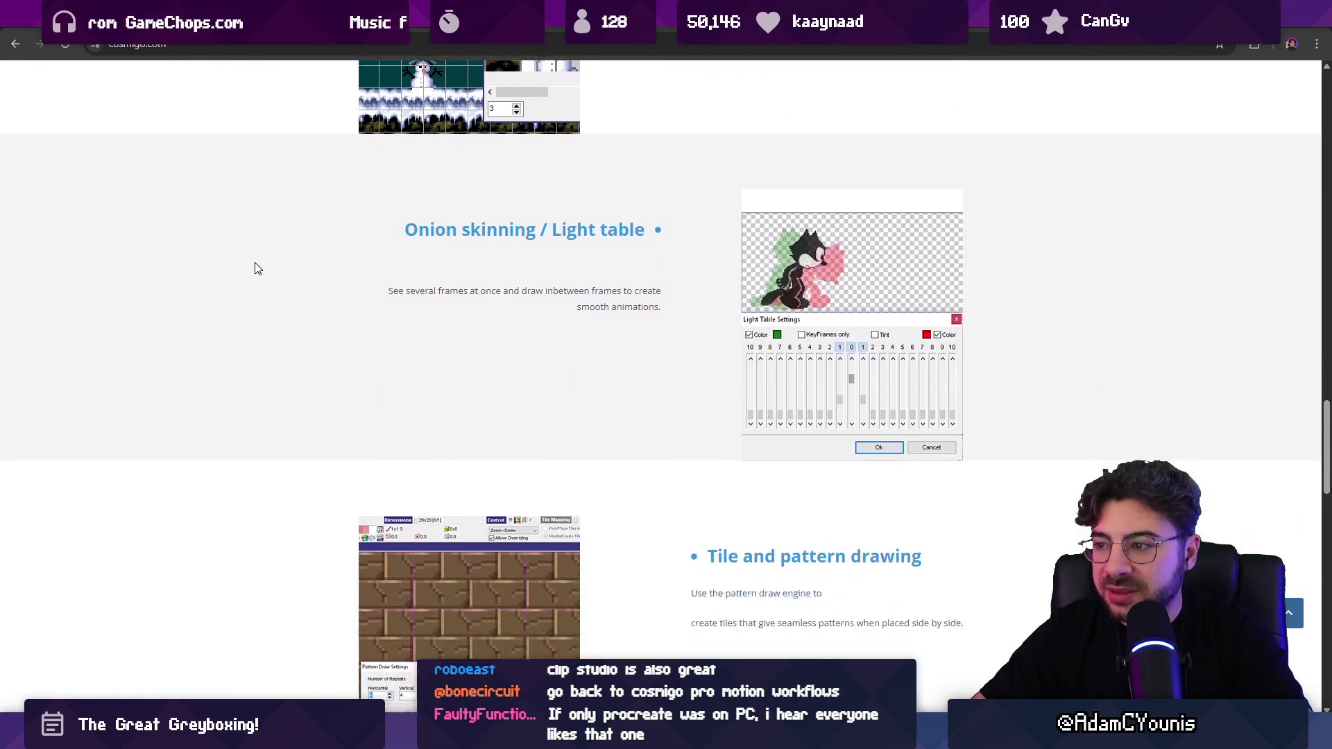
pyautogui.scroll(-9, 257, 268)
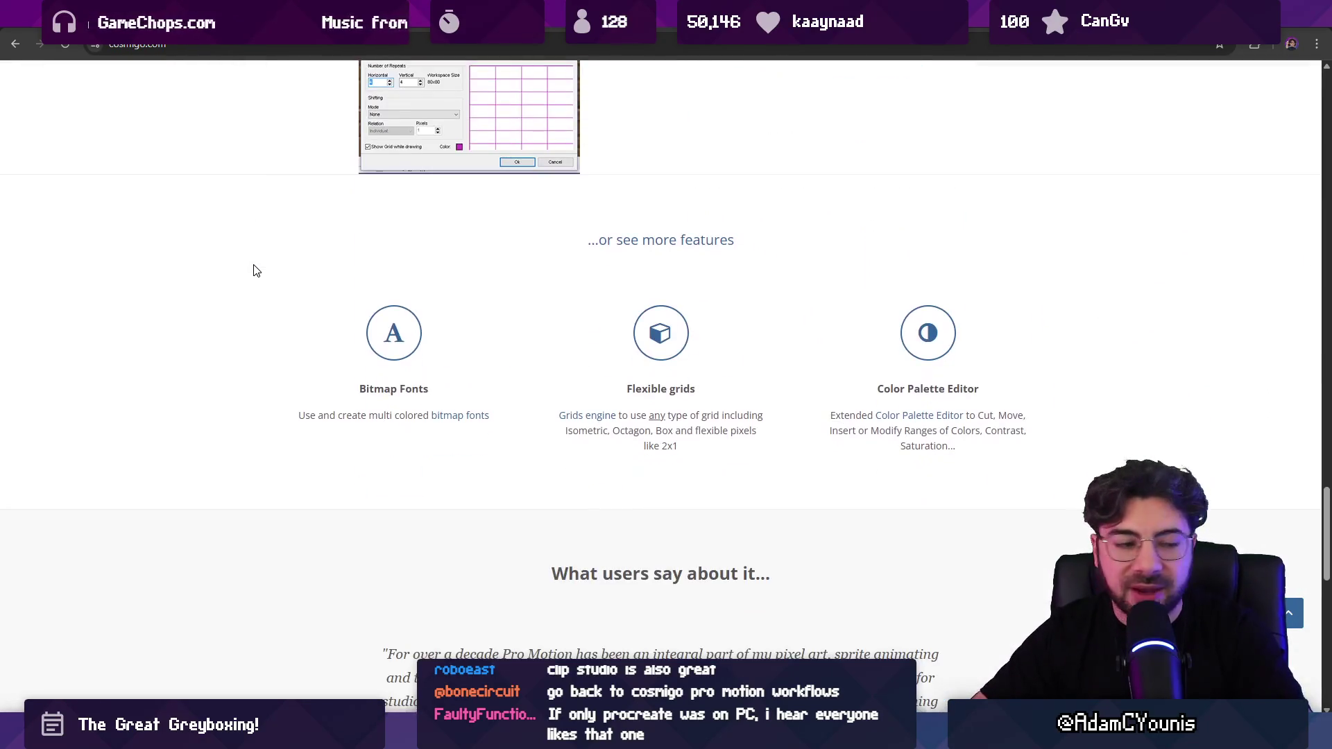
# Step: Scroll down Pro Motion's features to Bitmap Fonts, Flexible grids and Color Palette Editor
pyautogui.scroll(20, 273, 270)
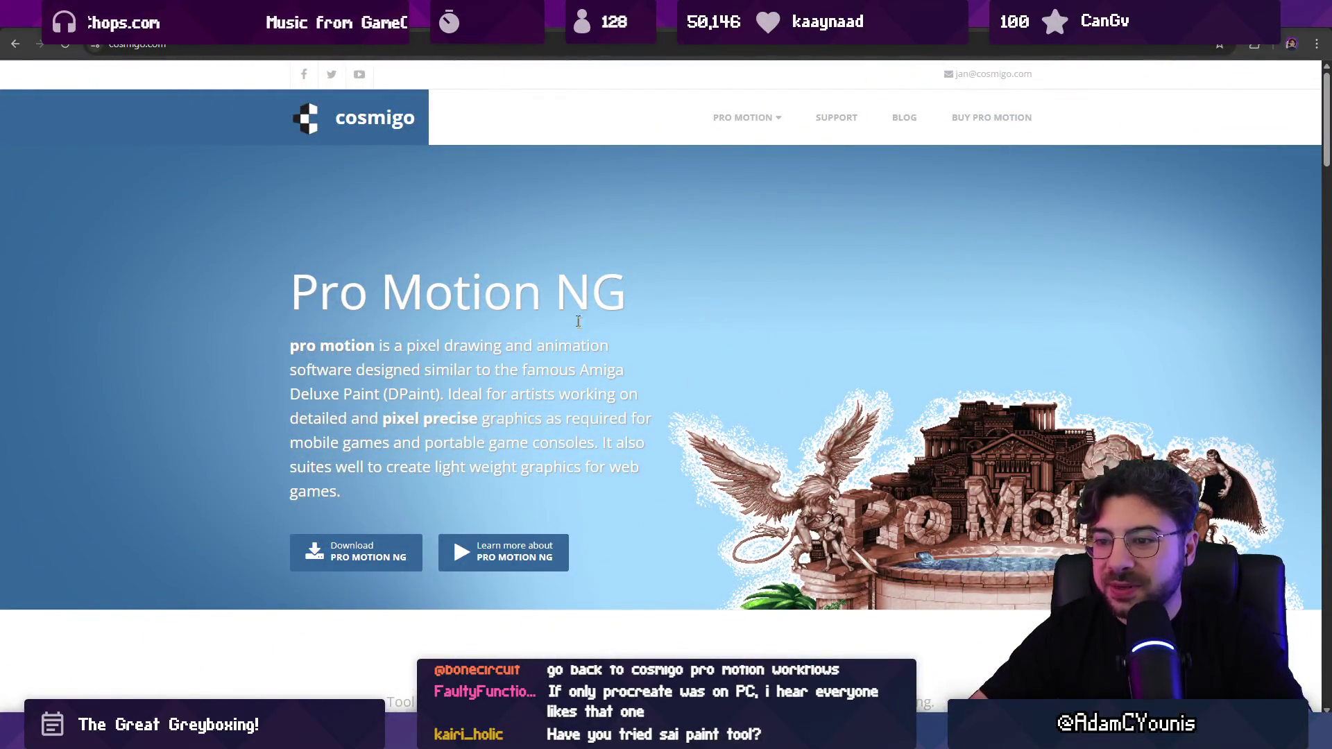
pyautogui.scroll(-5, 468, 190)
pyautogui.scroll(-4, 577, 312)
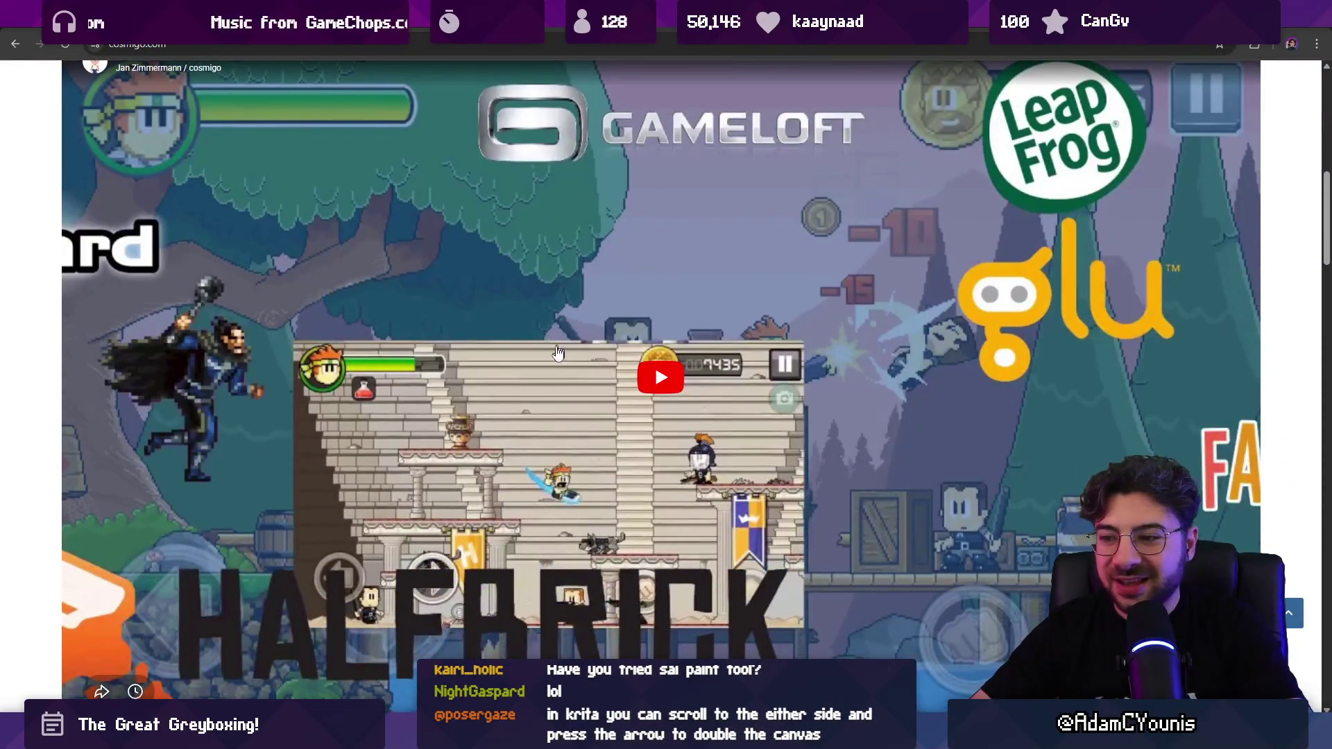
pyautogui.scroll(-6, 558, 353)
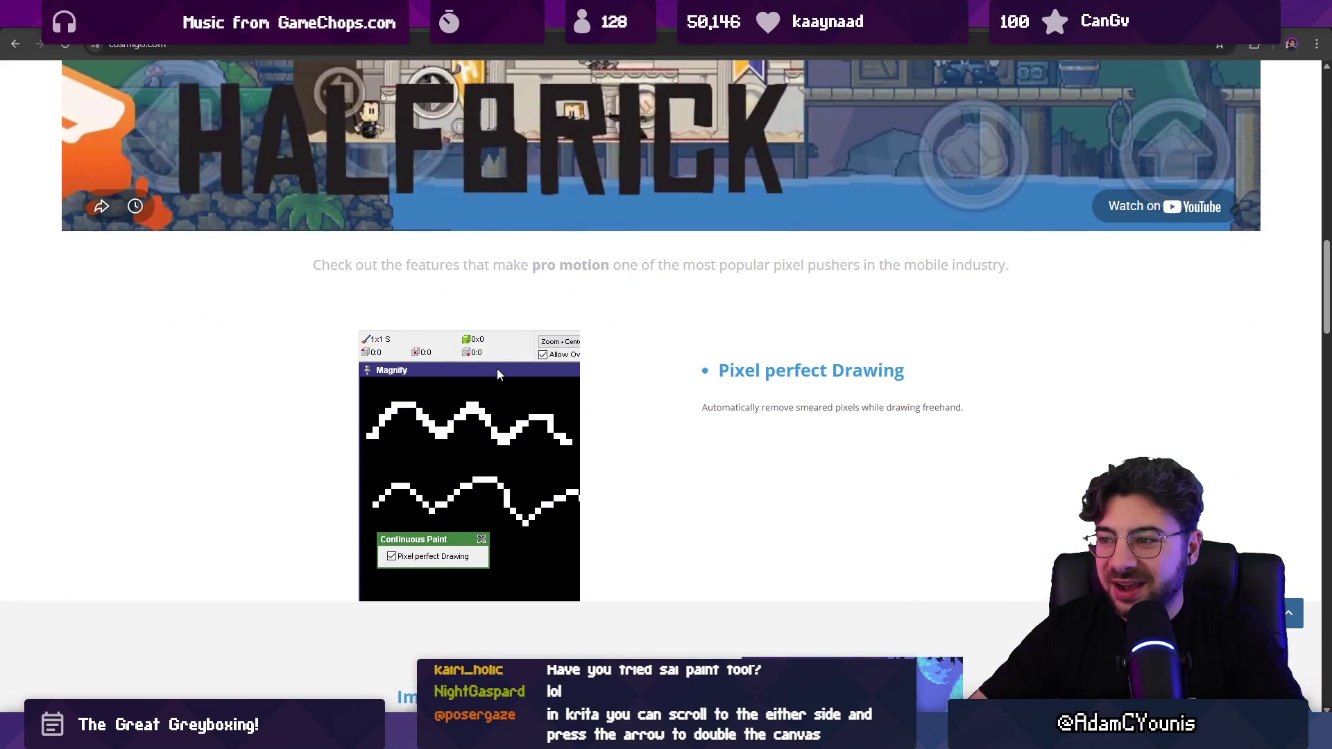
pyautogui.scroll(-1, 497, 369)
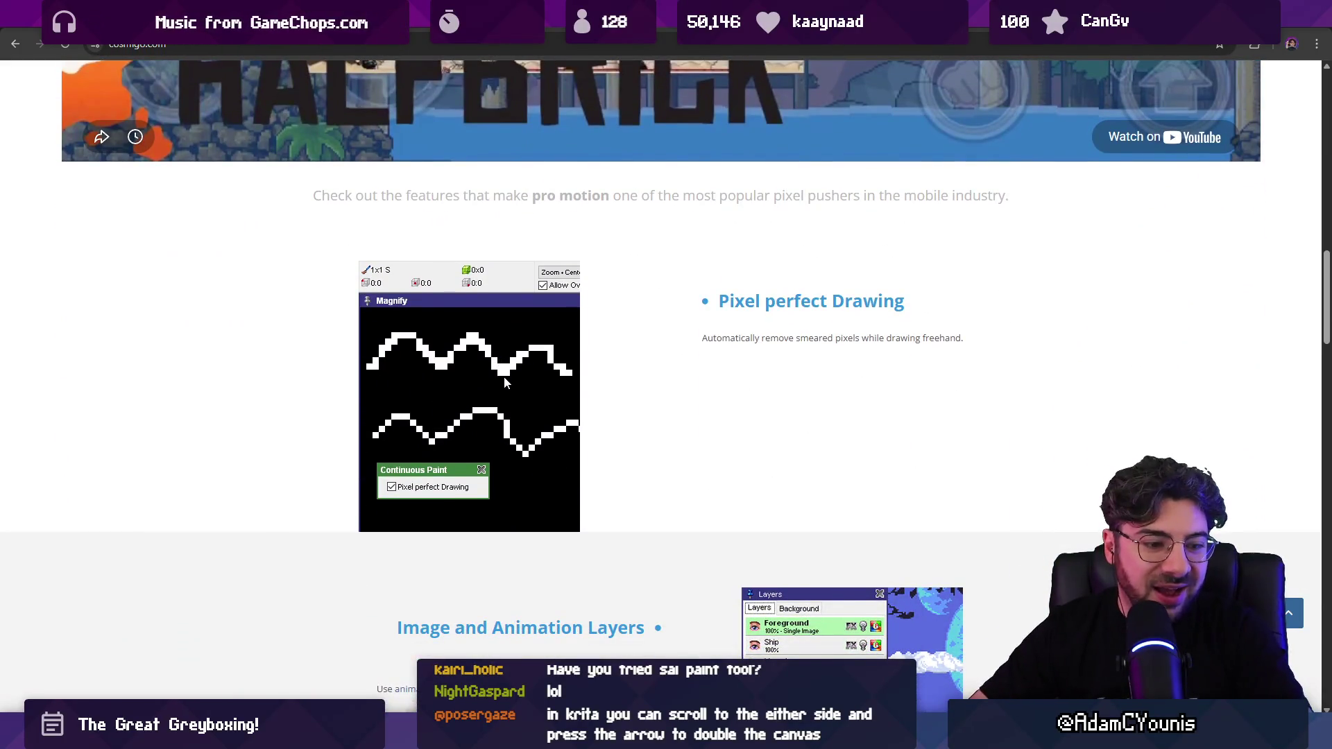
pyautogui.scroll(-4, 503, 382)
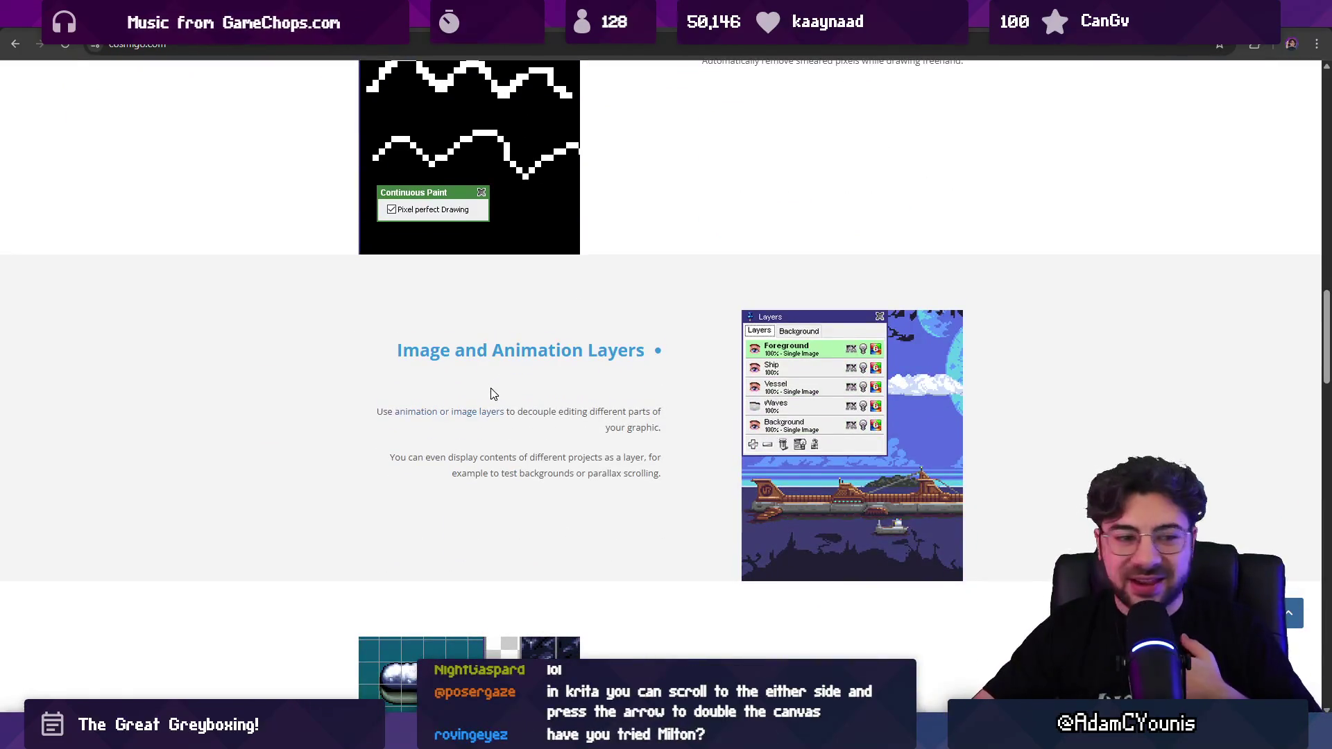
pyautogui.scroll(-5, 474, 392)
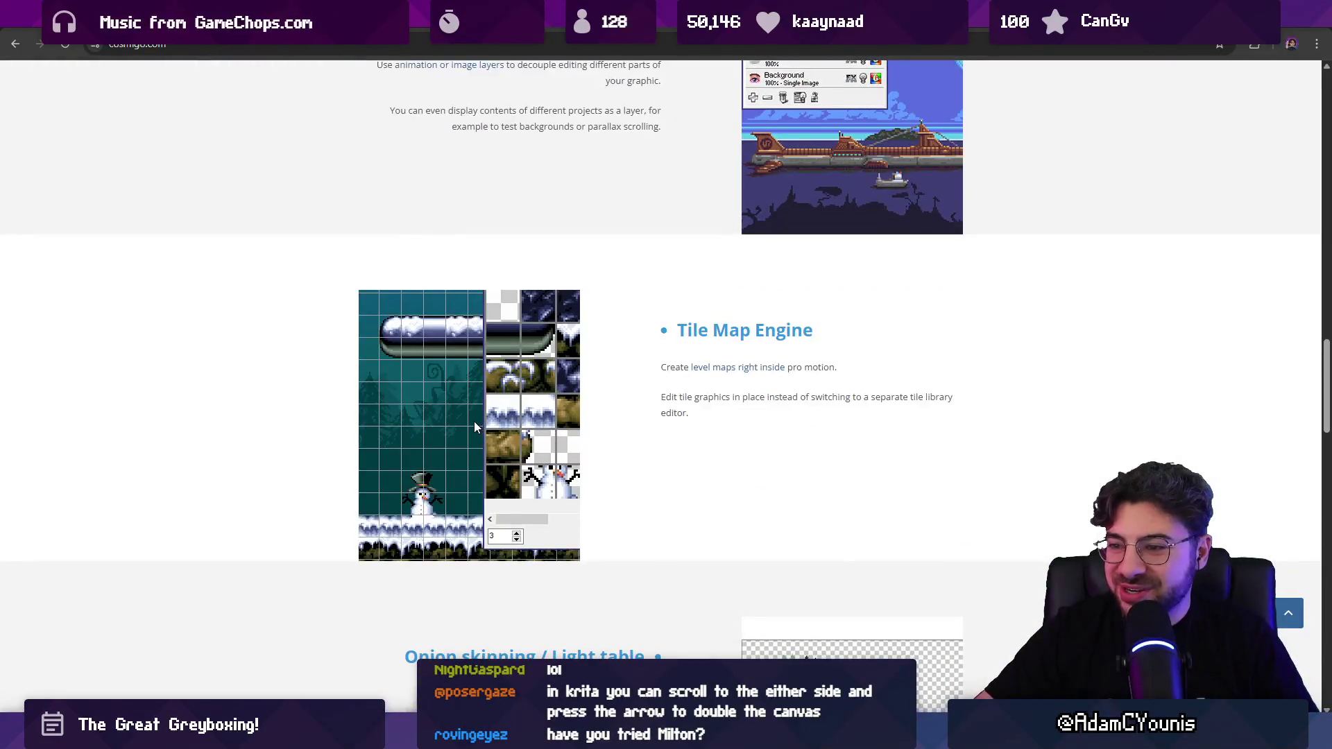
pyautogui.scroll(-3, 470, 421)
pyautogui.scroll(-1, 468, 428)
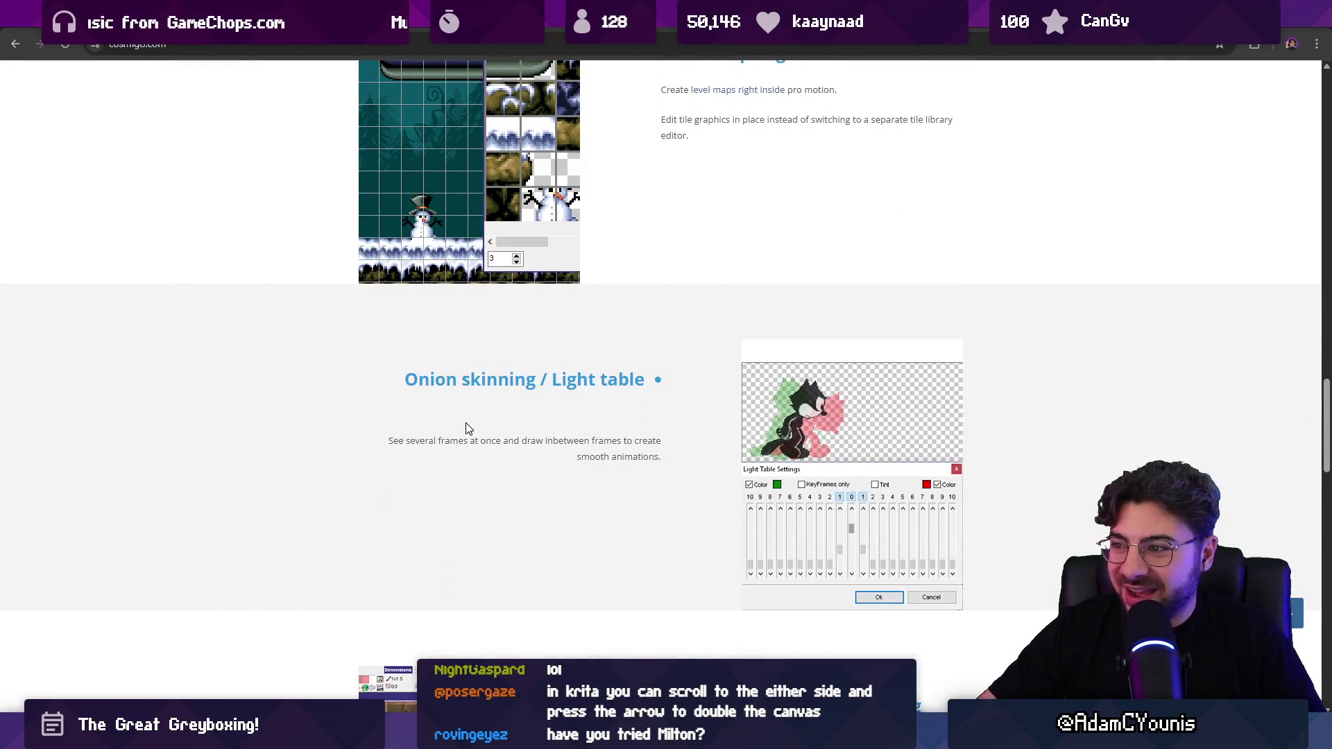
pyautogui.scroll(-2, 466, 429)
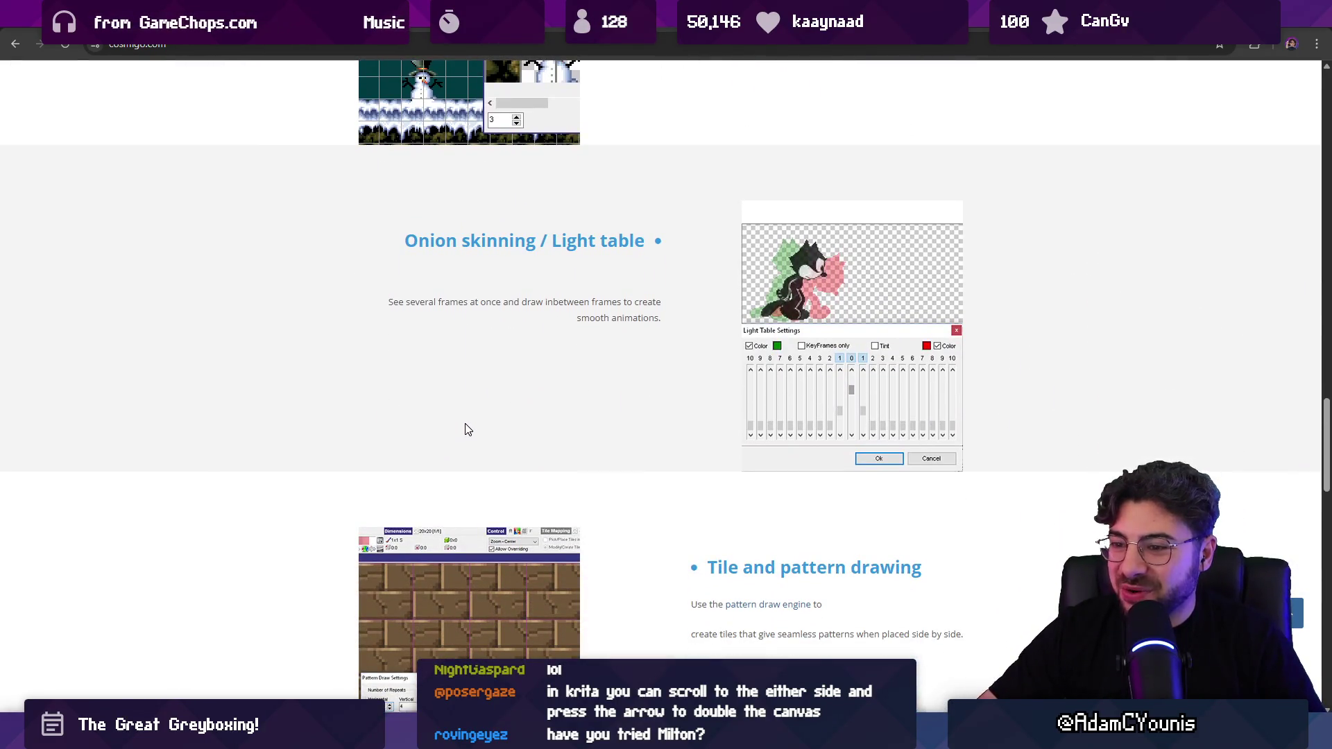
pyautogui.scroll(-7, 466, 431)
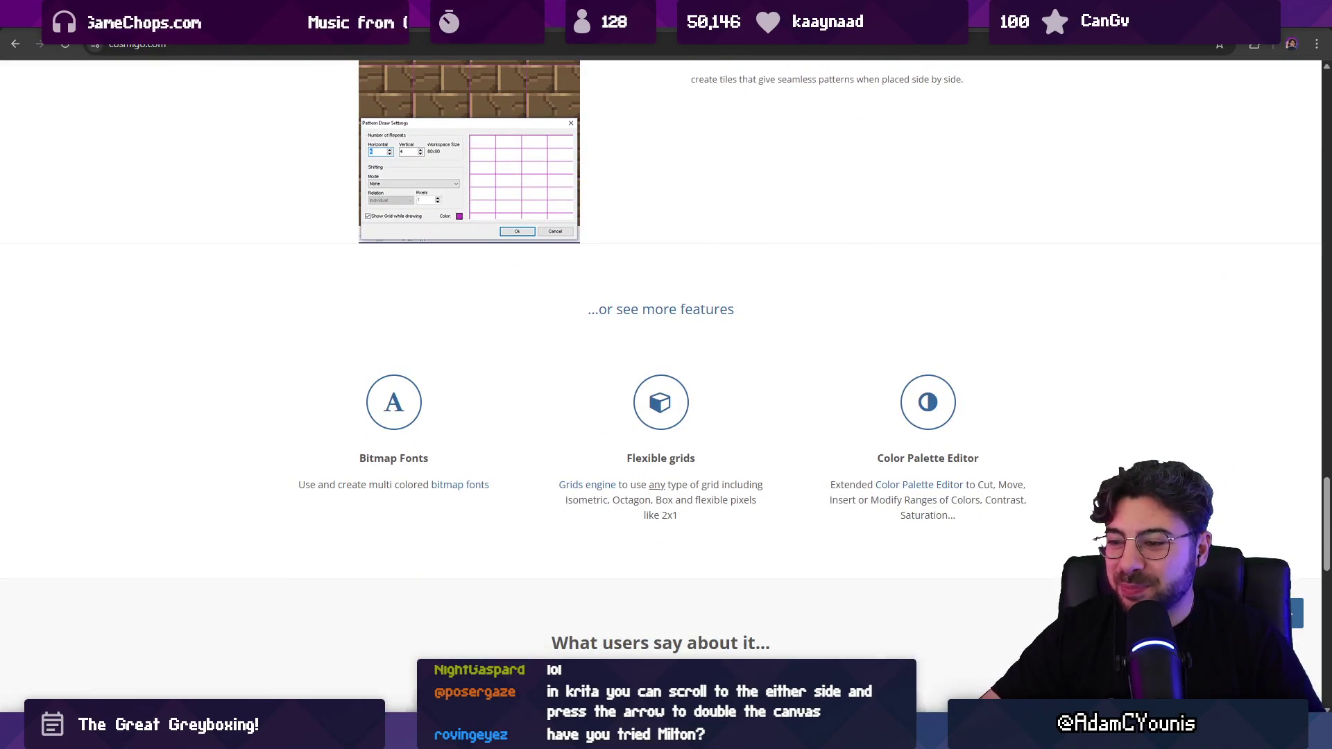
pyautogui.moveTo(575, 736)
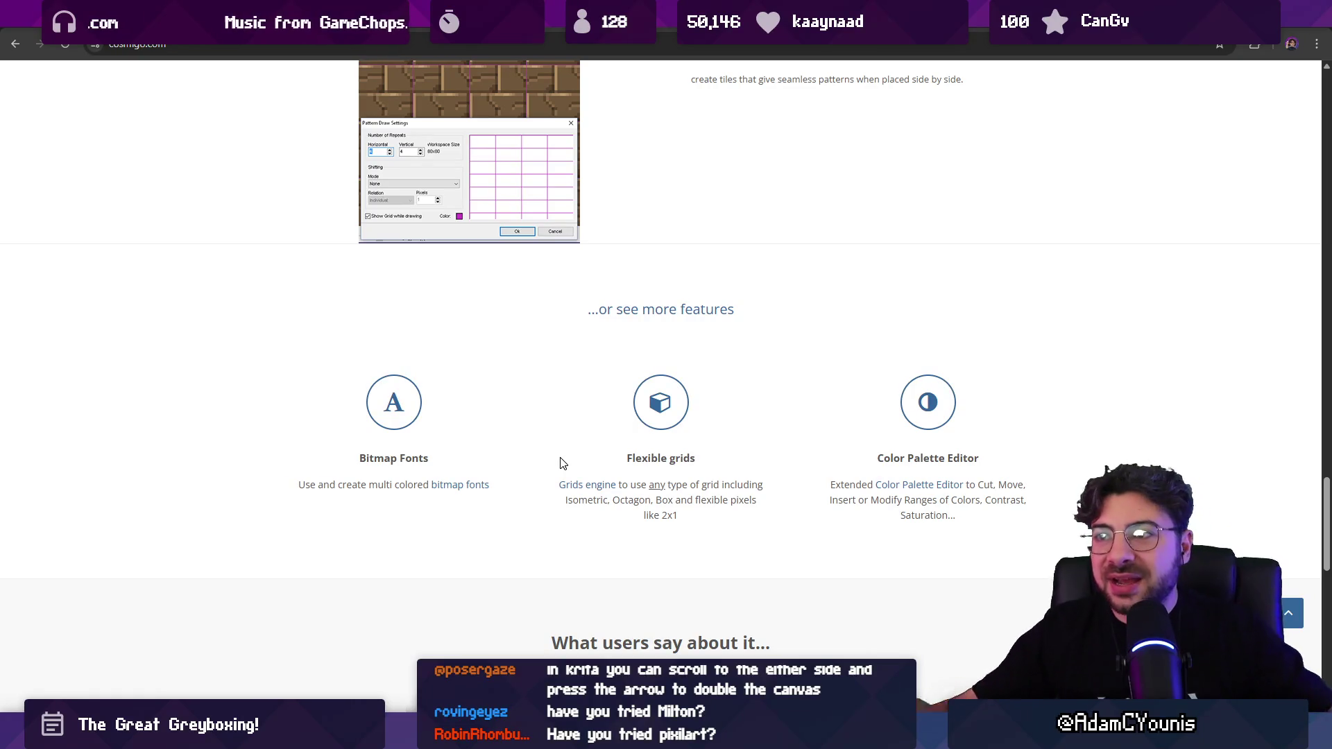
# Step: Search 'pixilart' in a new tab and open the pixilart.com result
pyautogui.hotkey('ctrl', 't')
pyautogui.write('pi')
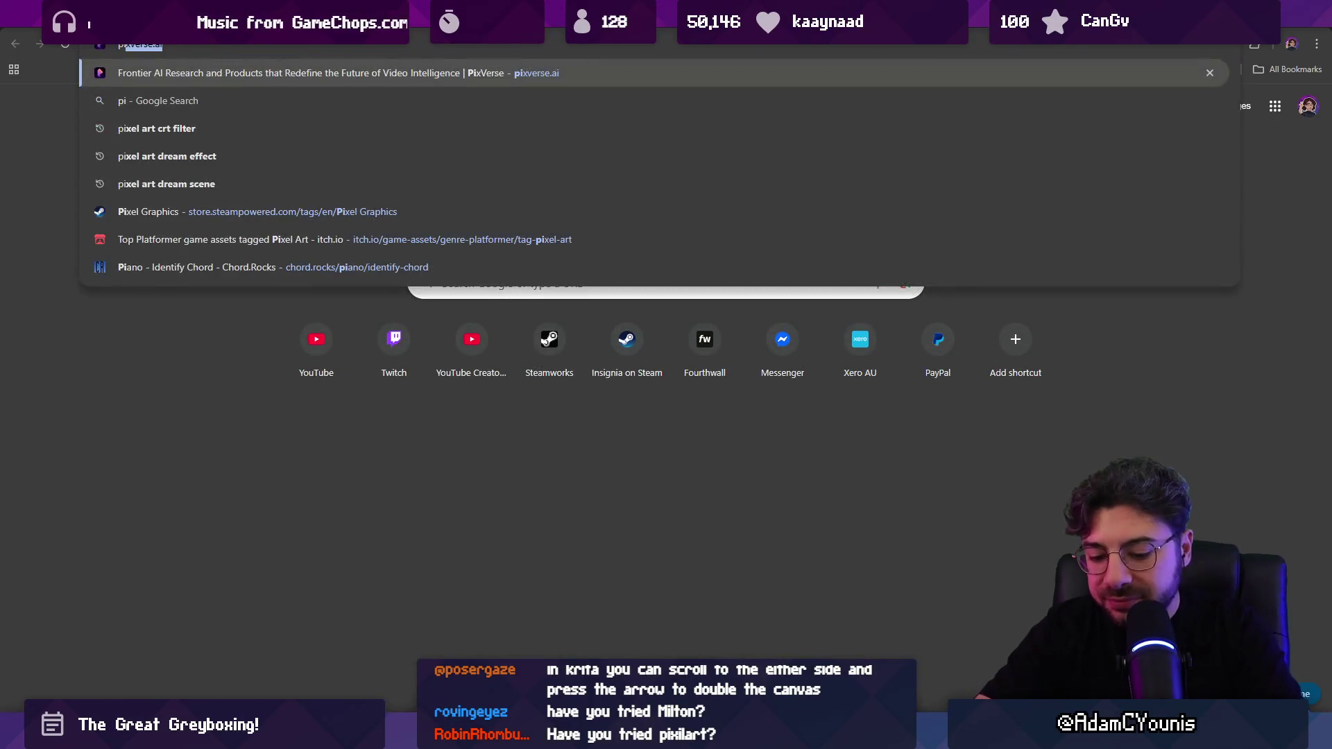
pyautogui.write('xilart')
pyautogui.press('Return')
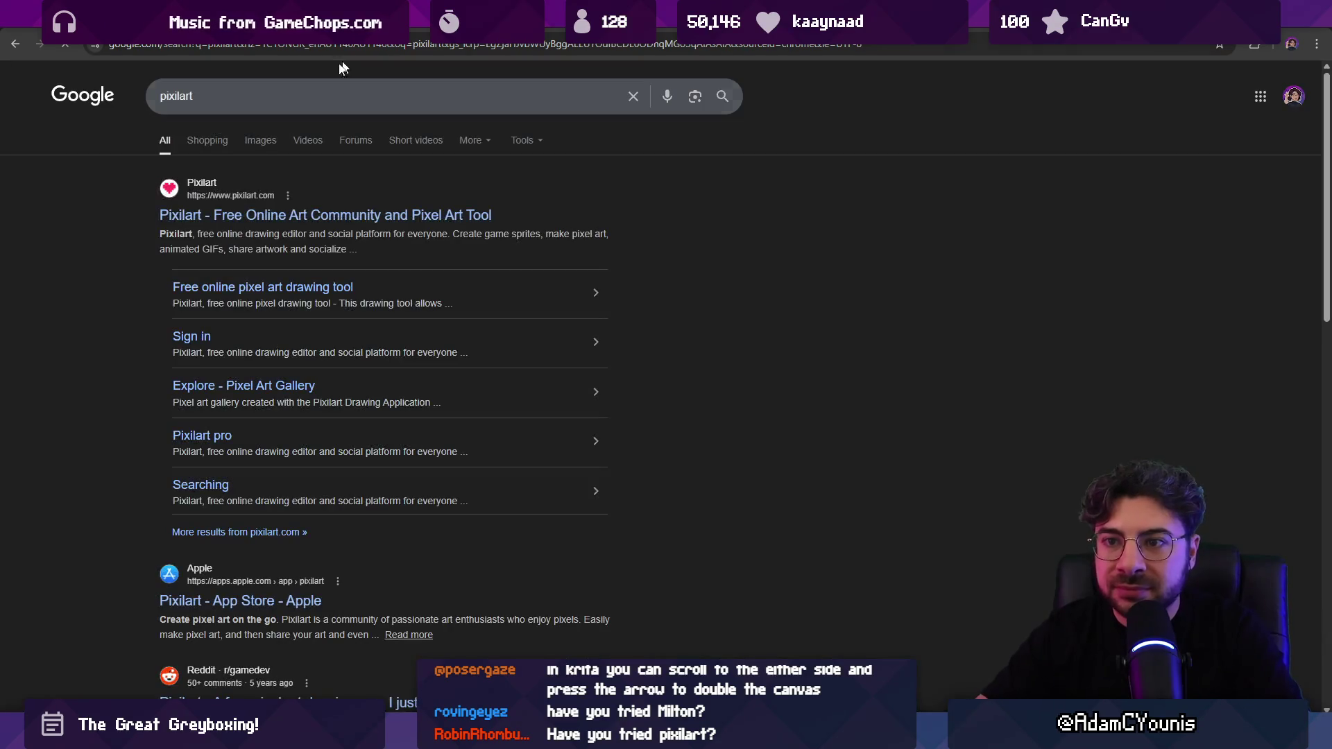
pyautogui.click(228, 217)
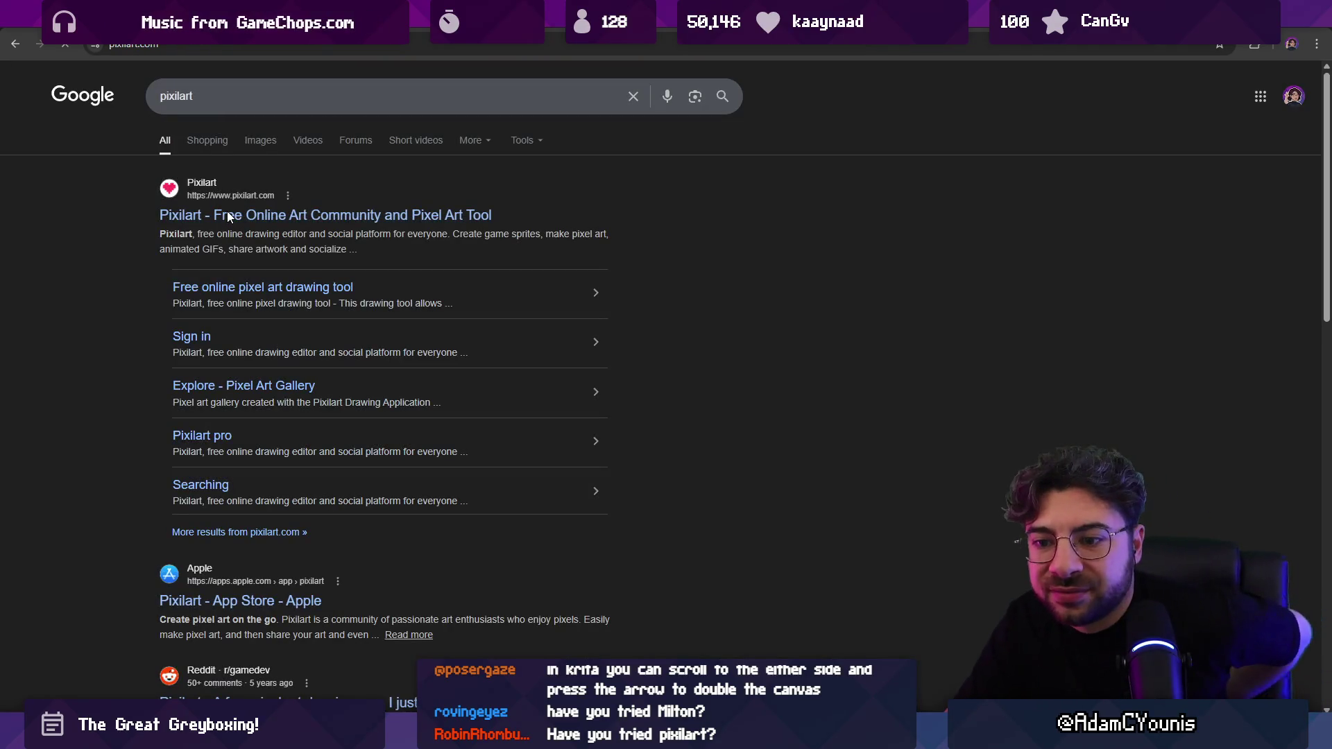
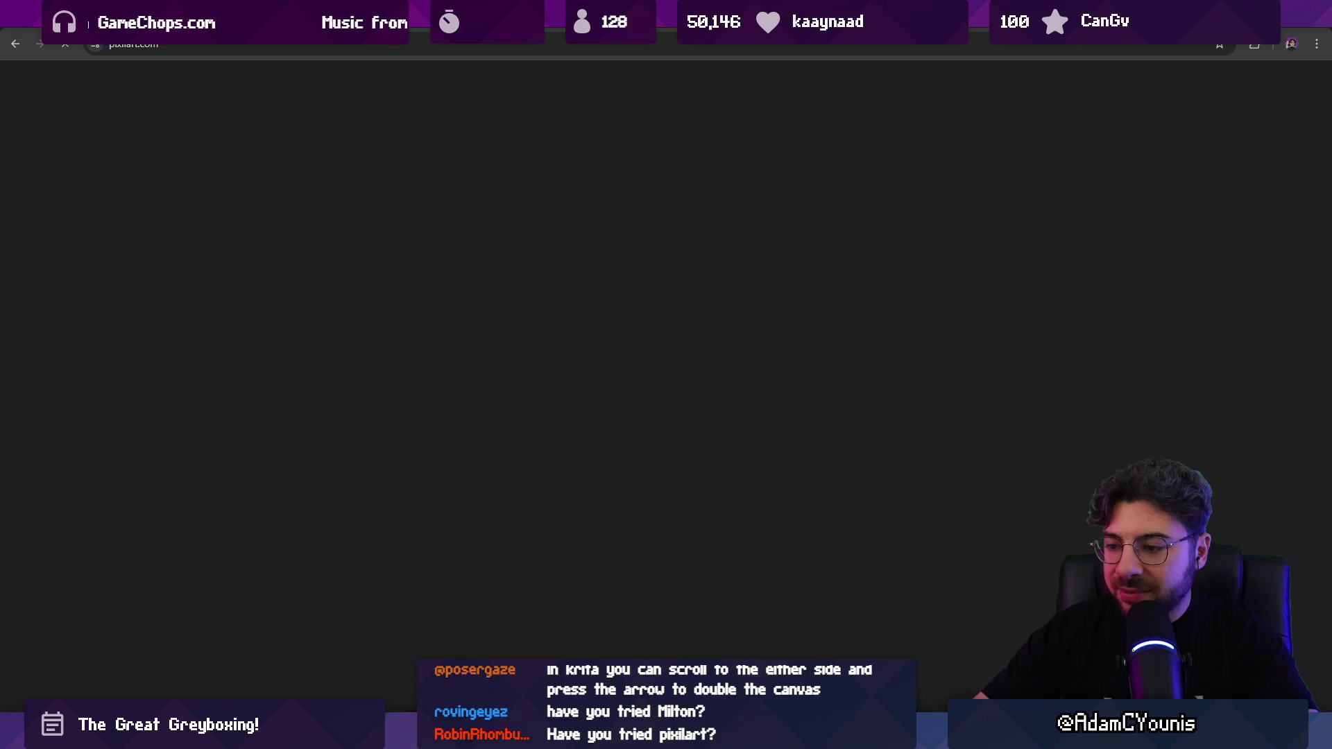
# Step: Launch Krita from Start search and create a blank 2480×3508 px, 300 ppi document
pyautogui.press('super')
pyautogui.write('krita')
pyautogui.press('Return')
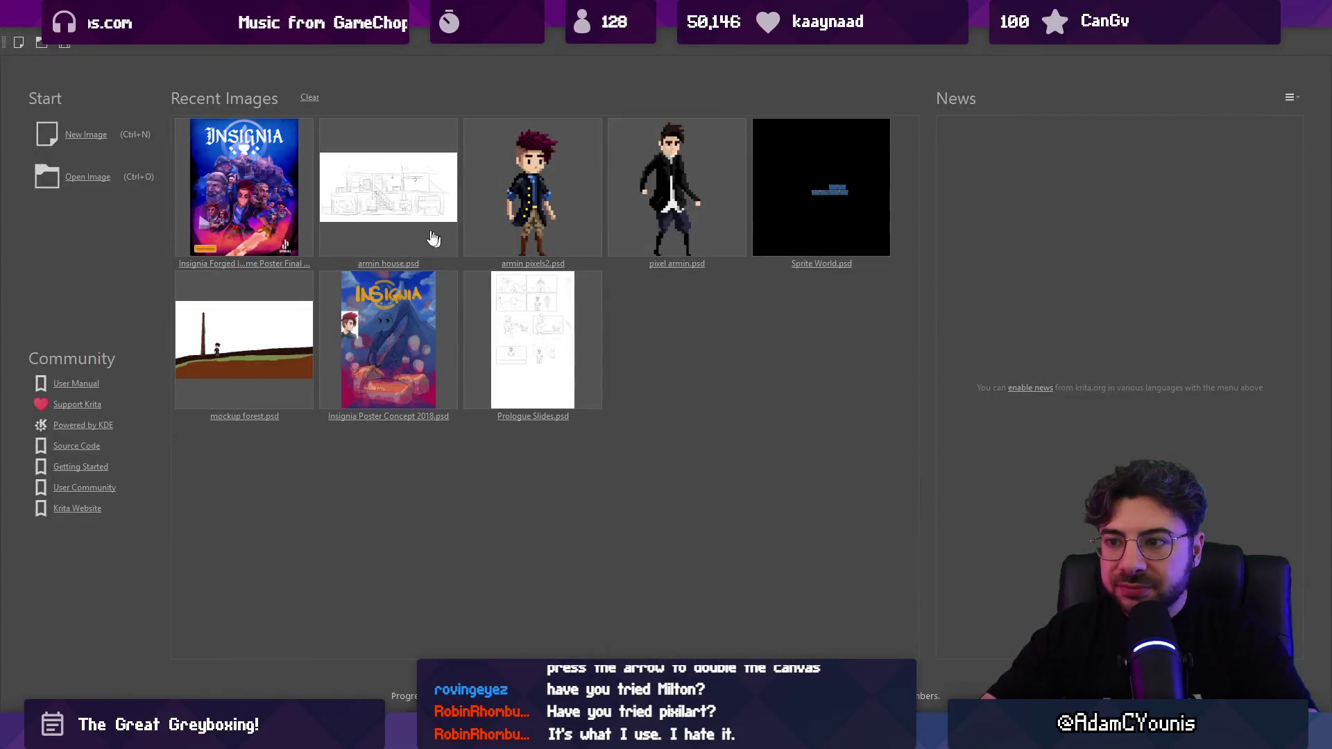
pyautogui.click(78, 138)
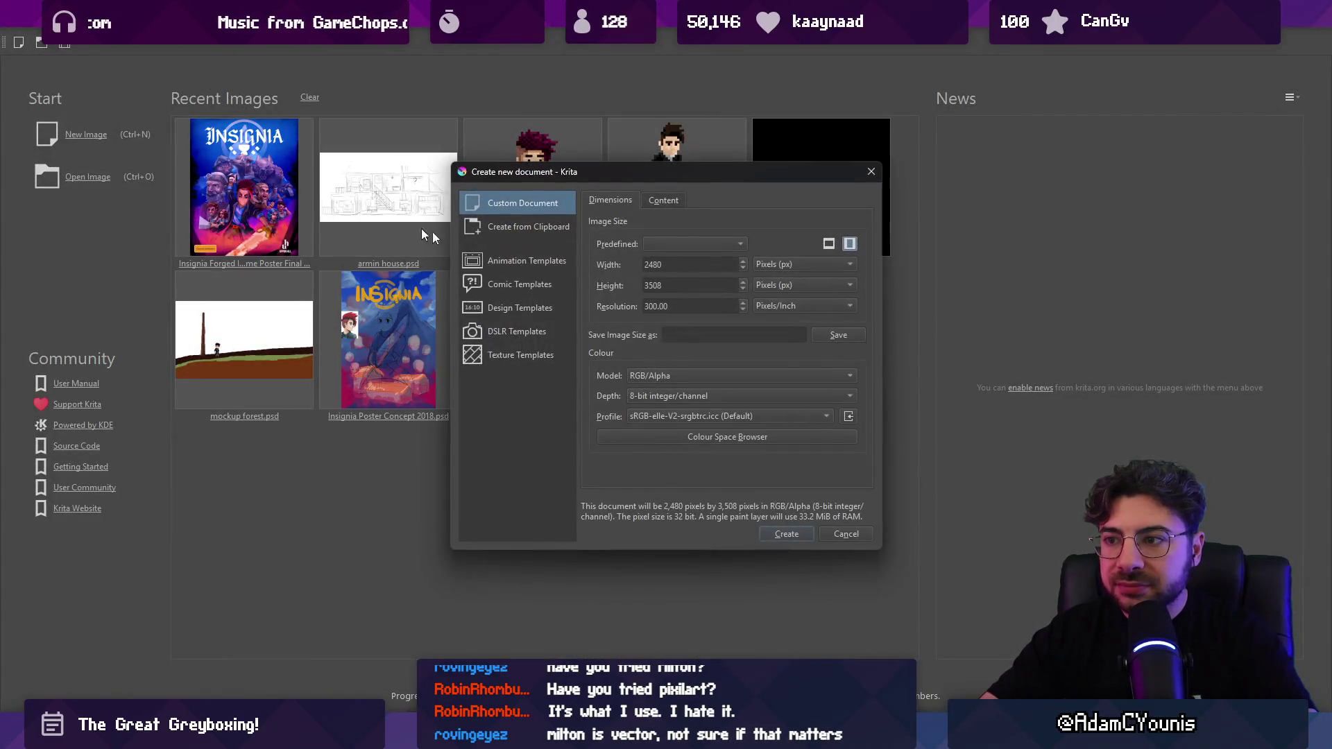
pyautogui.click(790, 531)
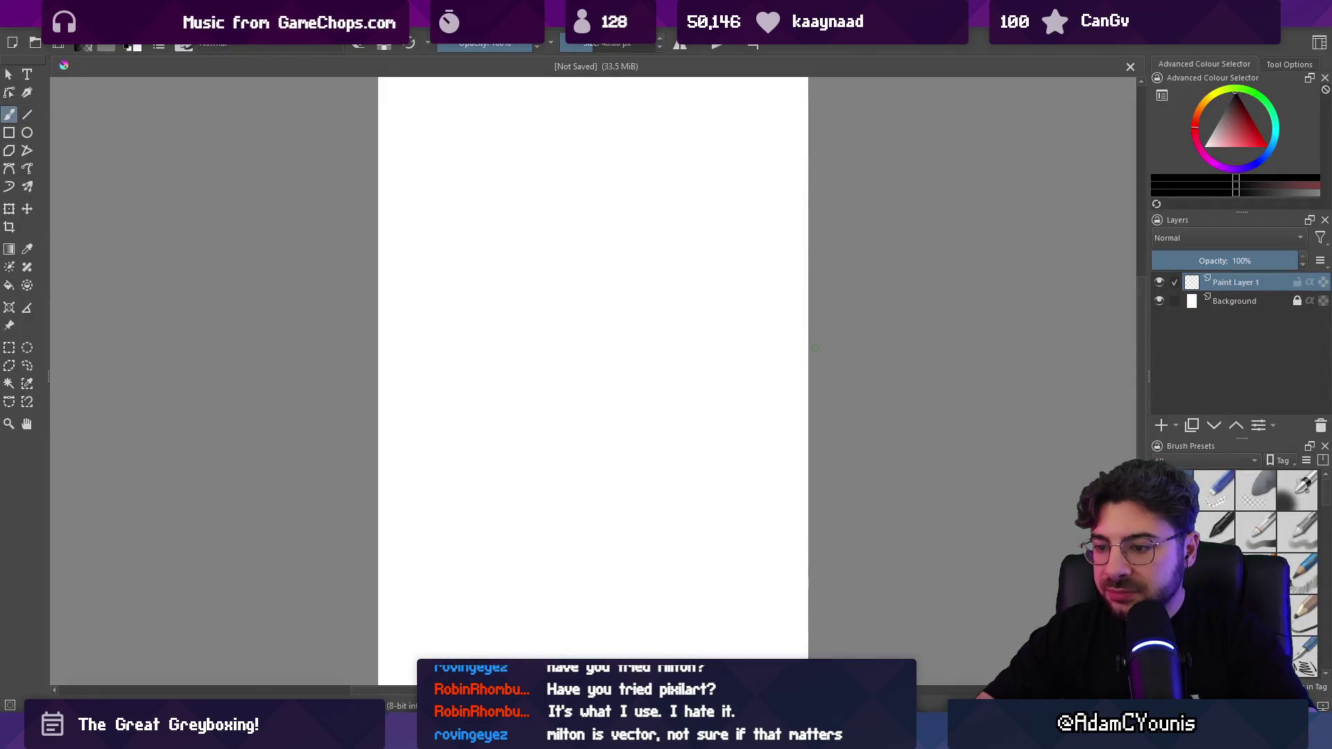
# Step: Zoom the view, dismiss the quick brush palette, and place a small black dot on the canvas
pyautogui.scroll(-5, 798, 416)
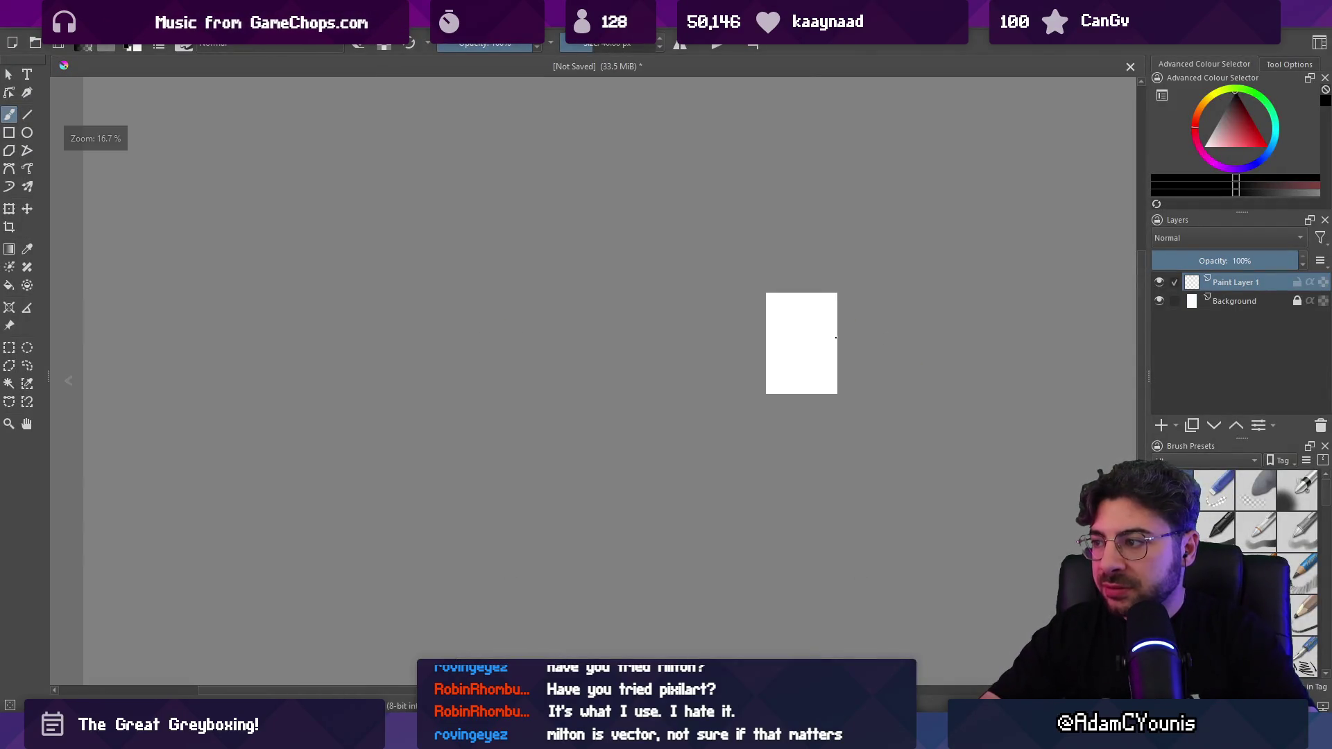
pyautogui.scroll(3, 812, 478)
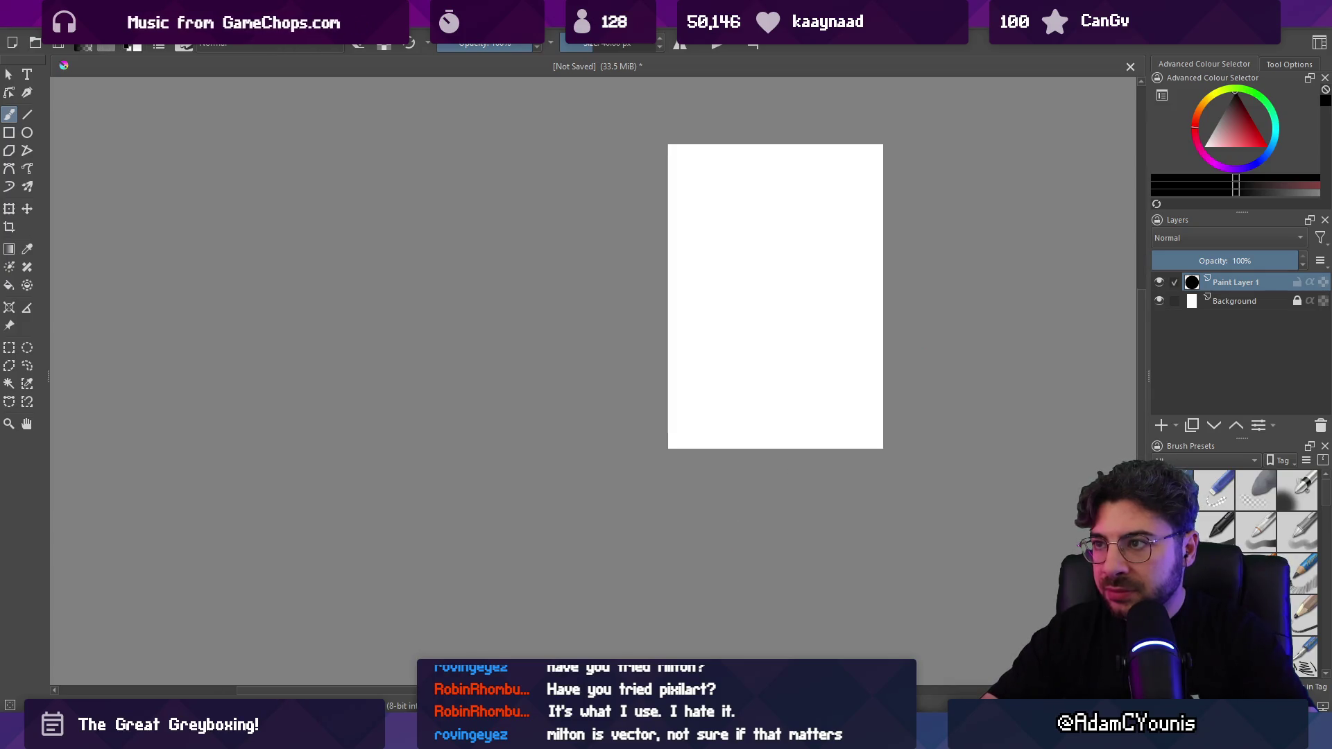
pyautogui.scroll(5, 781, 377)
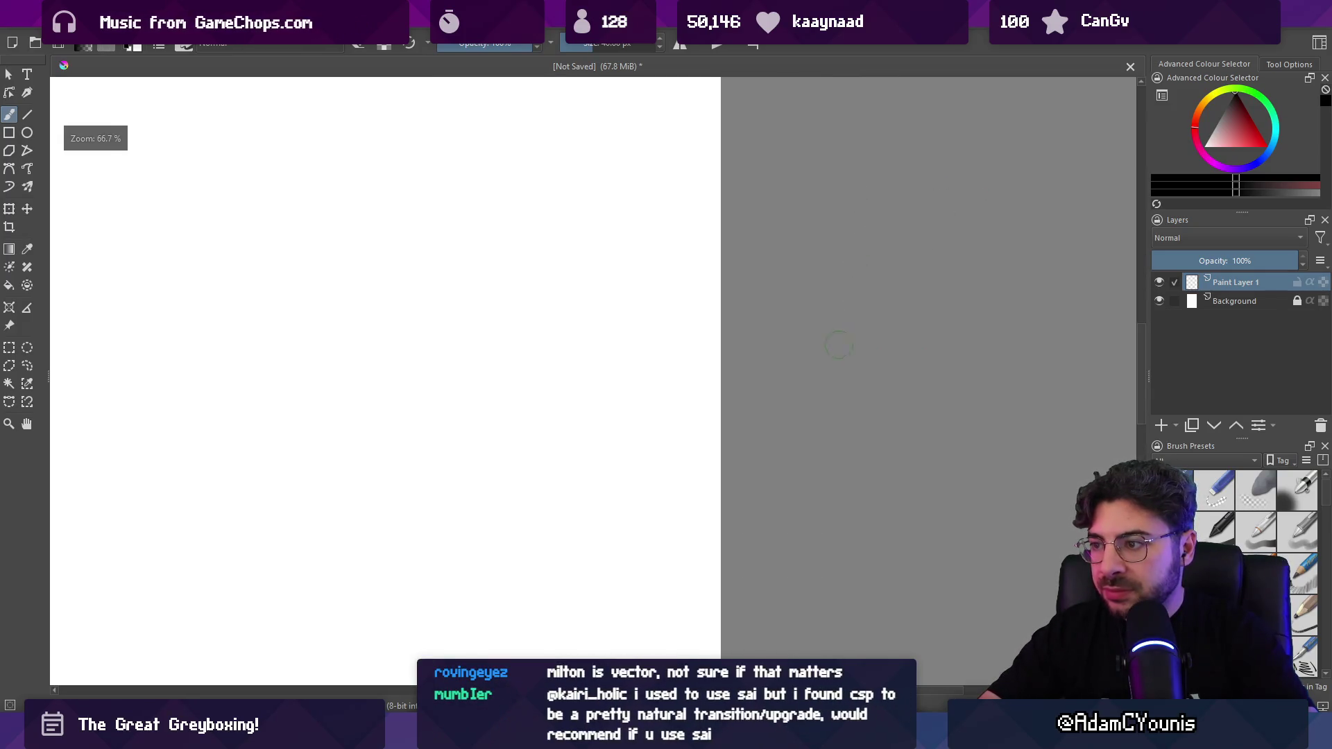
pyautogui.rightClick(782, 377)
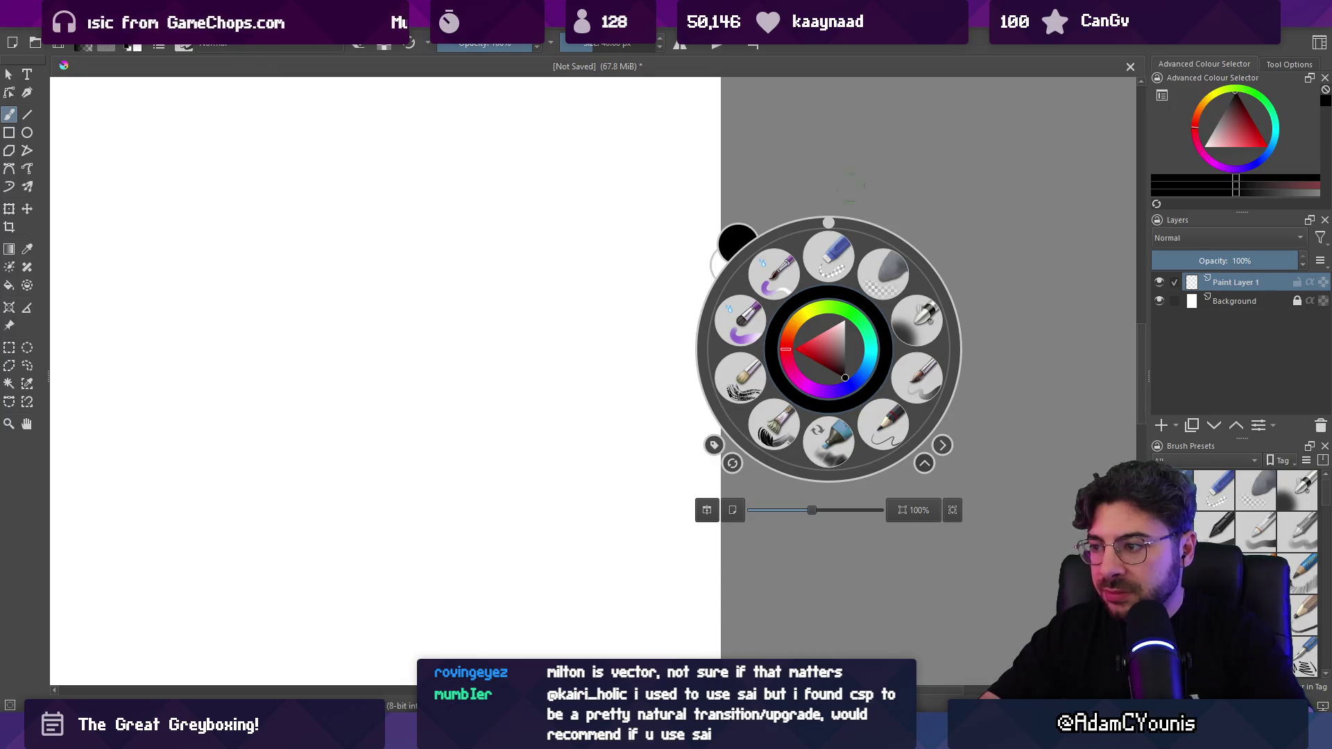
pyautogui.click(768, 297)
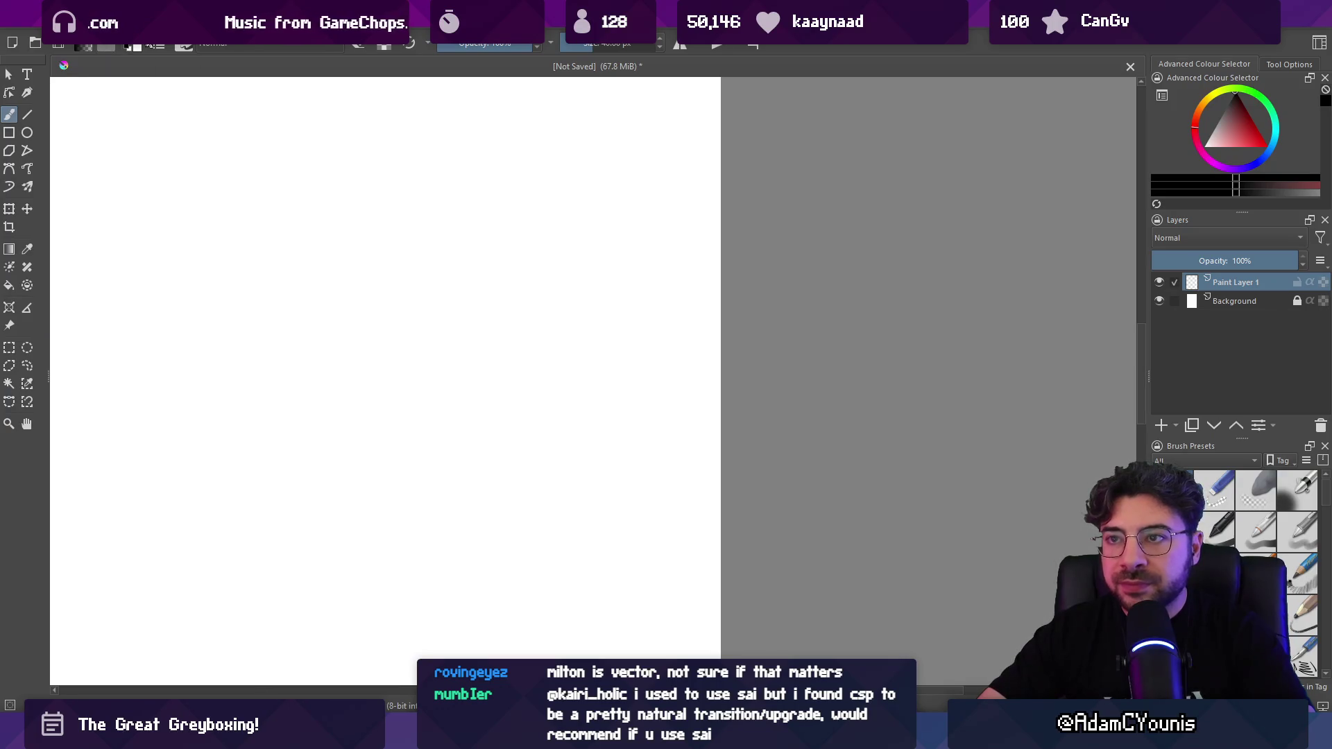
pyautogui.keyDown('ctrl'); pyautogui.click(803, 358); pyautogui.keyUp('ctrl')
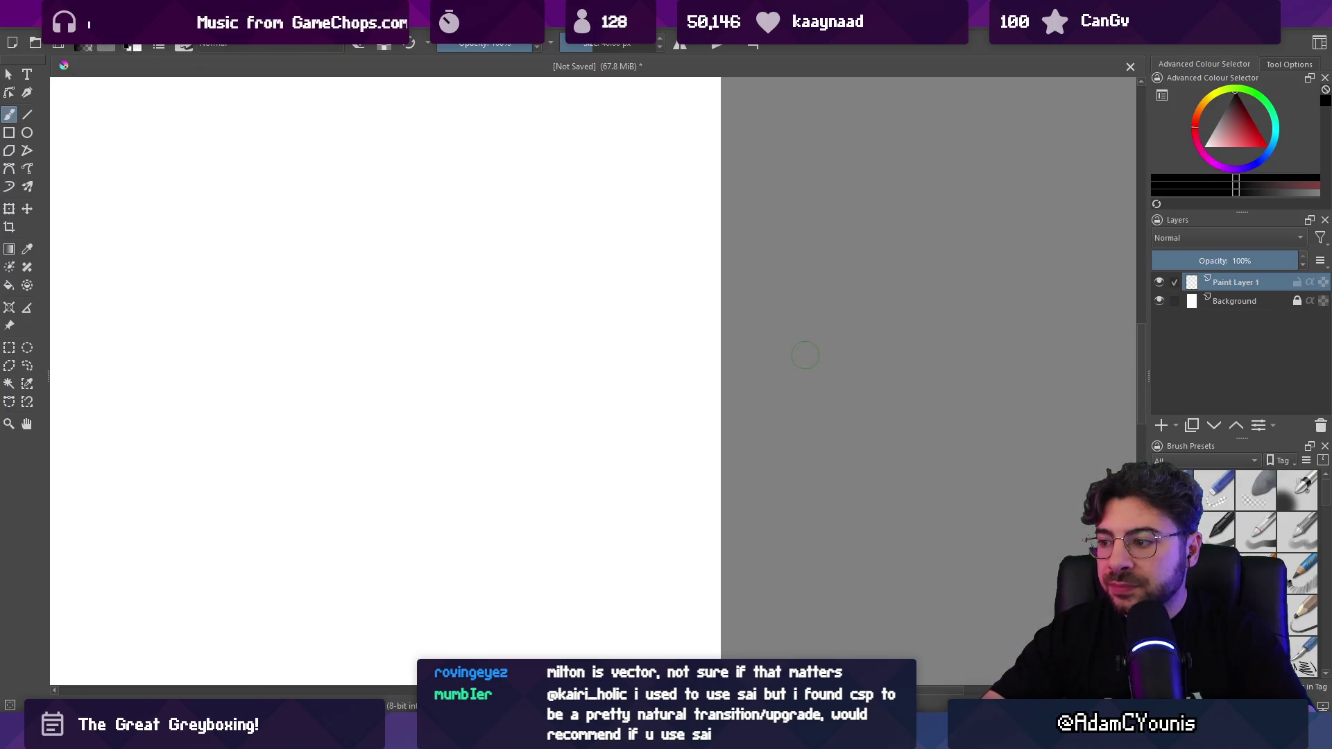
# Step: Zoom out and pan to the empty area past the page edge
pyautogui.scroll(4, 807, 353)
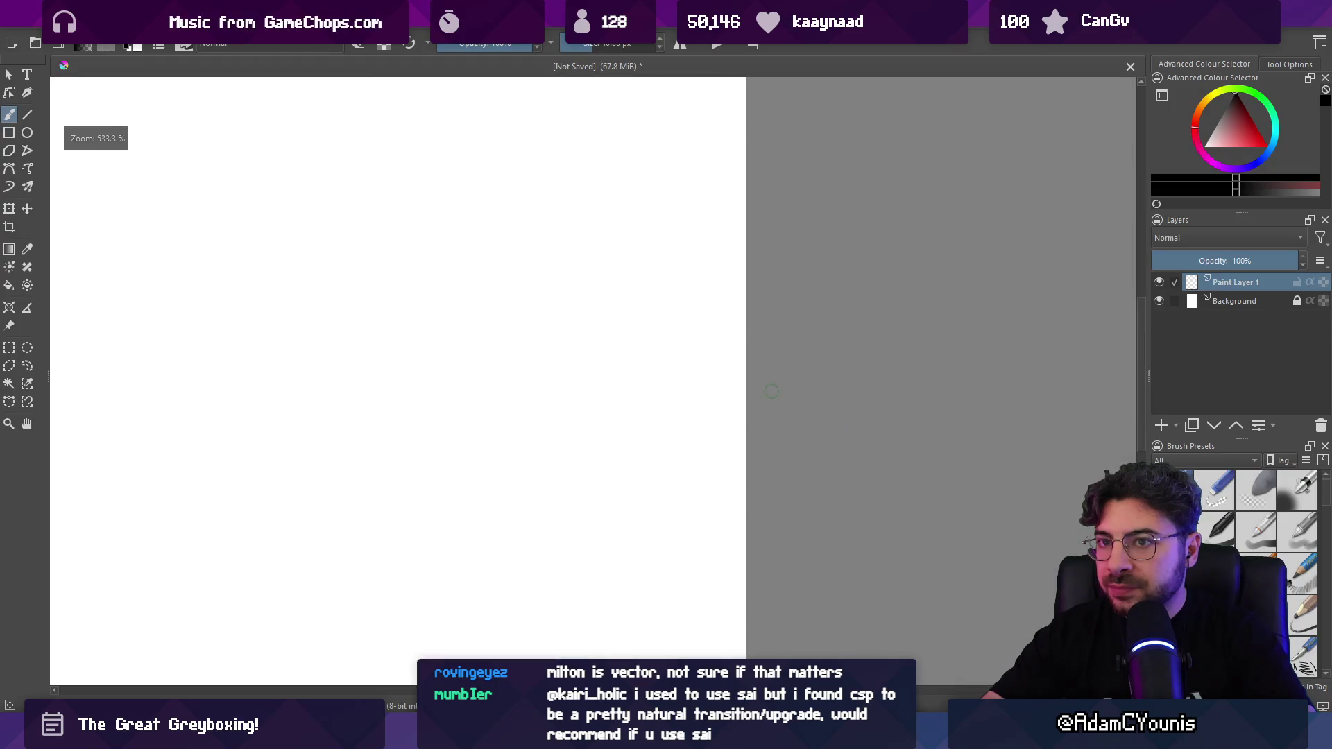
pyautogui.scroll(-3, 316, 340)
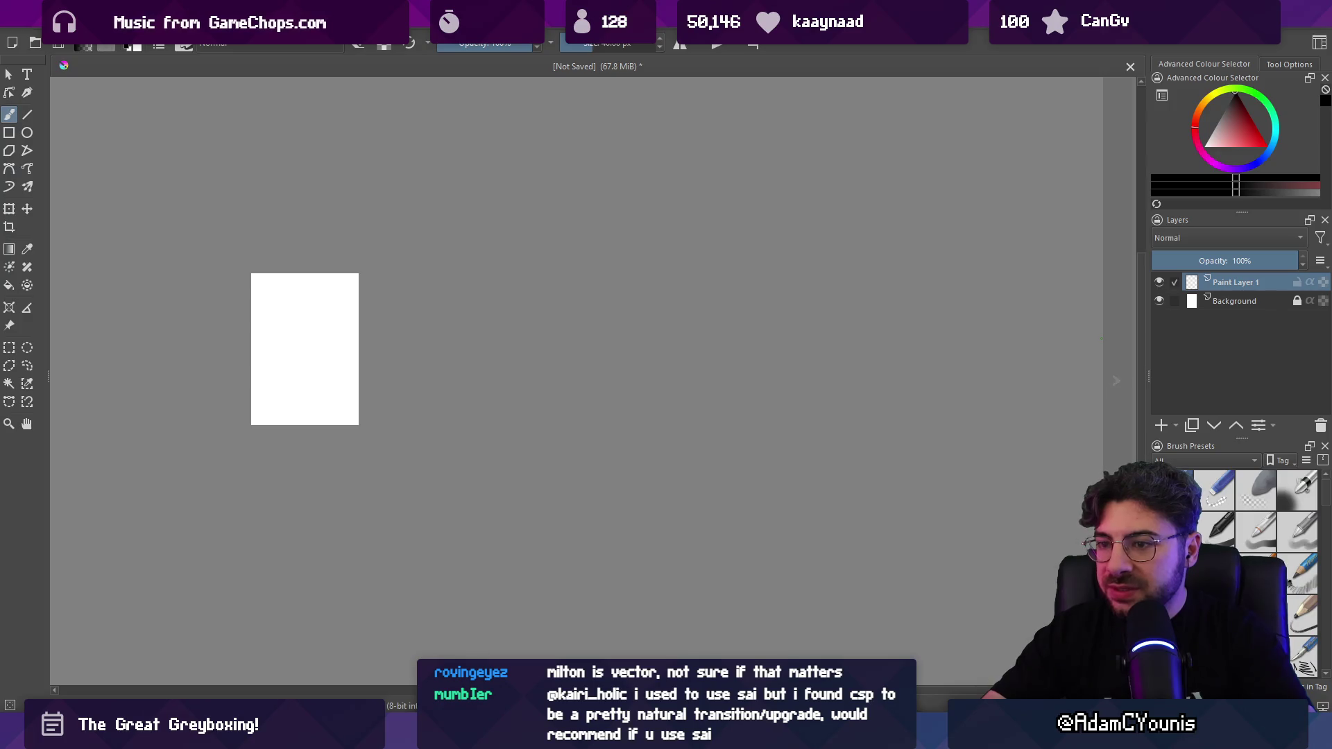
pyautogui.scroll(-2, 384, 346)
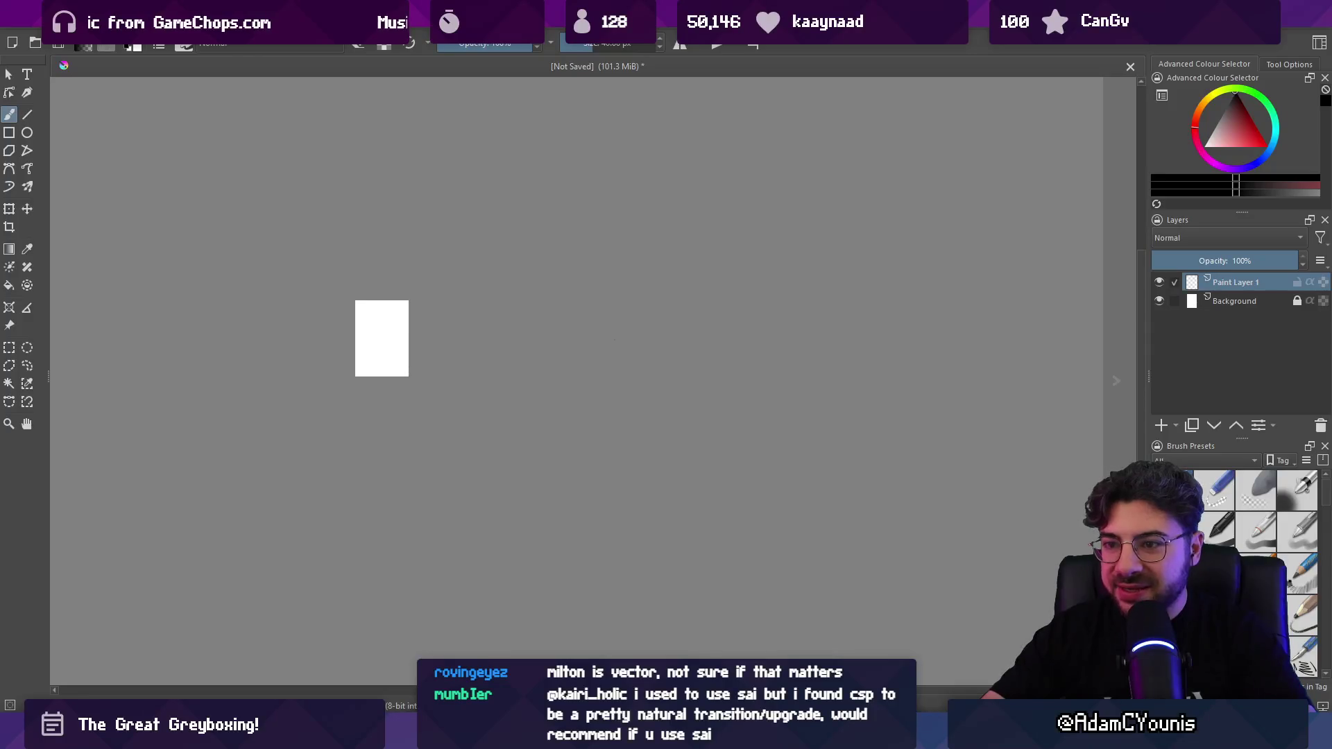
pyautogui.scroll(-1, 64, 349)
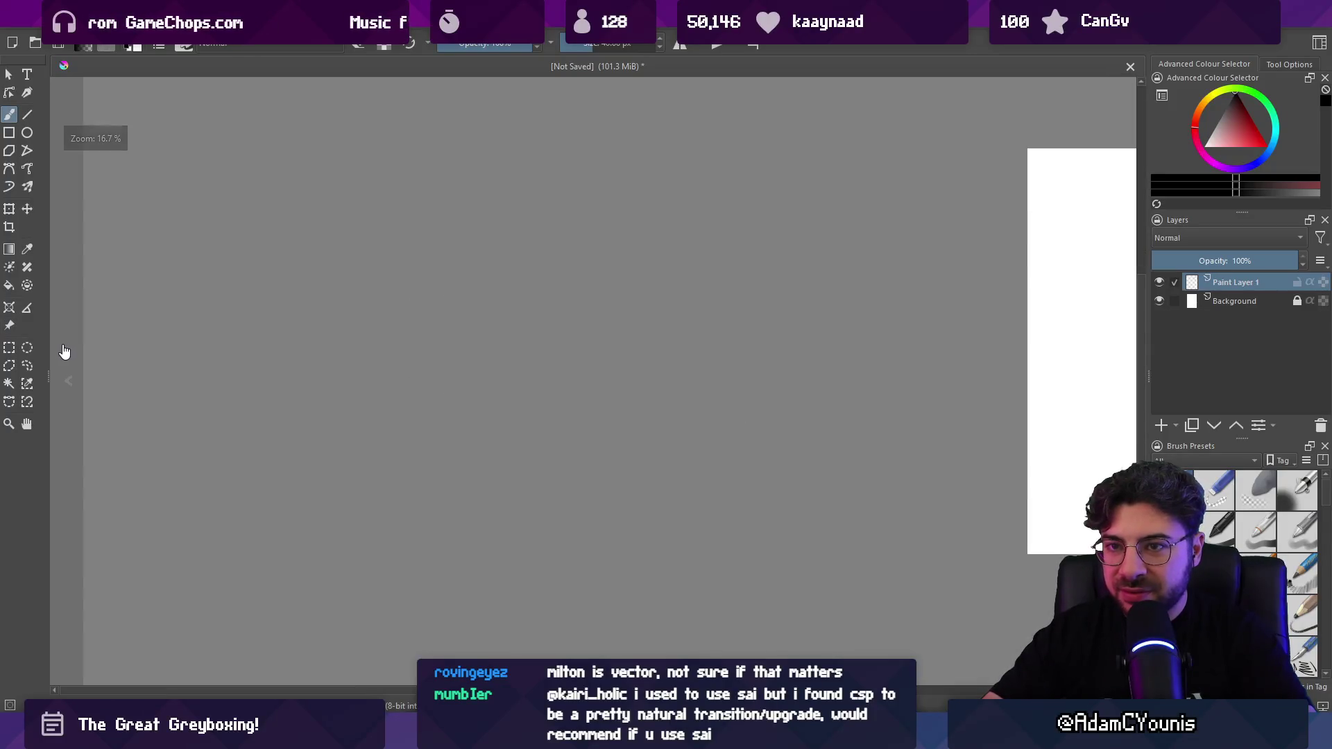
pyautogui.scroll(-4, 135, 353)
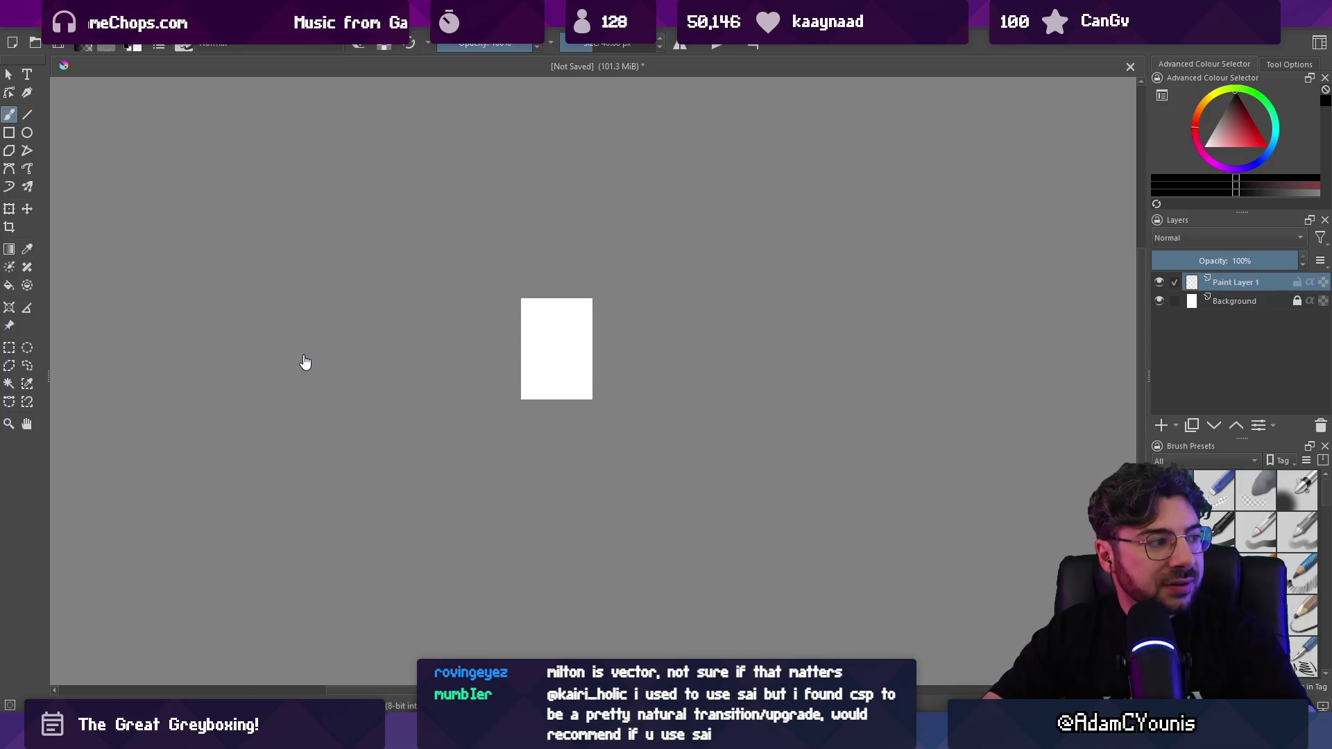
pyautogui.scroll(1, 832, 362)
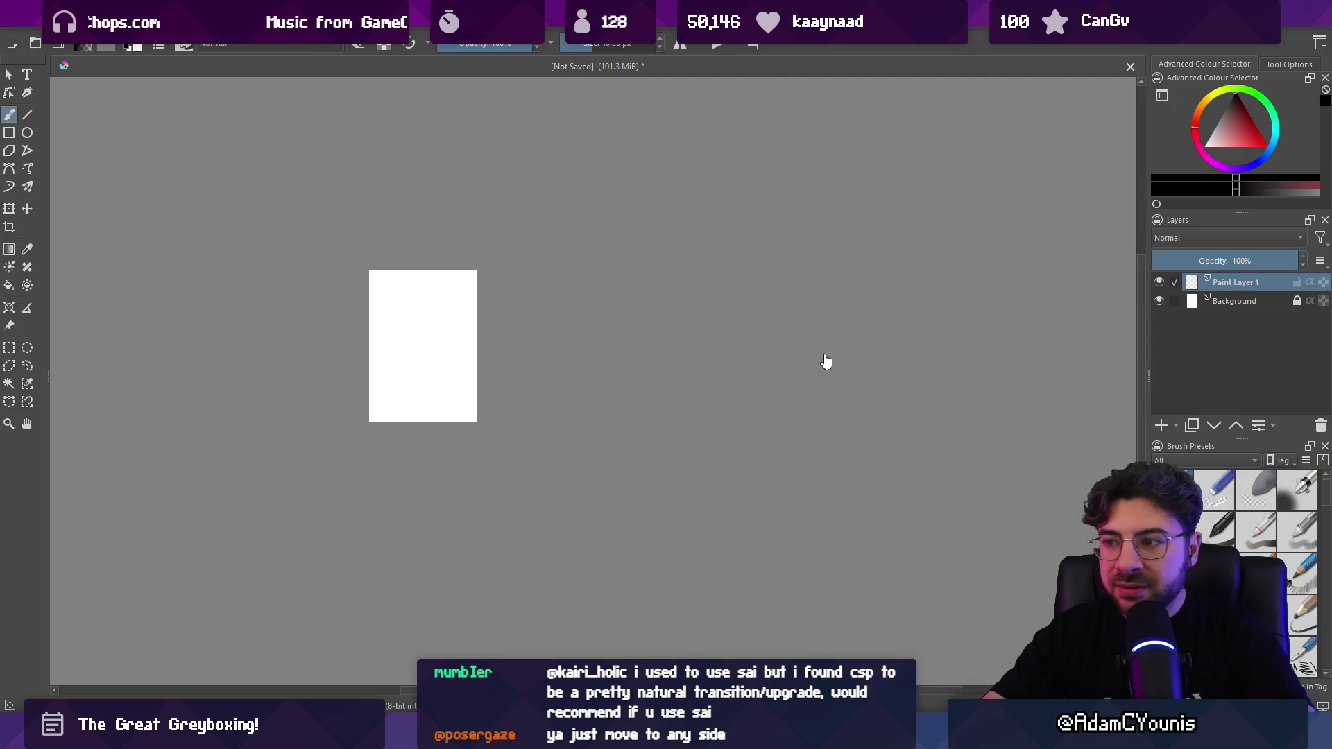
pyautogui.scroll(-1, 823, 365)
pyautogui.moveTo(821, 363)
pyautogui.mouseDown()
pyautogui.moveTo(767, 348)
pyautogui.moveTo(473, 338)
pyautogui.moveTo(831, 345)
pyautogui.mouseUp()
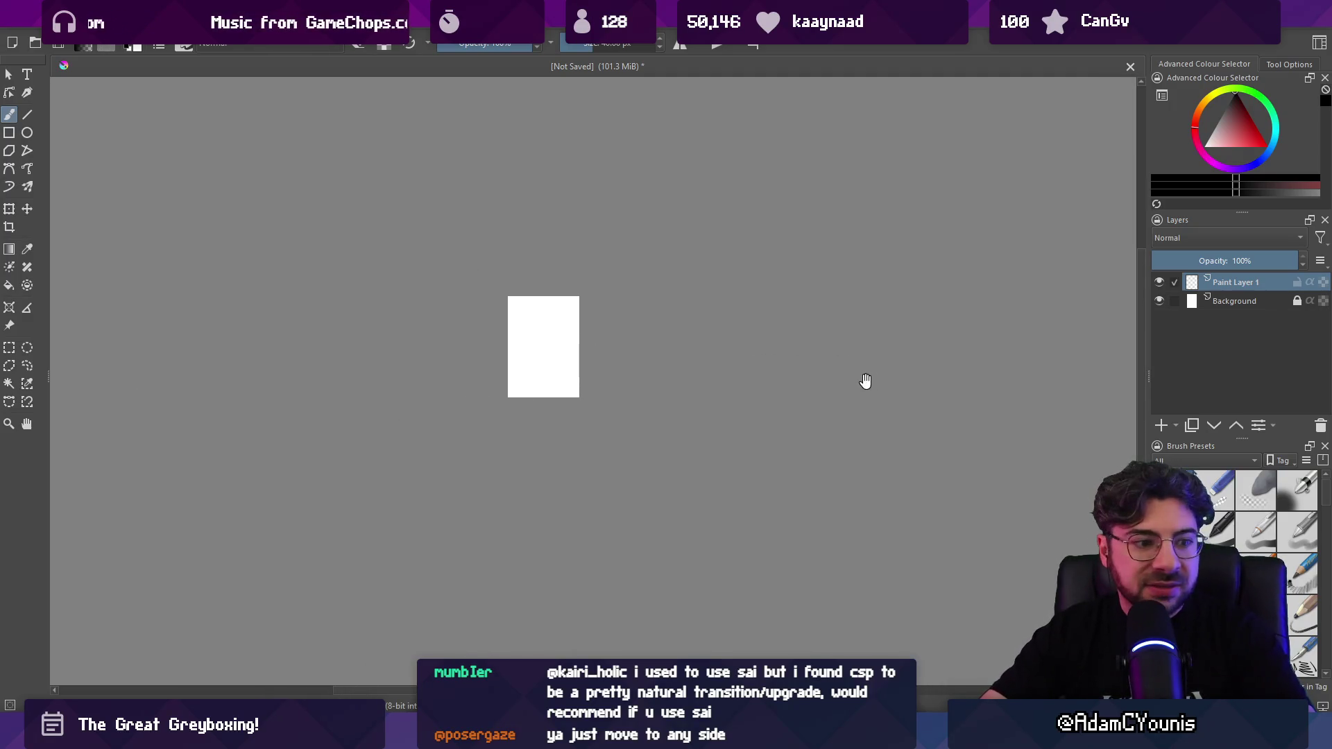
pyautogui.moveTo(889, 383)
pyautogui.mouseDown()
pyautogui.moveTo(705, 381)
pyautogui.moveTo(949, 386)
pyautogui.mouseUp()
pyautogui.scroll(6, 796, 394)
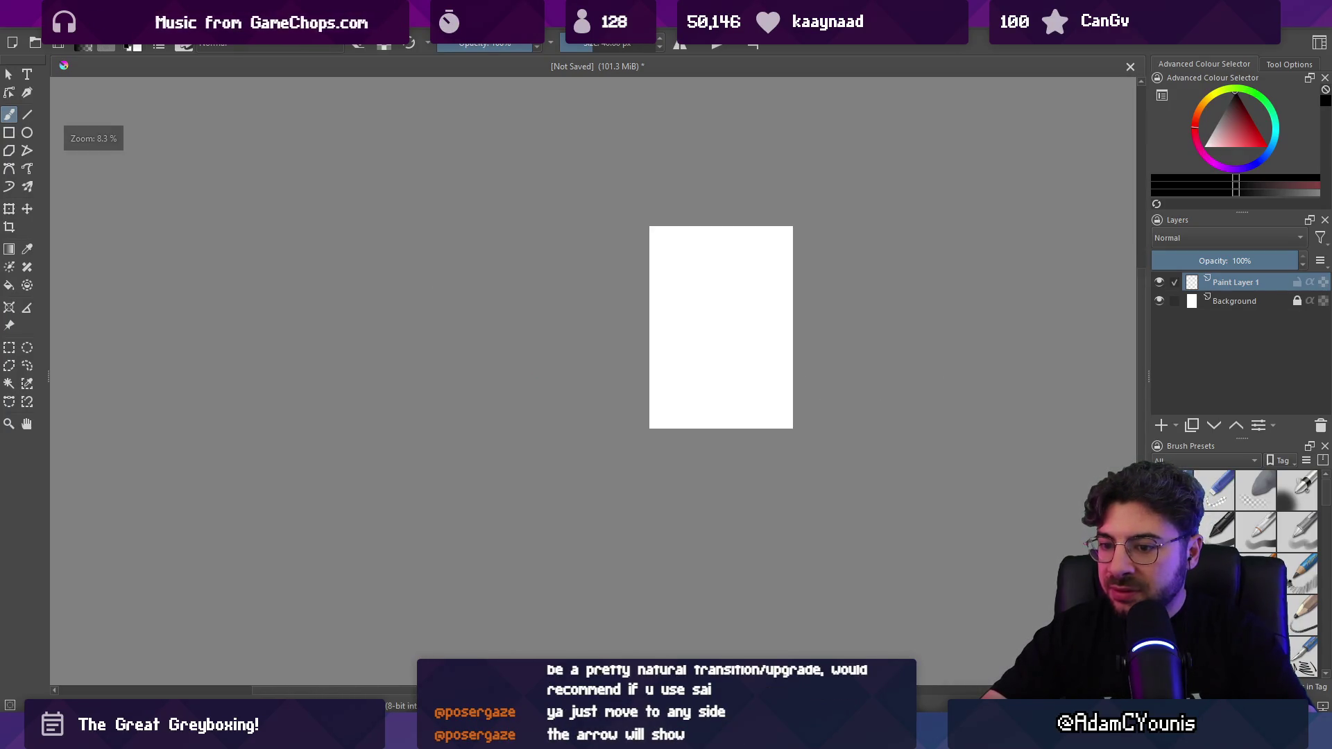
pyautogui.moveTo(797, 393); pyautogui.dragTo(222, 409)
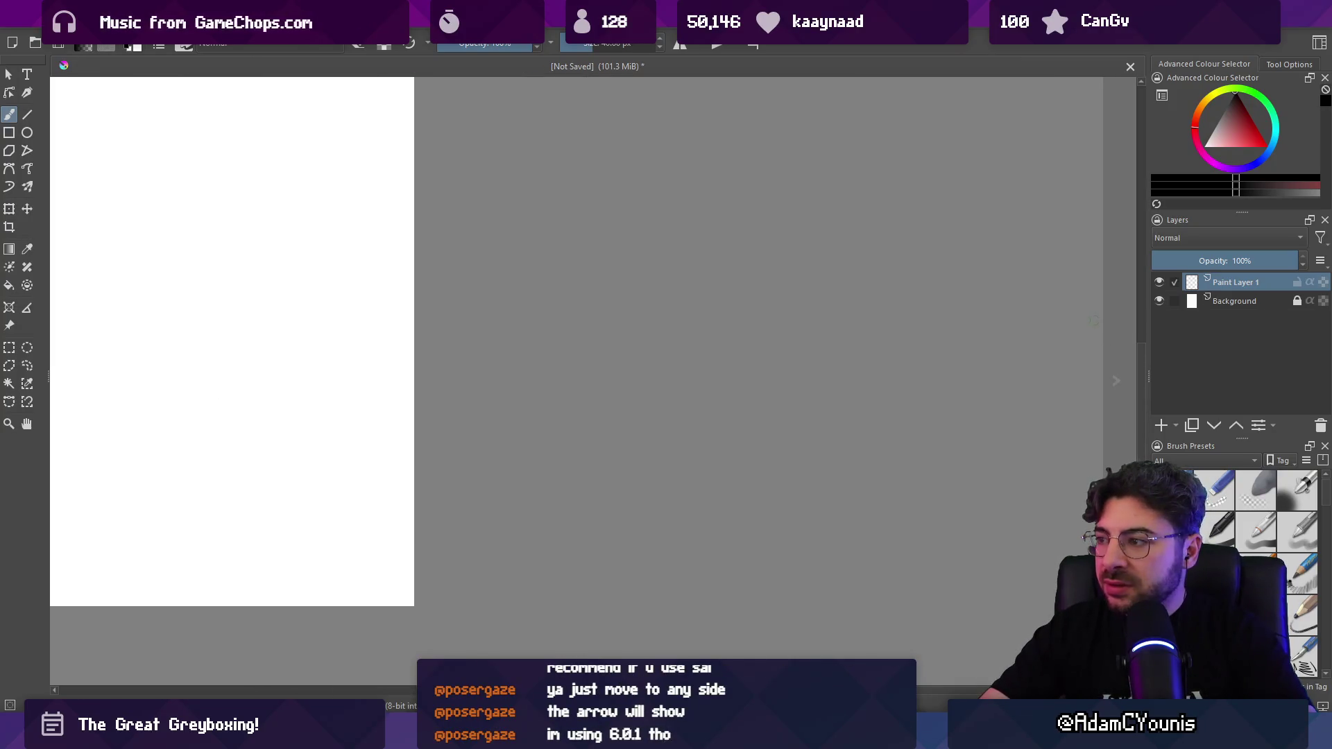
pyautogui.moveTo(316, 359); pyautogui.dragTo(888, 359)
# Step: Zoom and pan sideways to reposition the page
pyautogui.scroll(-5, 675, 422)
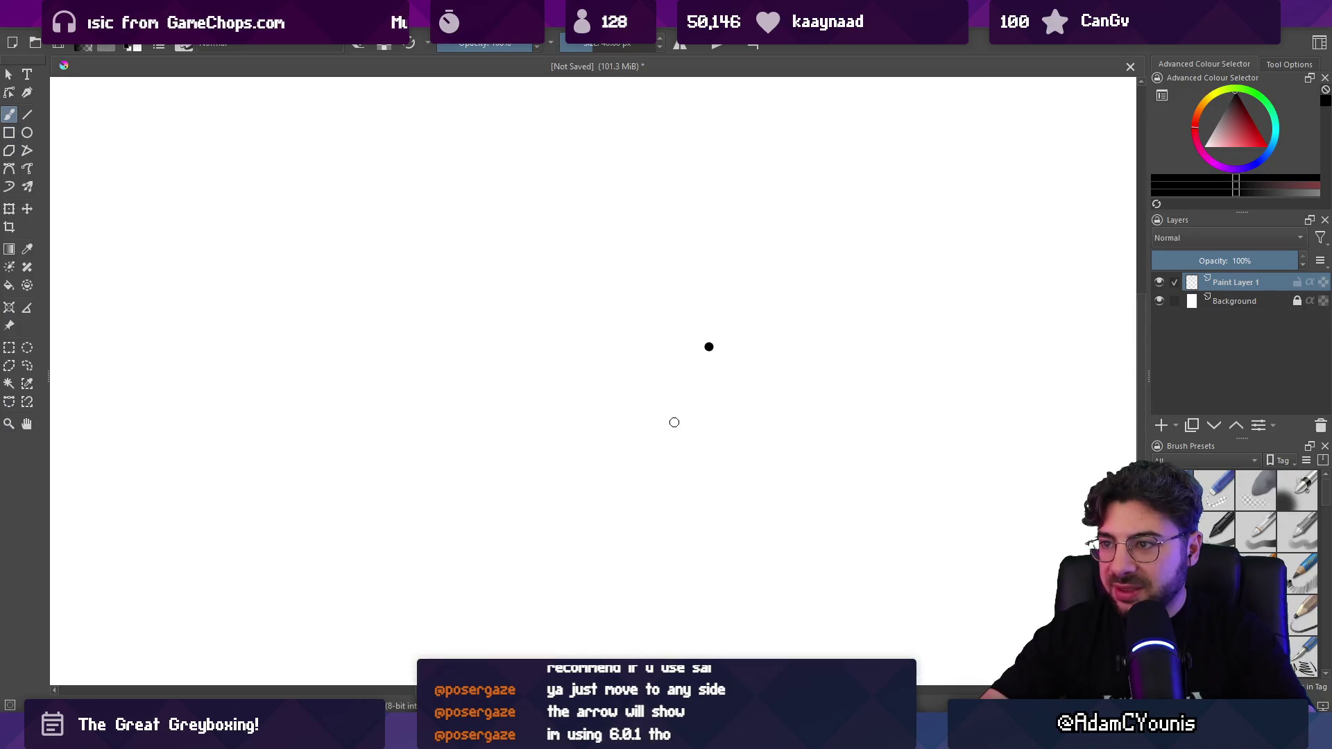
pyautogui.moveTo(516, 370); pyautogui.dragTo(598, 396)
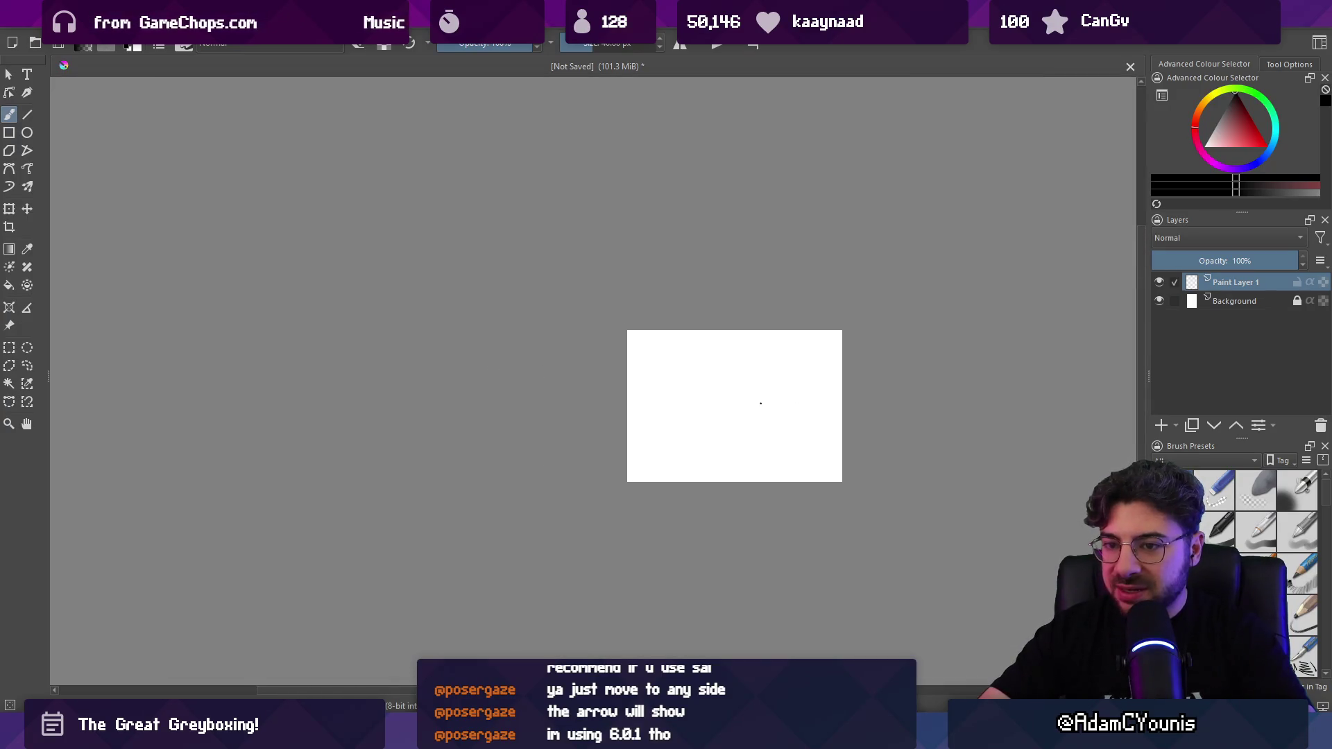
pyautogui.scroll(2, 422, 437)
pyautogui.scroll(-2, 421, 436)
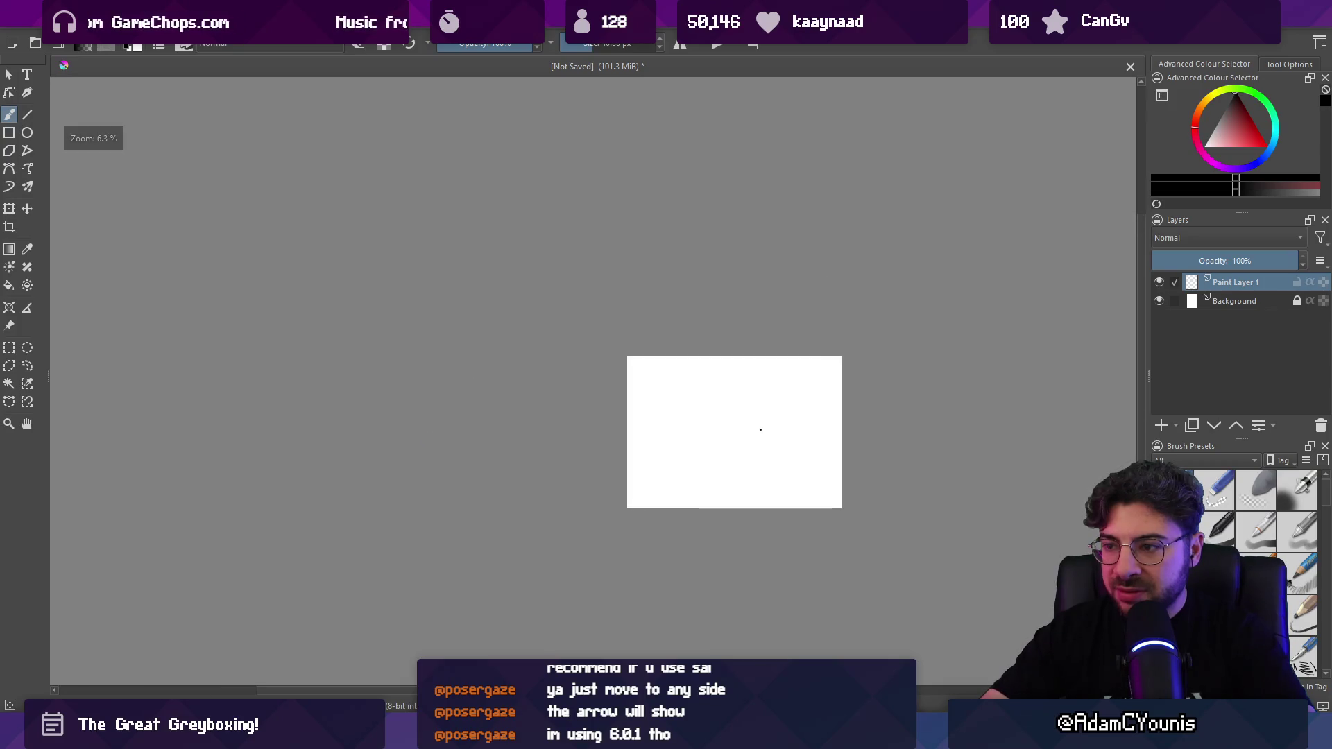
pyautogui.scroll(2, 1082, 440)
pyautogui.scroll(2, 1039, 437)
pyautogui.scroll(-1, 1038, 428)
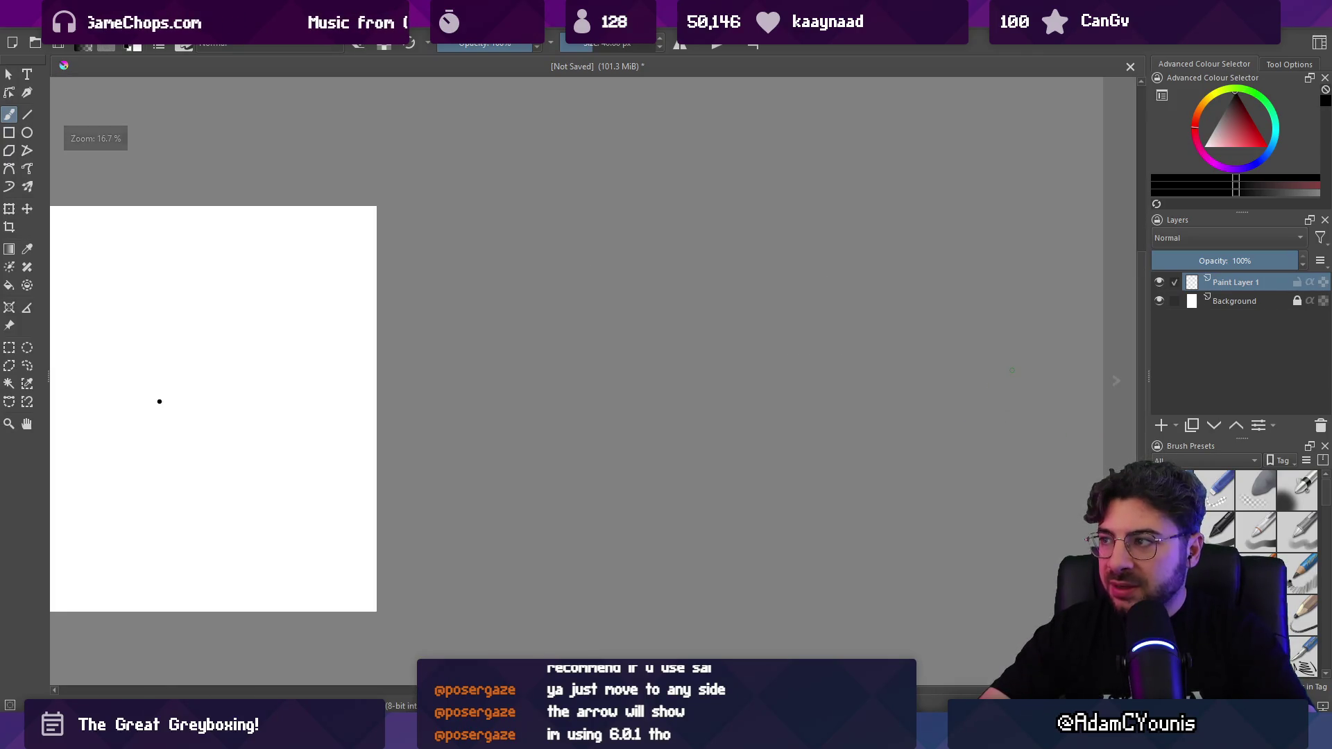
pyautogui.press('ctrl')
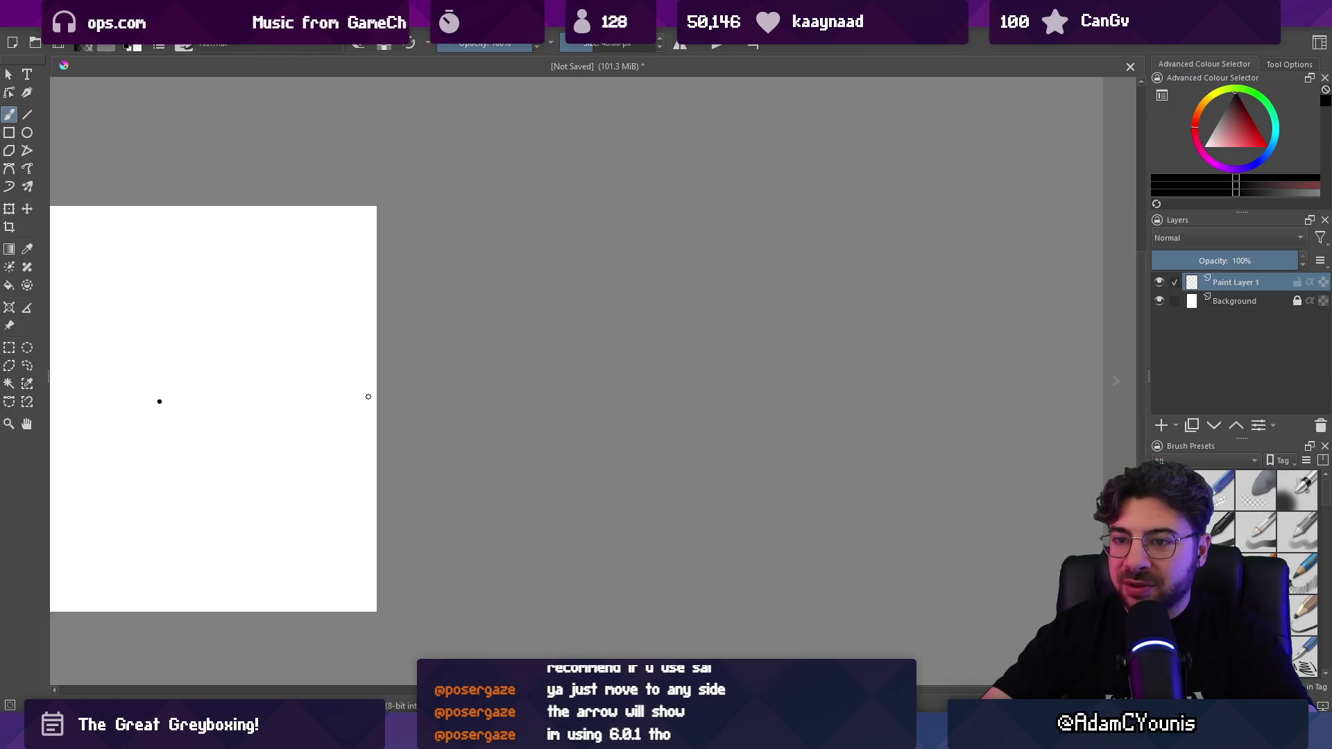
pyautogui.moveTo(368, 396)
pyautogui.mouseDown()
pyautogui.moveTo(217, 369)
pyautogui.moveTo(631, 382)
pyautogui.mouseUp()
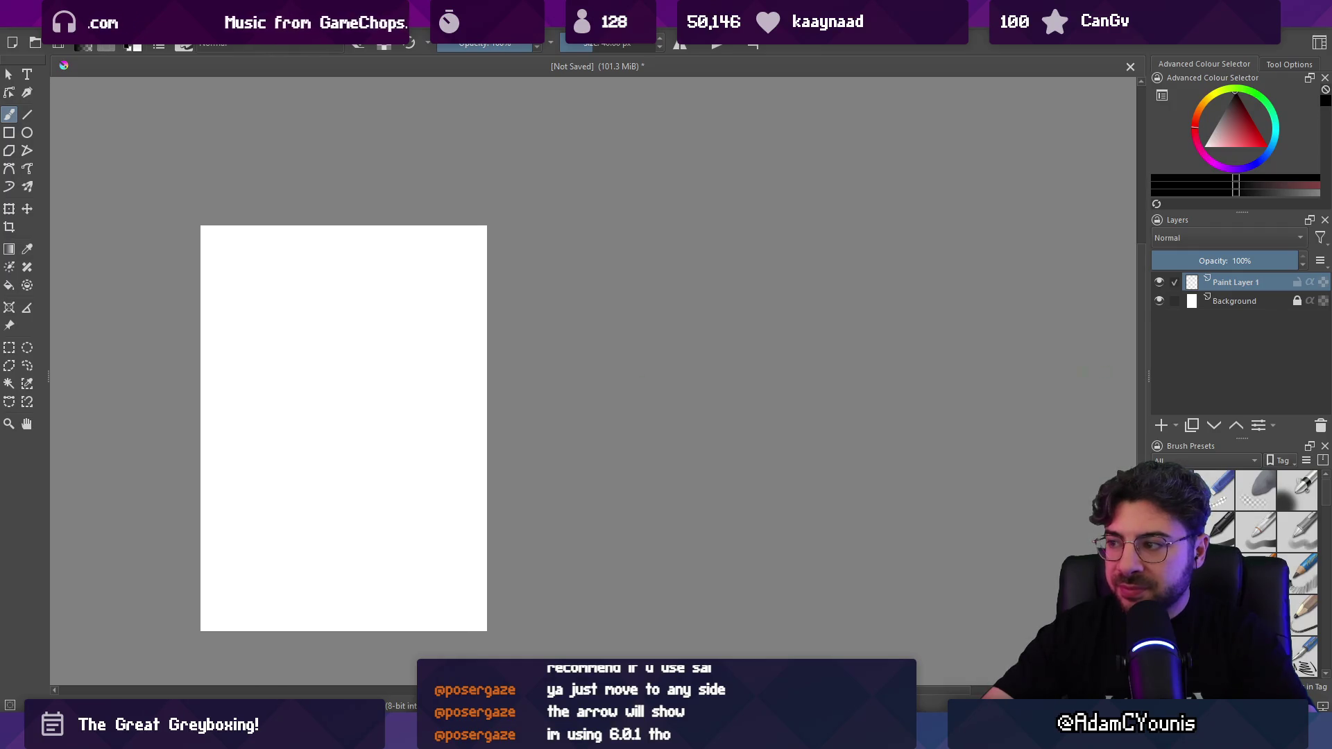
# Step: Zoom out and back in until the whole enlarged canvas fits on screen
pyautogui.scroll(-4, 238, 390)
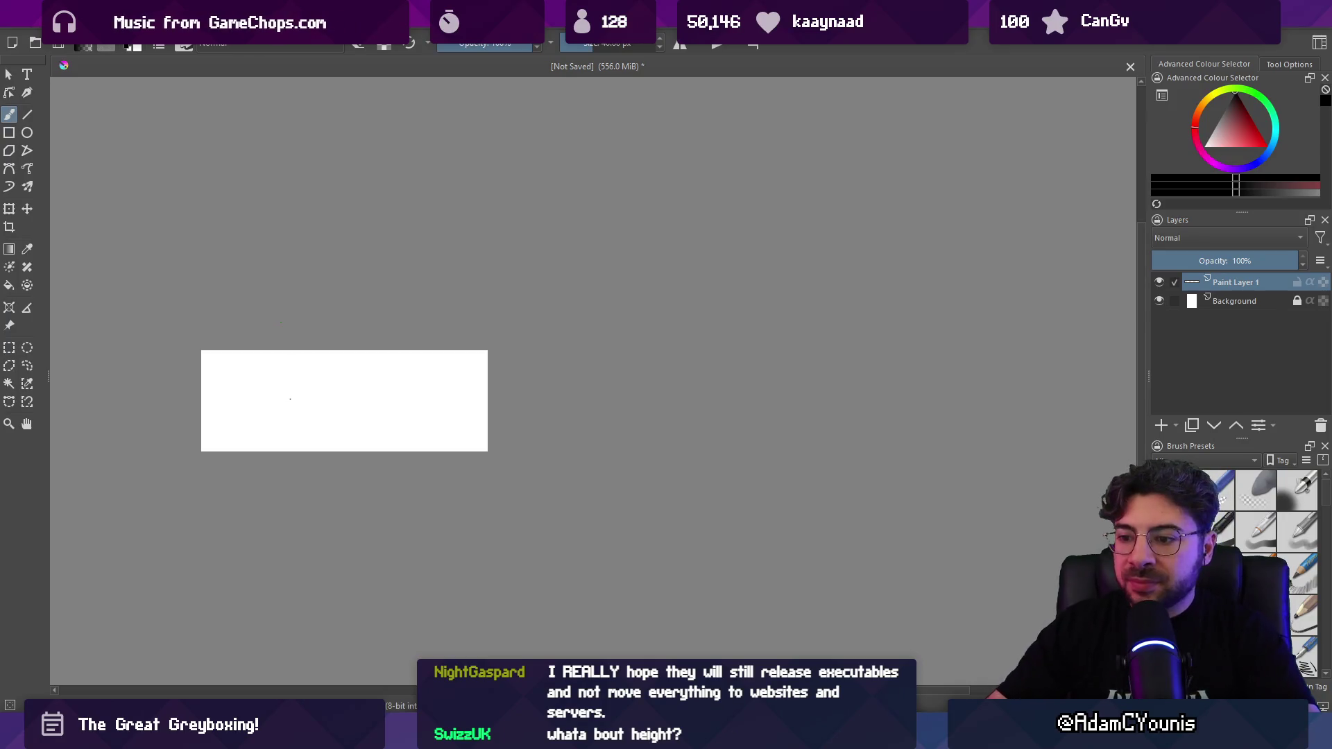
pyautogui.keyDown('ctrl'); pyautogui.scroll(-1, 236, 606); pyautogui.keyUp('ctrl')
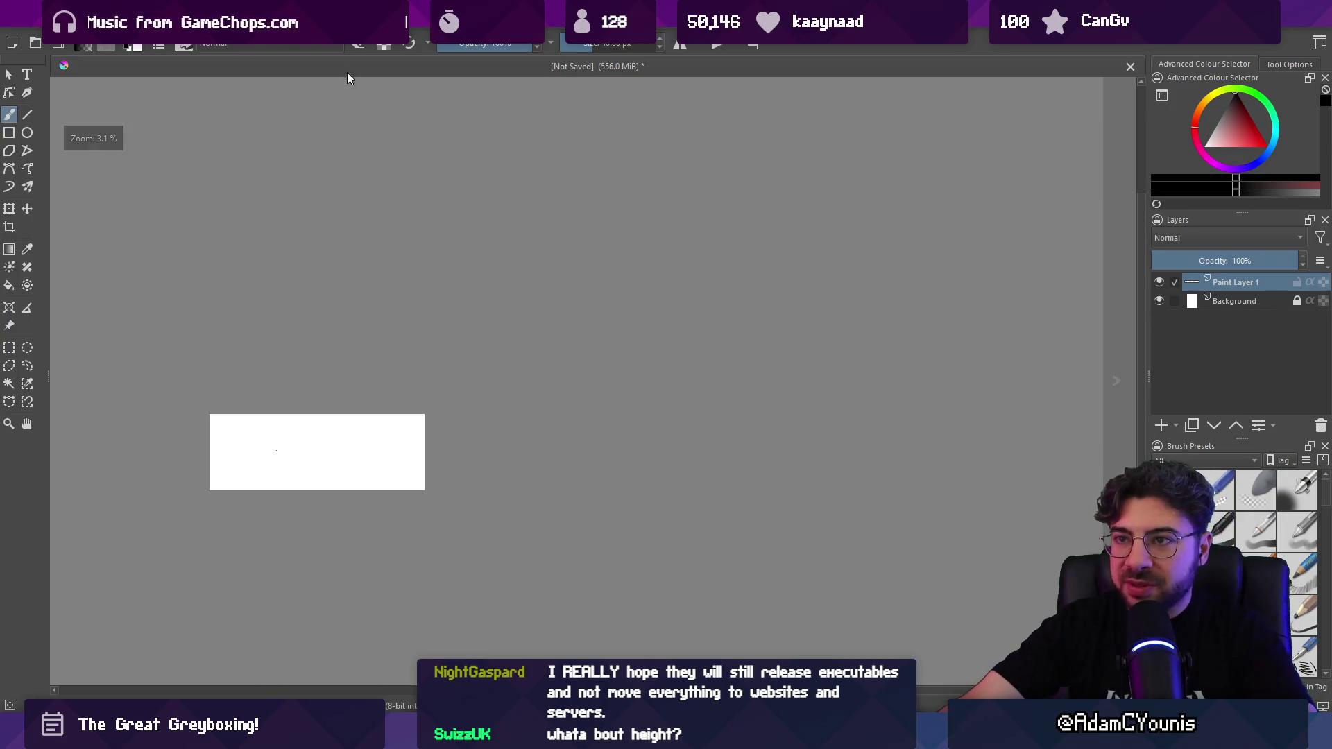
pyautogui.keyDown('ctrl'); pyautogui.scroll(1, 360, 104); pyautogui.keyUp('ctrl')
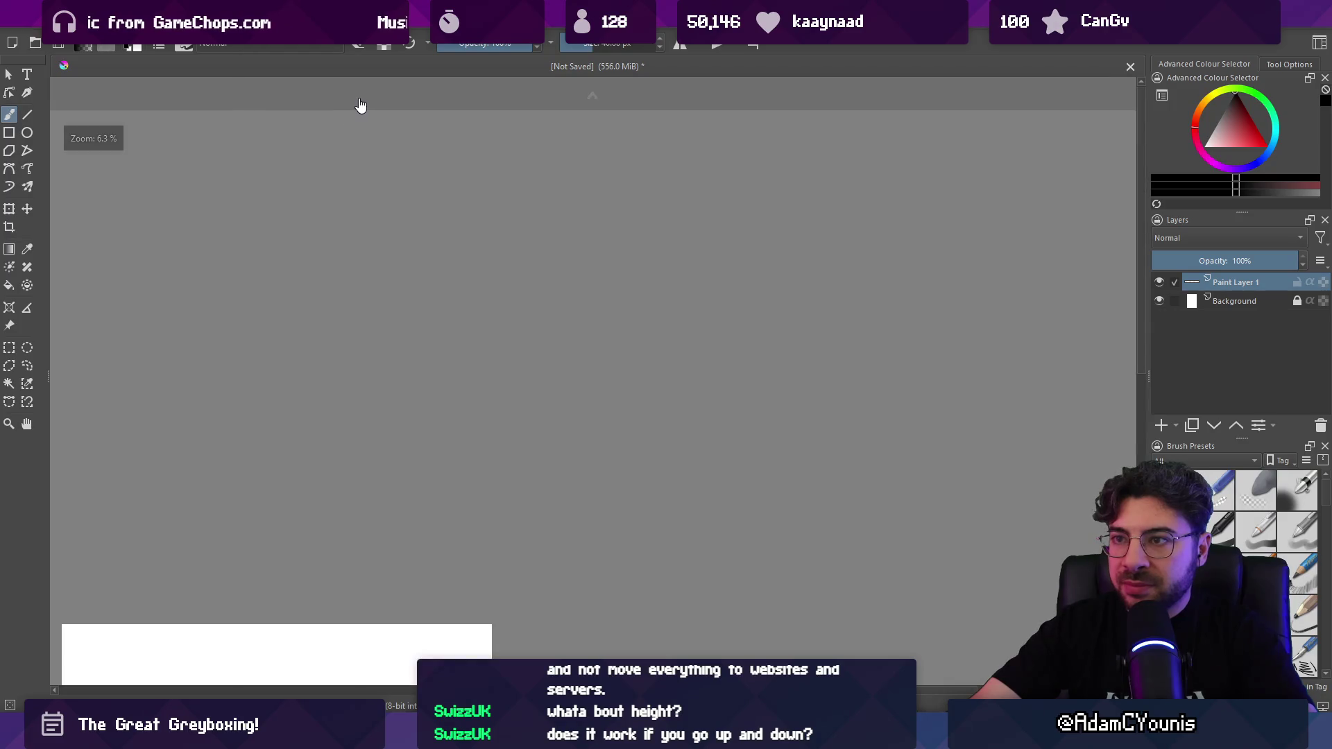
pyautogui.scroll(-1, 383, 93)
pyautogui.keyDown('ctrl'); pyautogui.scroll(-3, 592, 96); pyautogui.keyUp('ctrl')
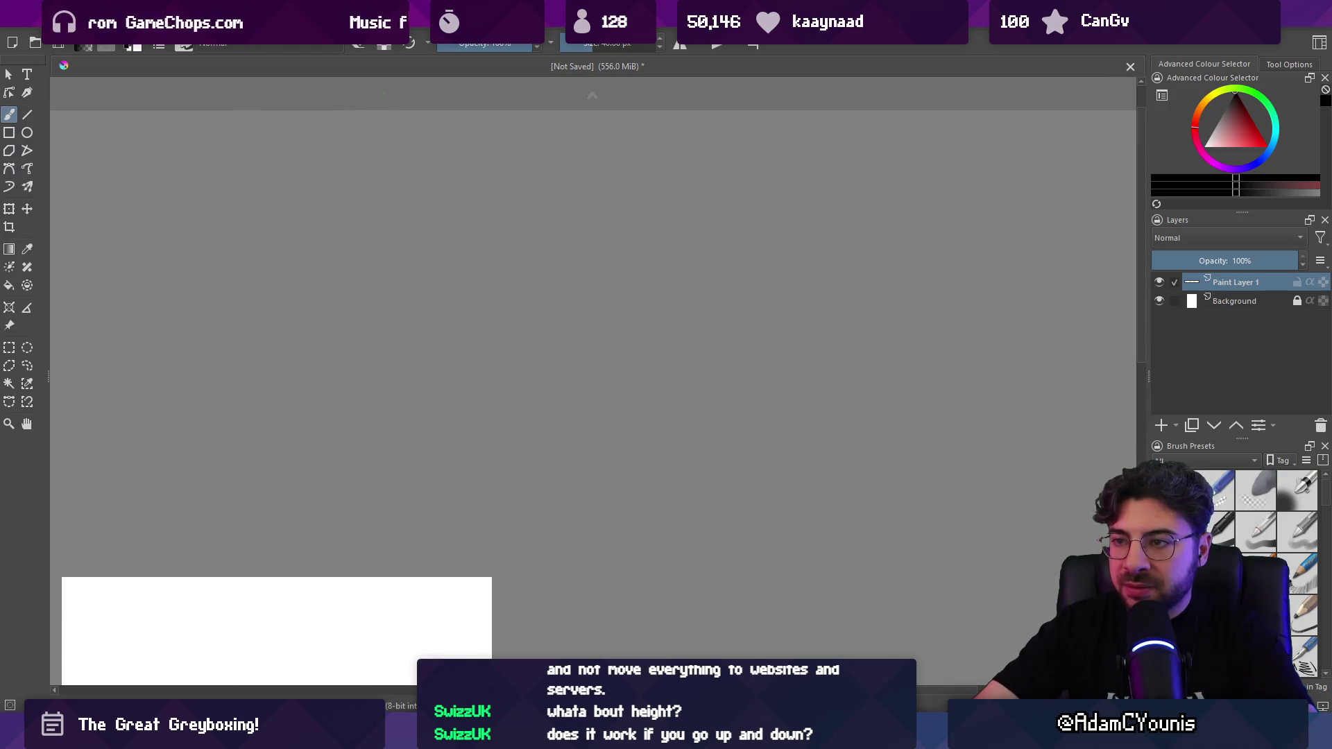
pyautogui.keyDown('ctrl'); pyautogui.scroll(1, 554, 324); pyautogui.keyUp('ctrl')
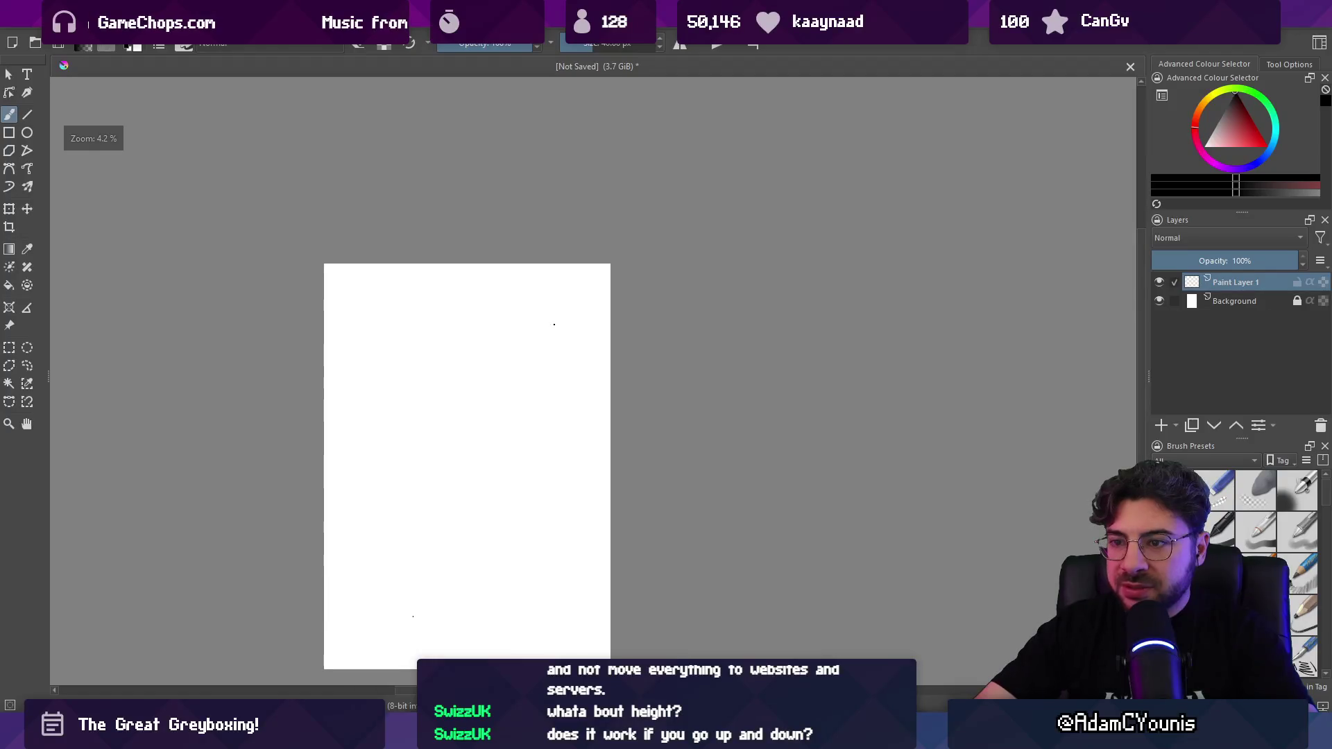
# Step: Paint several large black test scribbles, clearing each one with Delete or undo
pyautogui.moveTo(561, 424)
pyautogui.mouseDown()
pyautogui.moveTo(629, 331)
pyautogui.moveTo(641, 288)
pyautogui.mouseUp()
pyautogui.moveTo(544, 299); pyautogui.dragTo(610, 350)
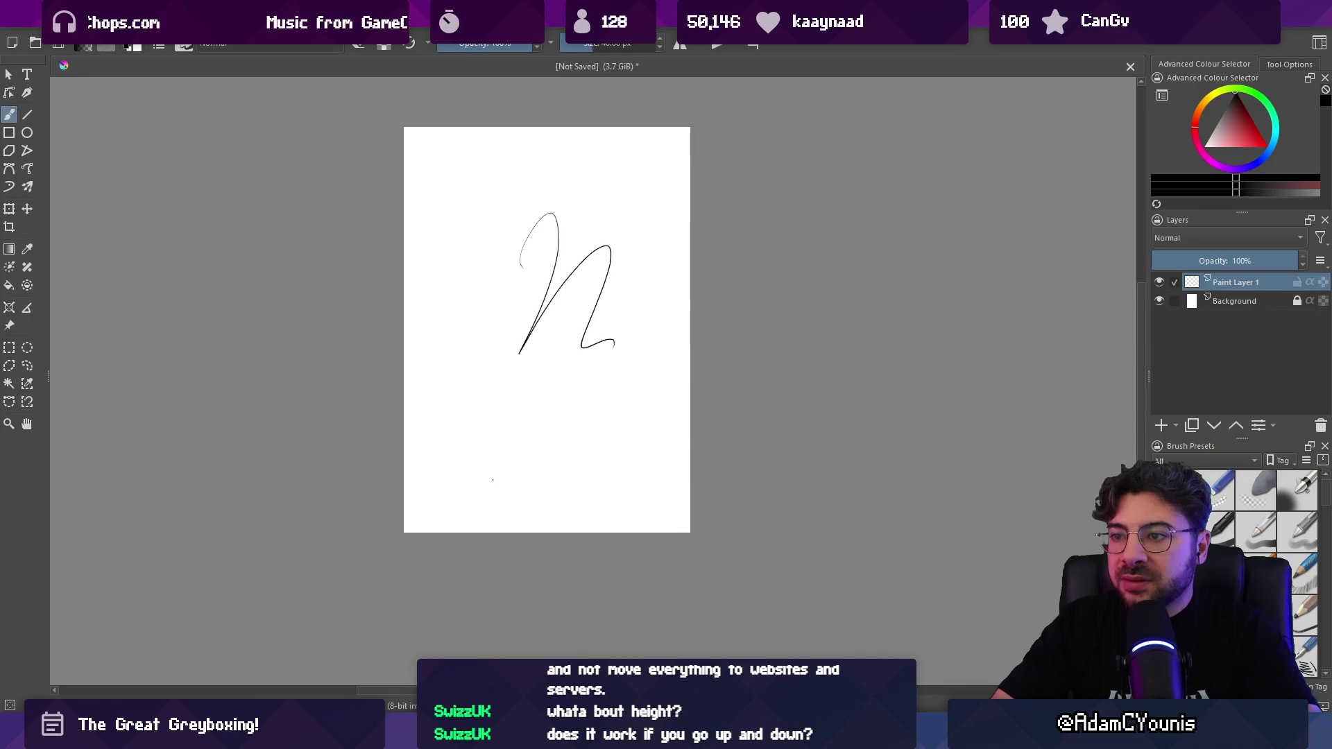
pyautogui.hotkey('ctrl', 'z')
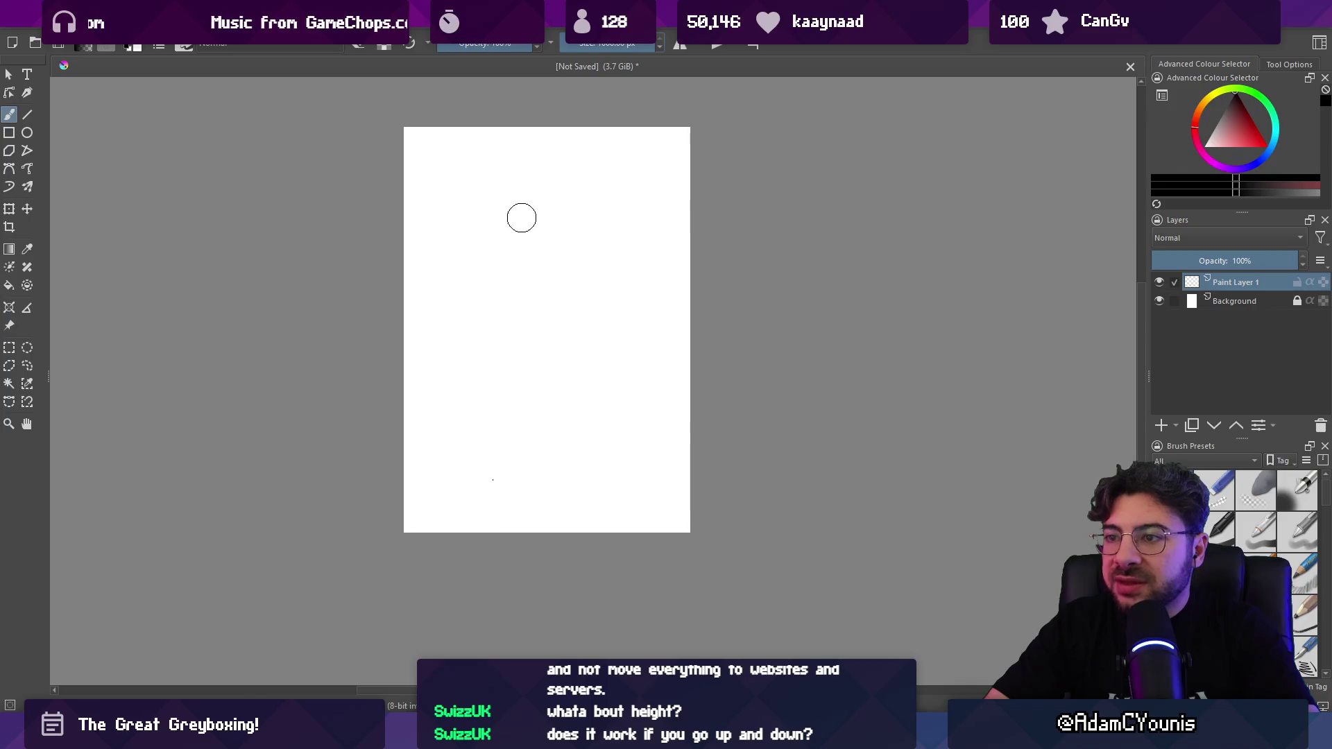
pyautogui.moveTo(477, 244)
pyautogui.mouseDown()
pyautogui.moveTo(565, 385)
pyautogui.moveTo(494, 370)
pyautogui.moveTo(541, 423)
pyautogui.mouseUp()
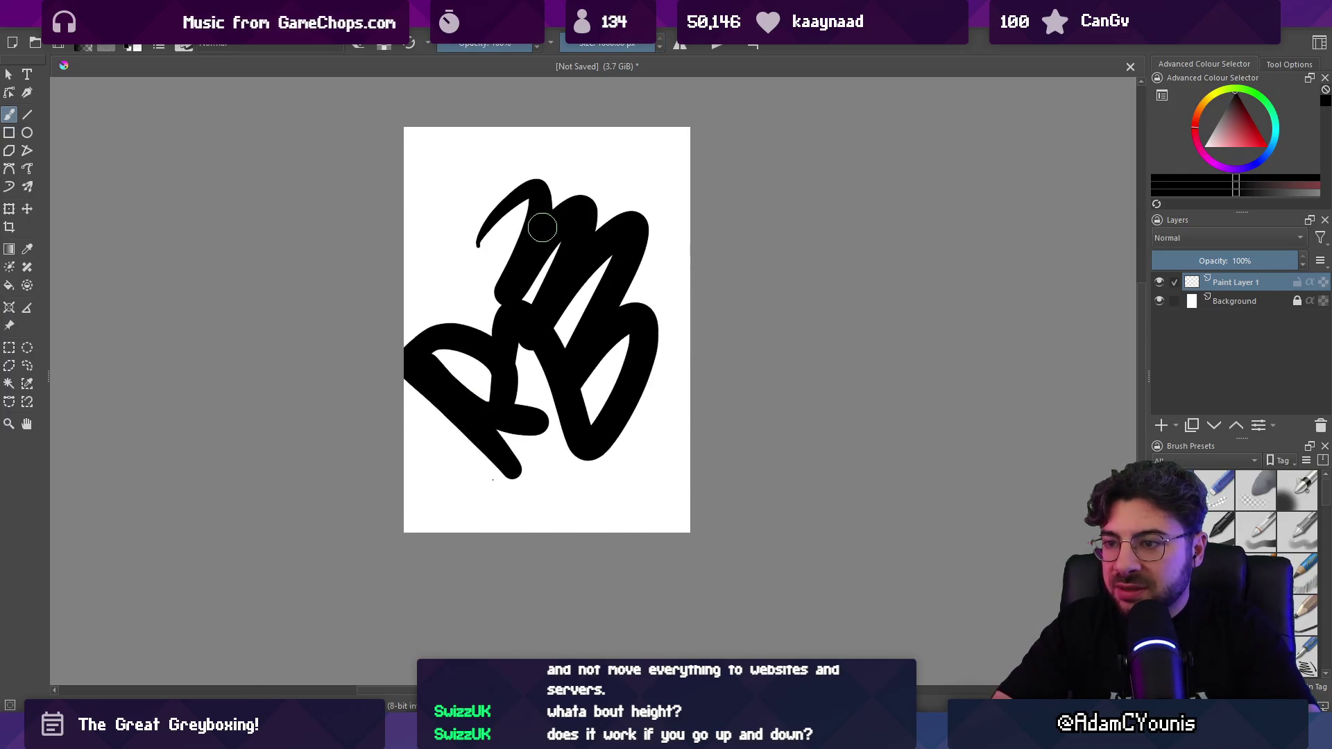
pyautogui.press('Delete')
pyautogui.moveTo(461, 241)
pyautogui.mouseDown()
pyautogui.moveTo(439, 344)
pyautogui.moveTo(624, 360)
pyautogui.moveTo(508, 318)
pyautogui.moveTo(461, 378)
pyautogui.moveTo(534, 404)
pyautogui.mouseUp()
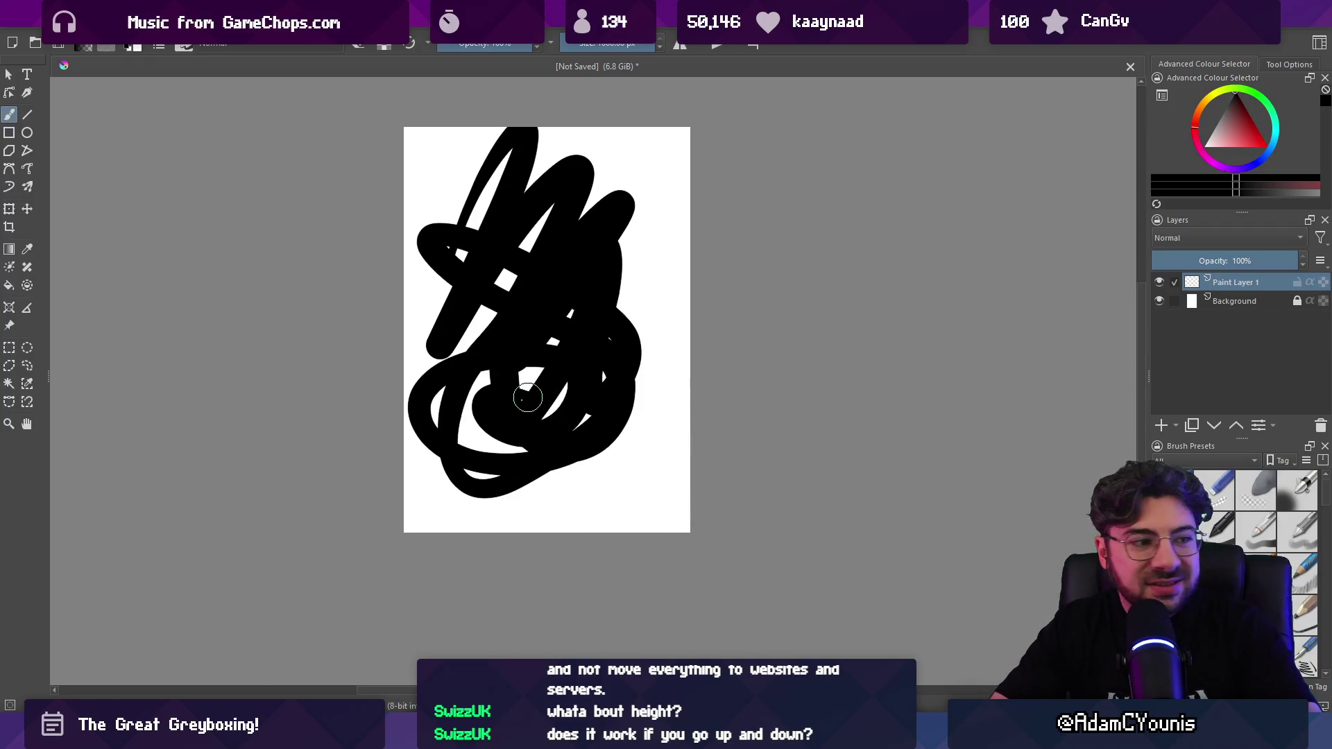
pyautogui.press('Delete')
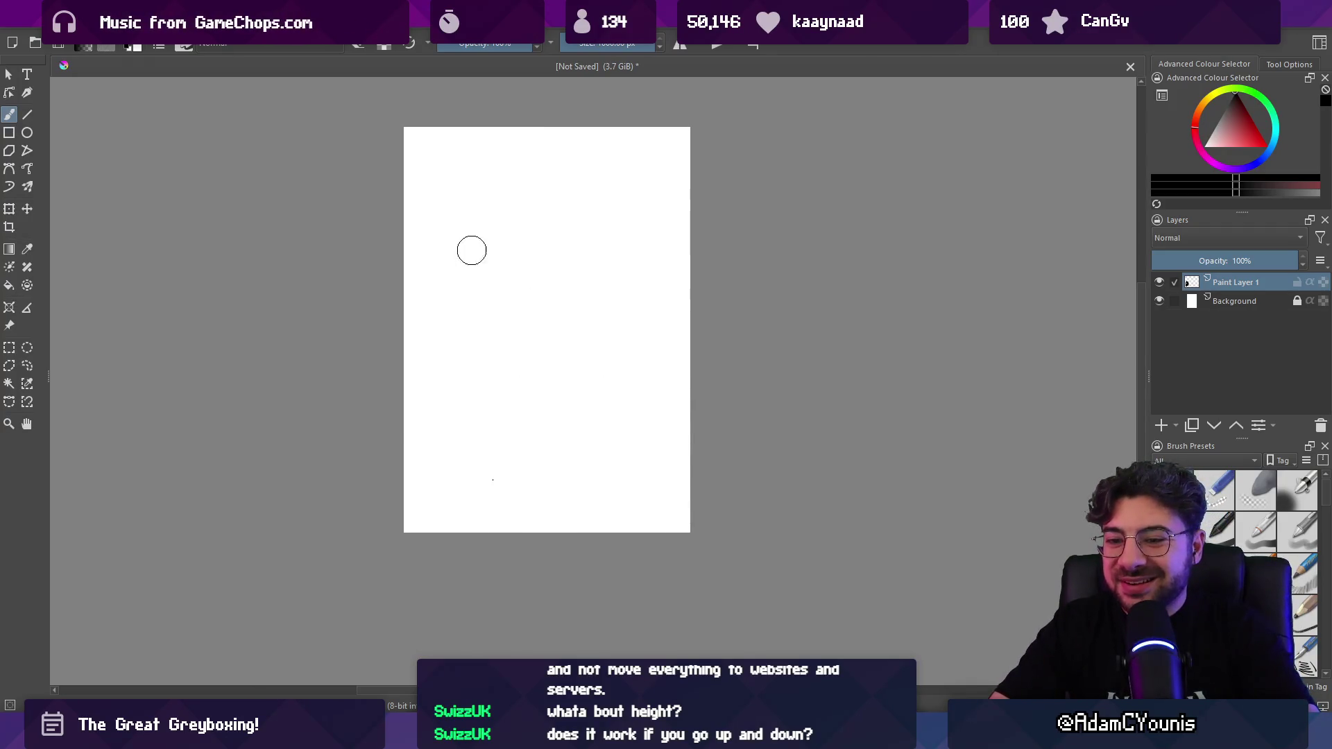
pyautogui.moveTo(472, 251)
pyautogui.mouseDown()
pyautogui.moveTo(610, 347)
pyautogui.moveTo(505, 386)
pyautogui.moveTo(485, 232)
pyautogui.moveTo(586, 139)
pyautogui.moveTo(534, 464)
pyautogui.moveTo(564, 192)
pyautogui.moveTo(596, 364)
pyautogui.moveTo(517, 430)
pyautogui.moveTo(481, 371)
pyautogui.moveTo(649, 321)
pyautogui.moveTo(665, 180)
pyautogui.moveTo(467, 440)
pyautogui.moveTo(570, 377)
pyautogui.mouseUp()
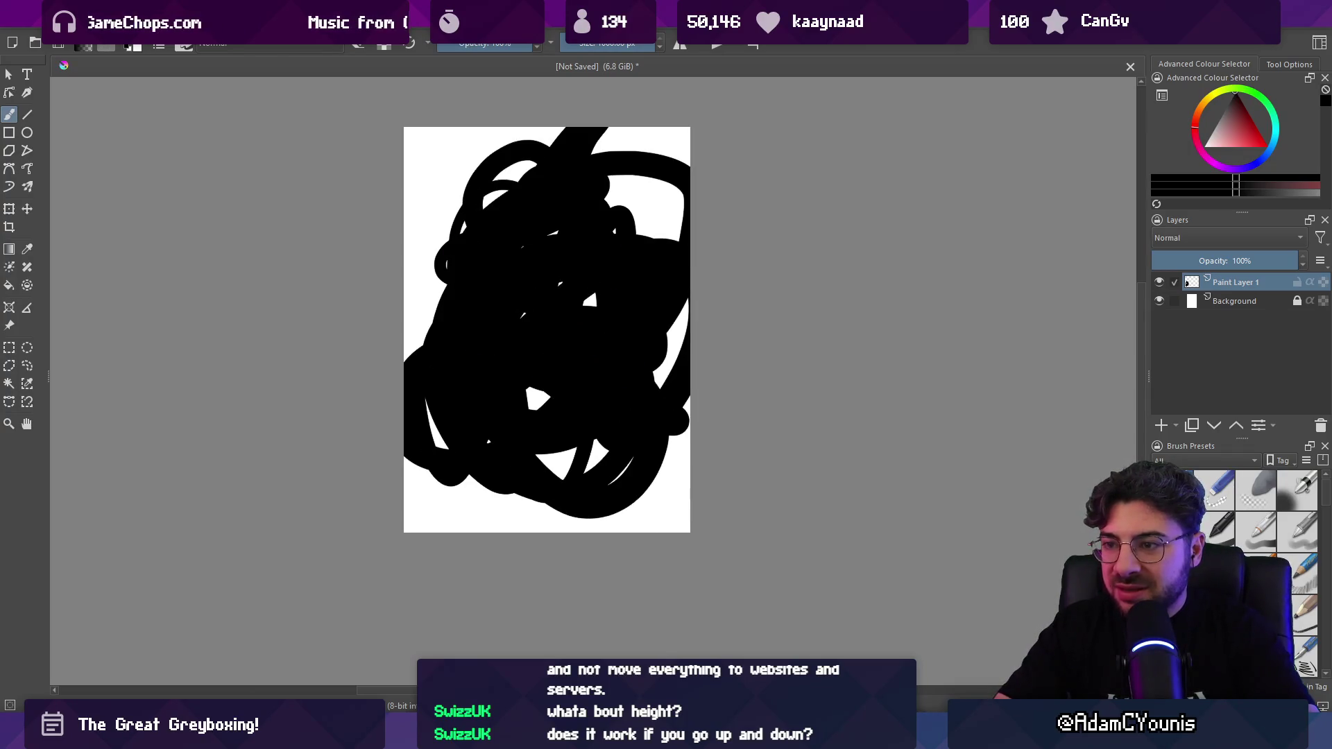
pyautogui.press('Delete')
pyautogui.moveTo(443, 259)
pyautogui.mouseDown()
pyautogui.moveTo(570, 384)
pyautogui.moveTo(557, 402)
pyautogui.mouseUp()
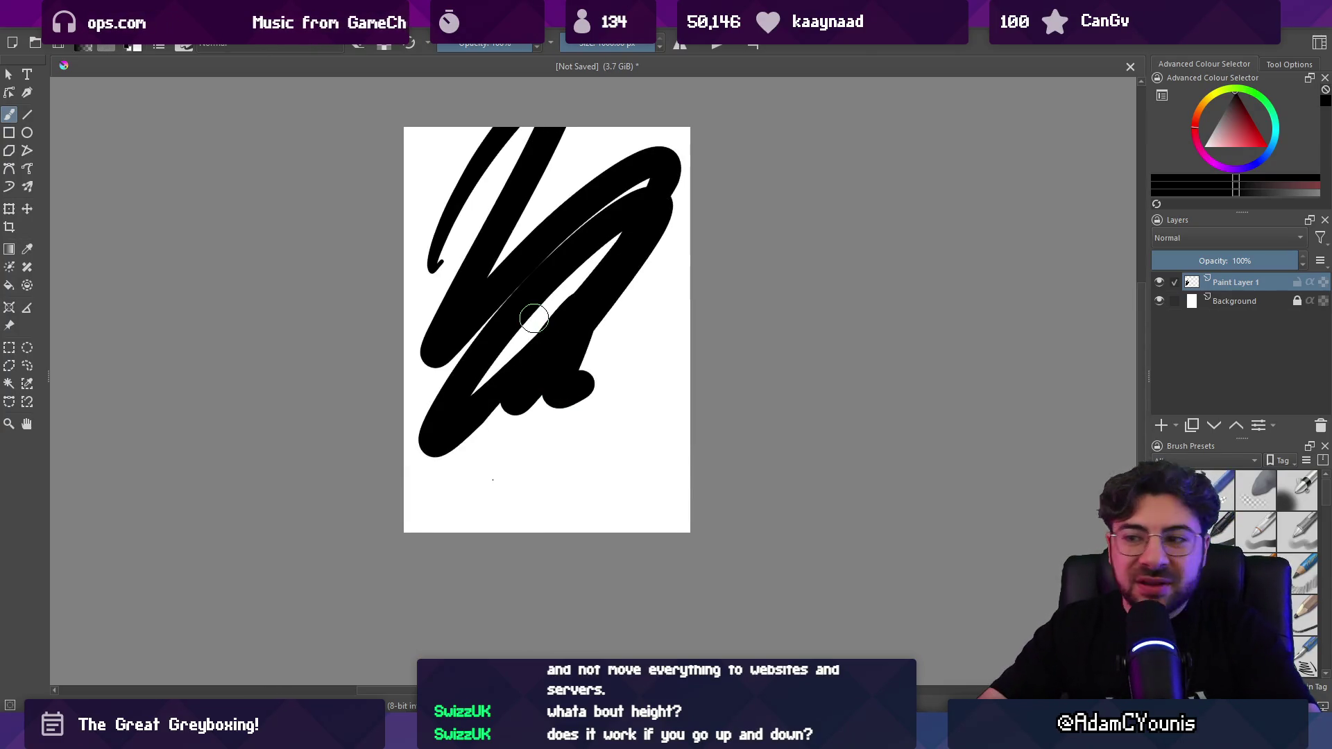
pyautogui.press('Delete')
# Step: Try and undo a few more strokes, leave one large black wavy stroke, then switch to Leonardo
pyautogui.scroll(5, 534, 346)
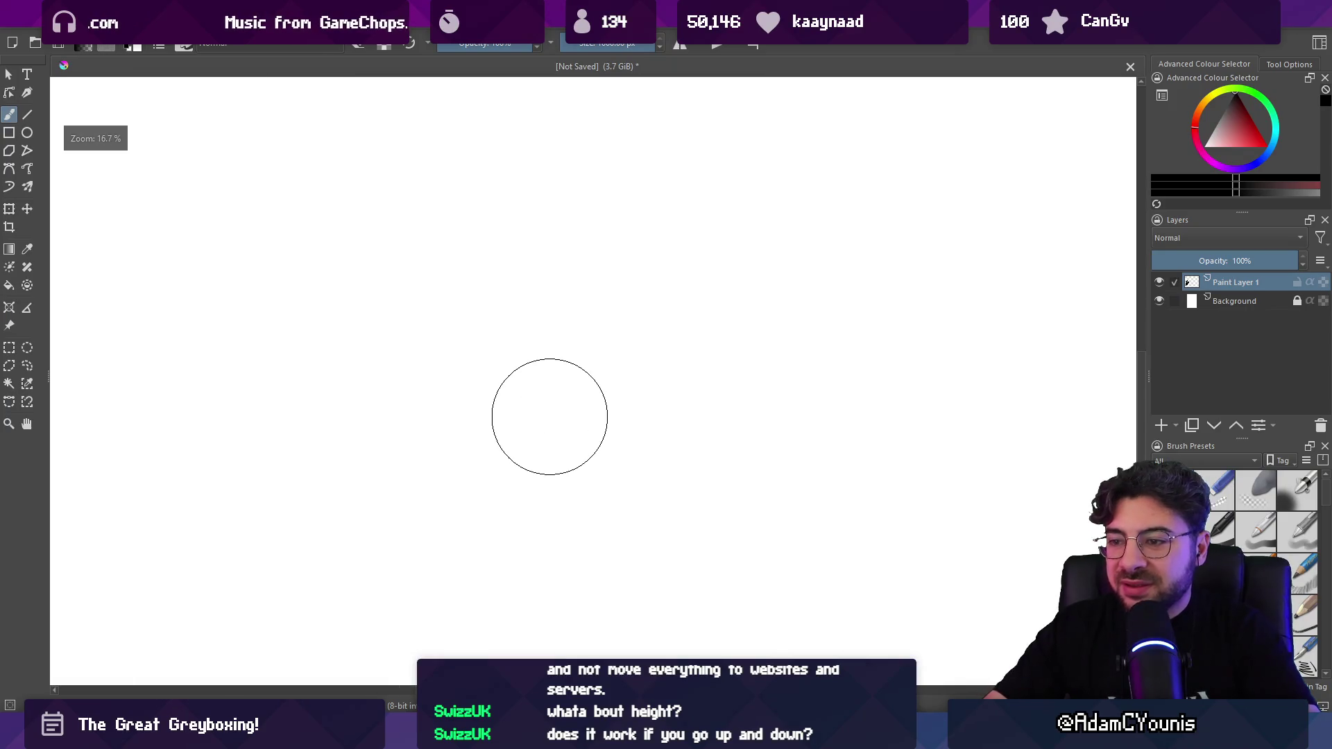
pyautogui.moveTo(437, 270); pyautogui.dragTo(541, 264)
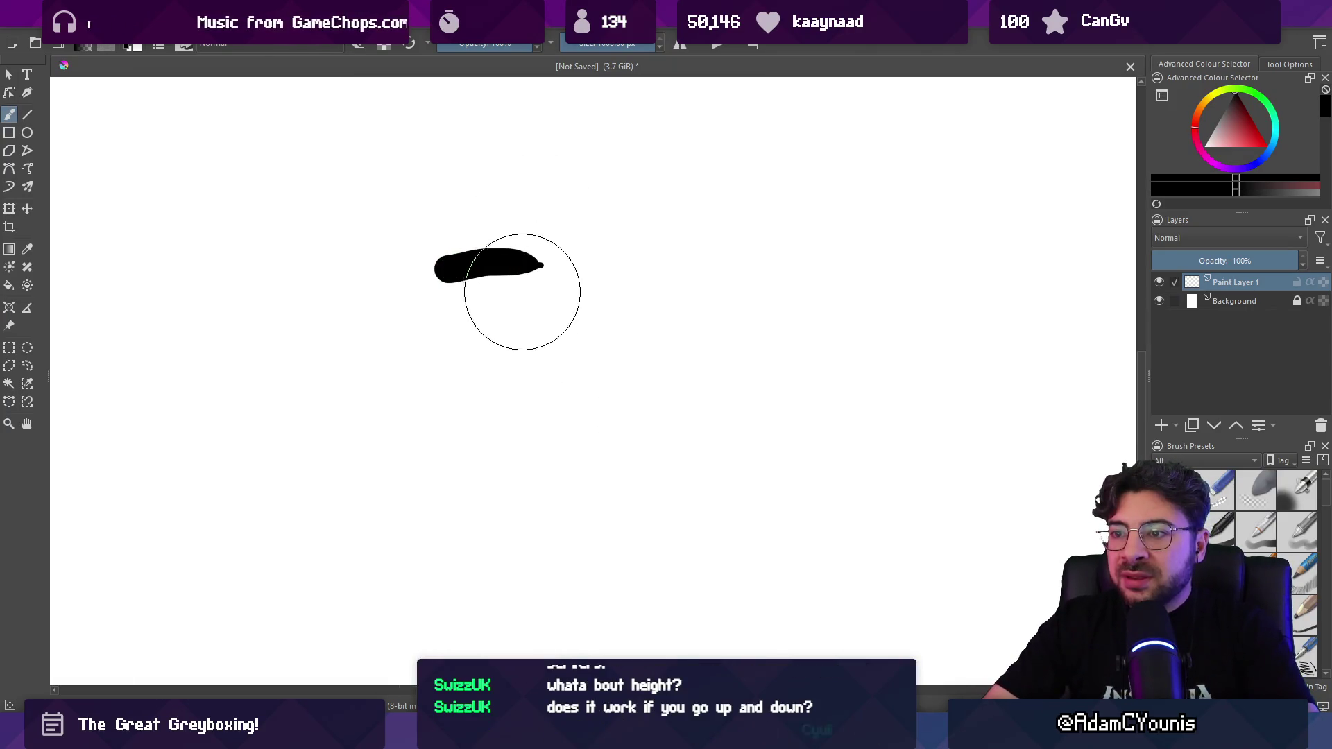
pyautogui.moveTo(525, 324); pyautogui.dragTo(581, 357)
pyautogui.hotkey('ctrl', 'z')
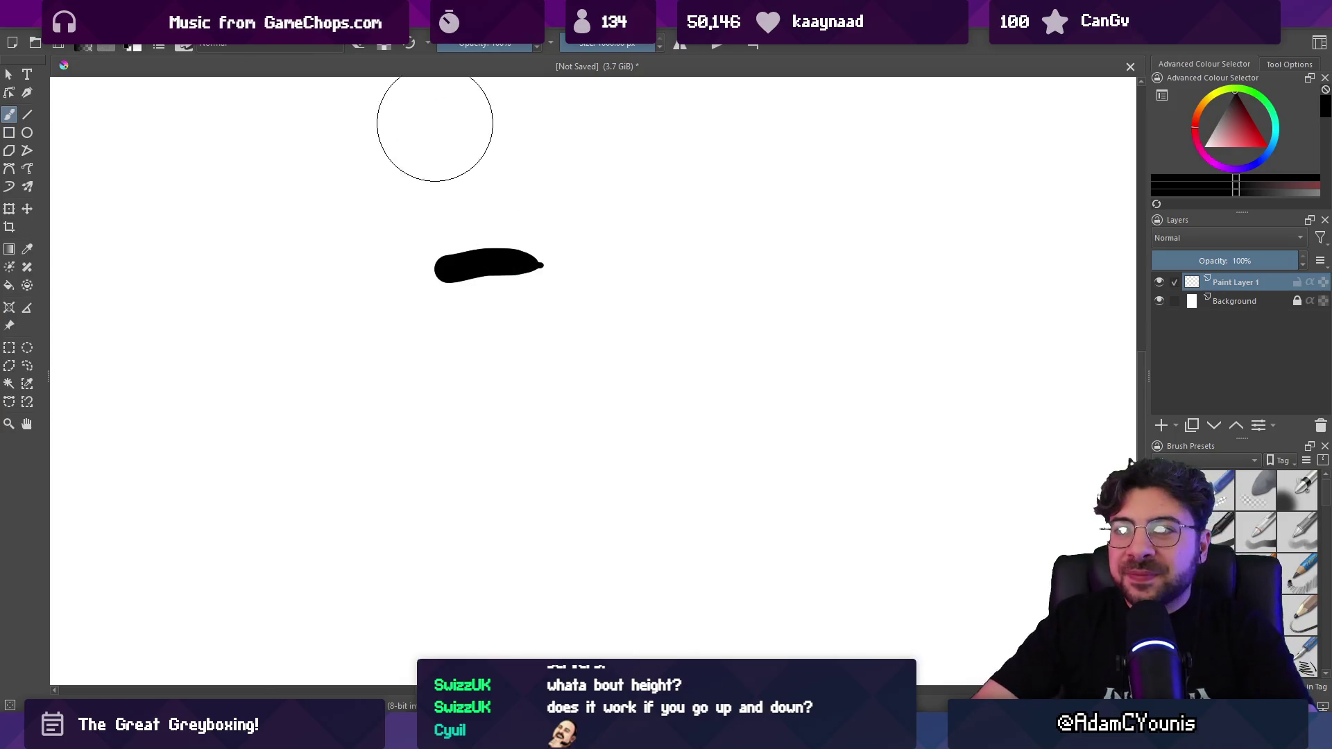
pyautogui.hotkey('ctrl', 'z')
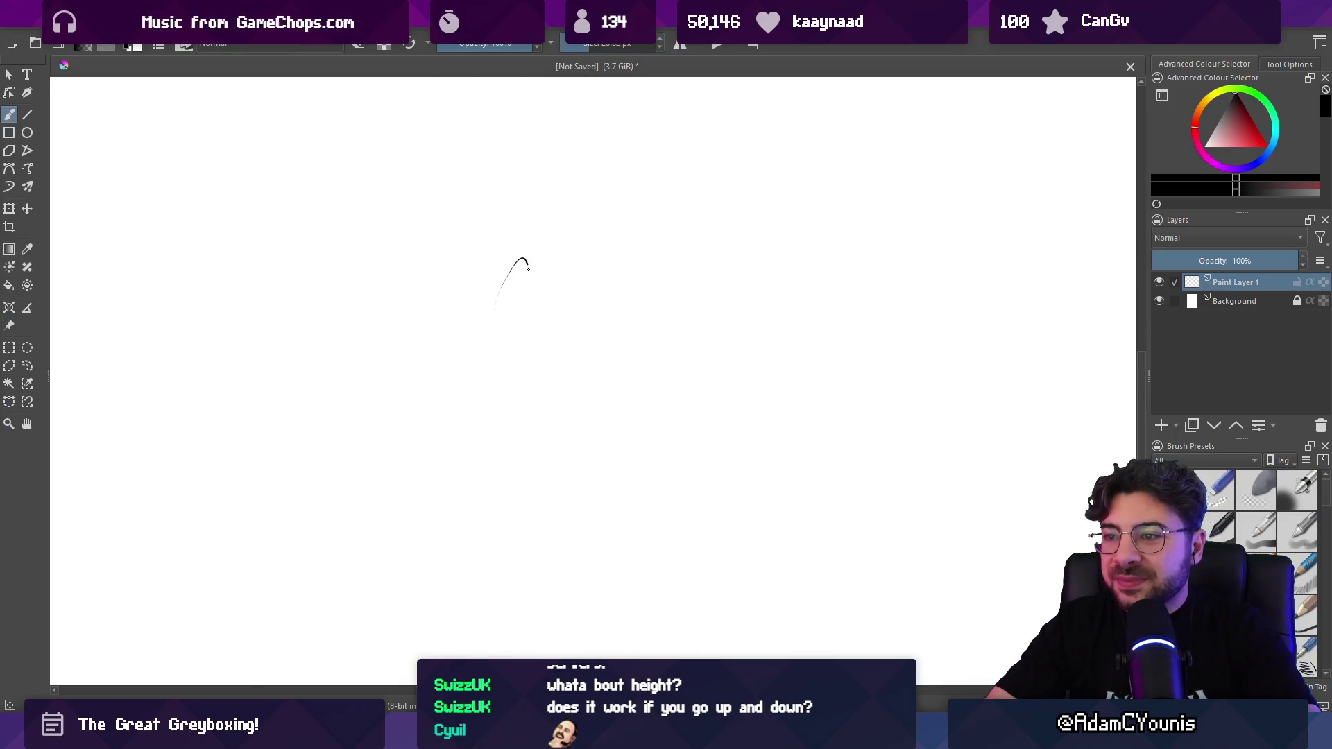
pyautogui.moveTo(528, 269); pyautogui.dragTo(690, 361)
pyautogui.hotkey('ctrl', 'z')
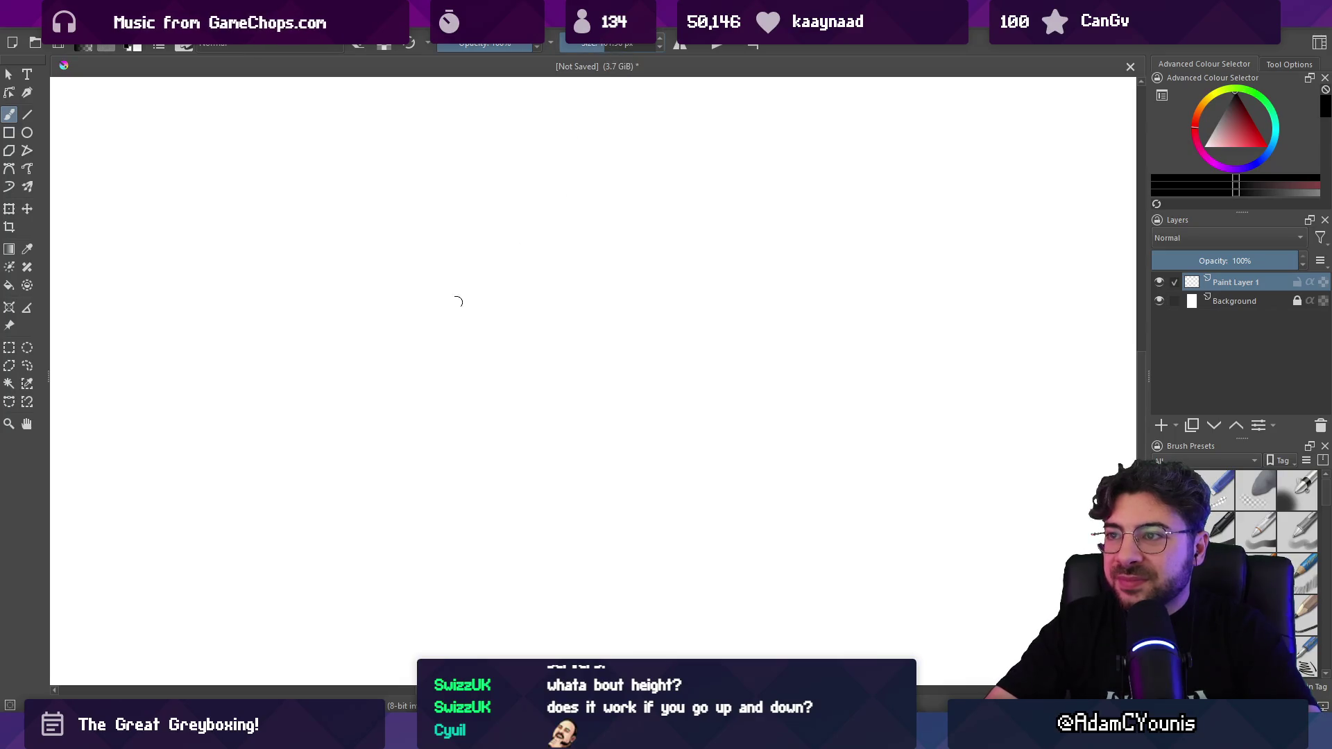
pyautogui.moveTo(420, 321)
pyautogui.mouseDown()
pyautogui.moveTo(493, 278)
pyautogui.moveTo(664, 392)
pyautogui.mouseUp()
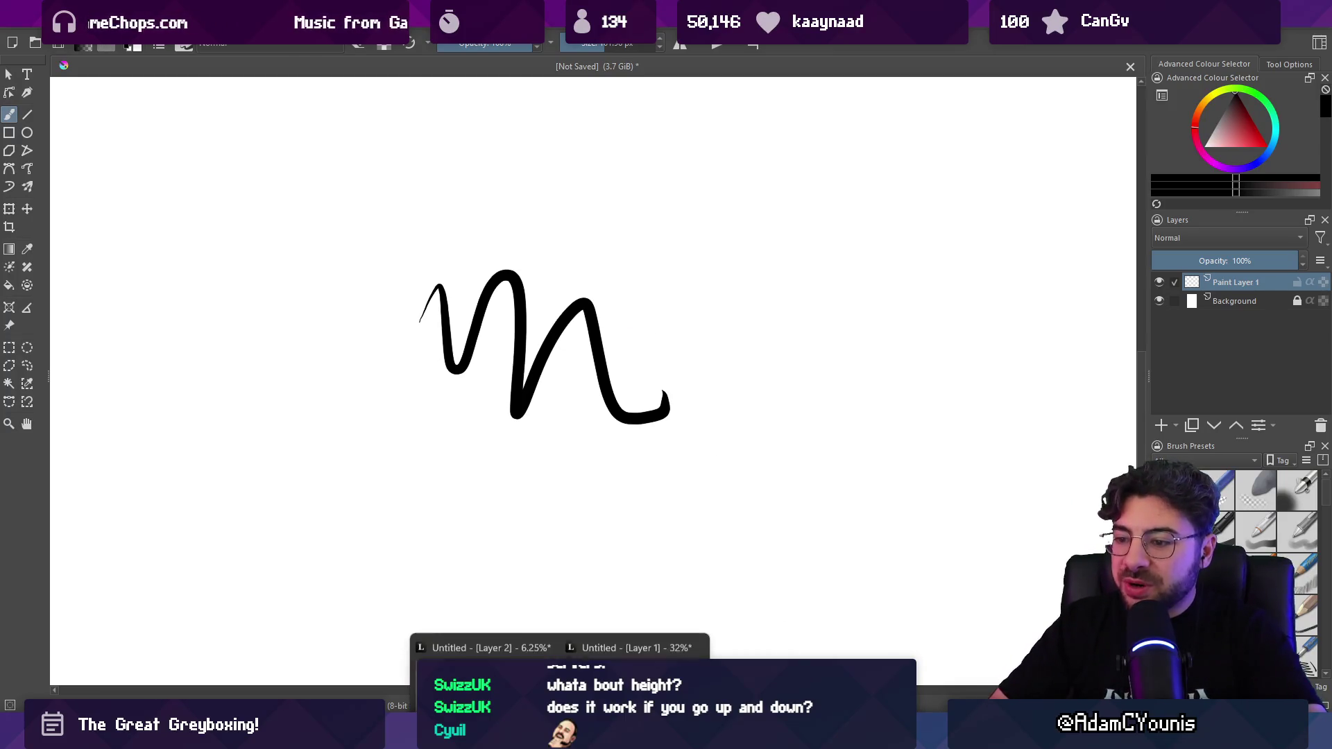
pyautogui.click(627, 632)
# Step: Erase the two existing white squiggles and shrink the brush
pyautogui.press('e')
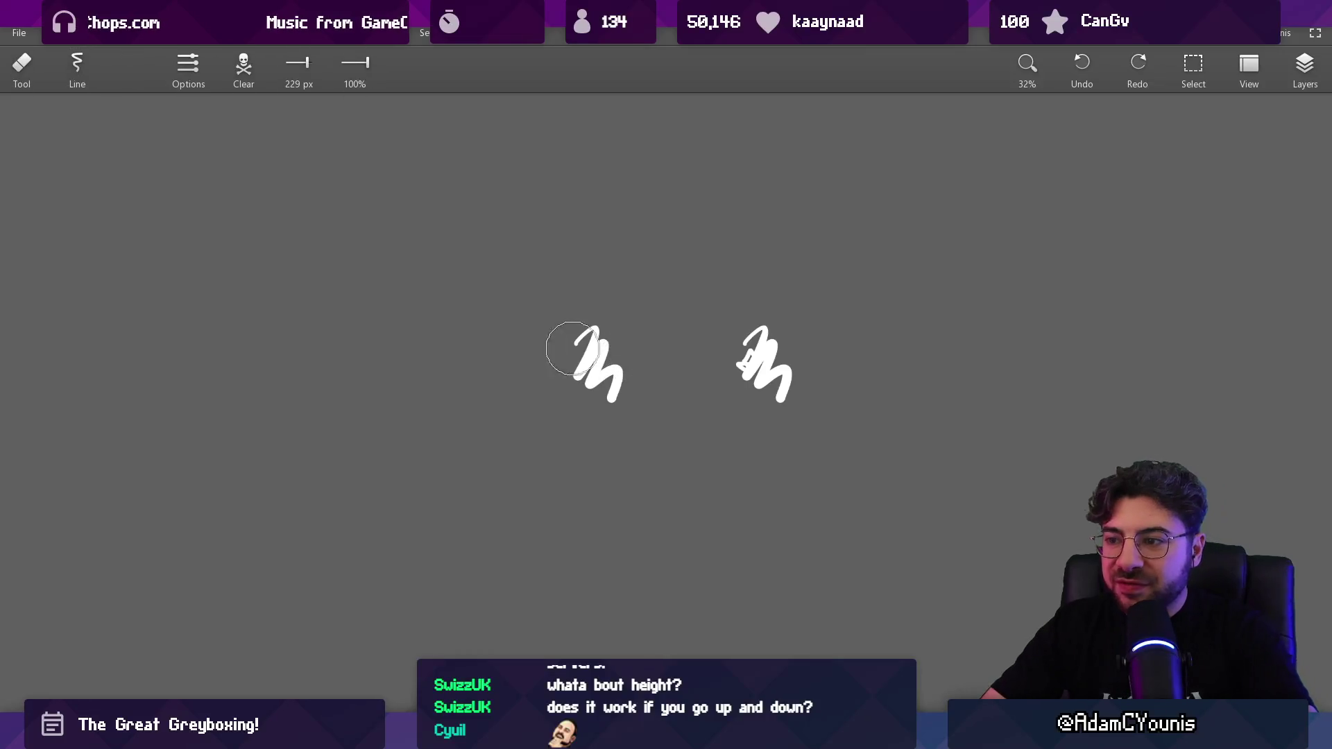
pyautogui.moveTo(575, 351); pyautogui.dragTo(812, 334)
pyautogui.press('e')
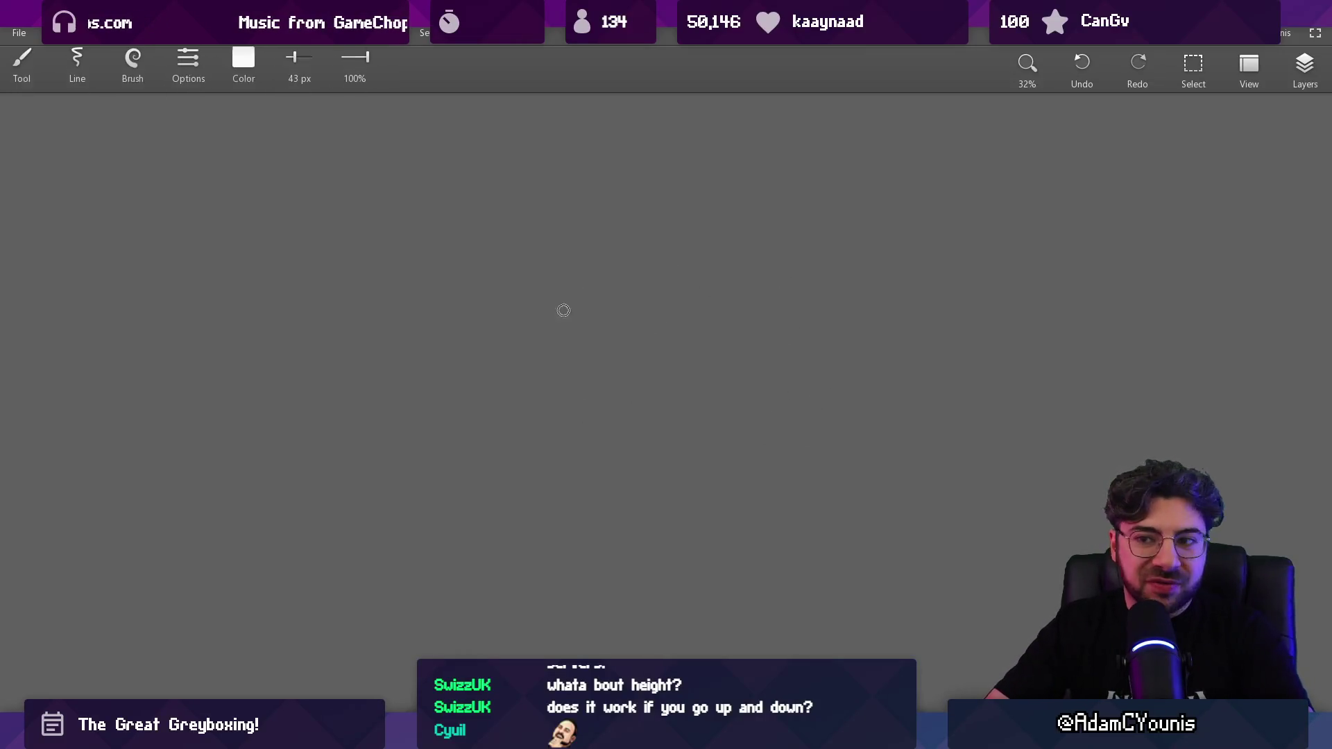
pyautogui.press('[')
pyautogui.press('[')
pyautogui.press('[')
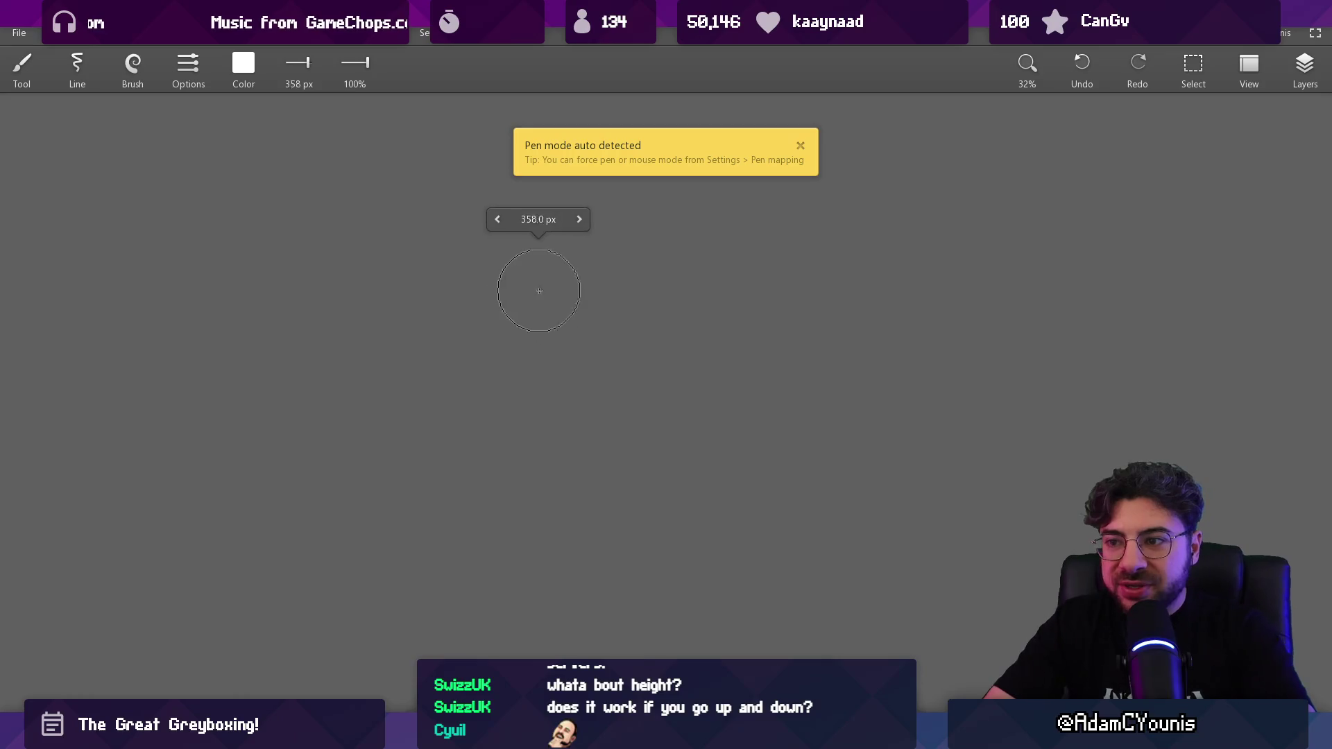
pyautogui.press('[')
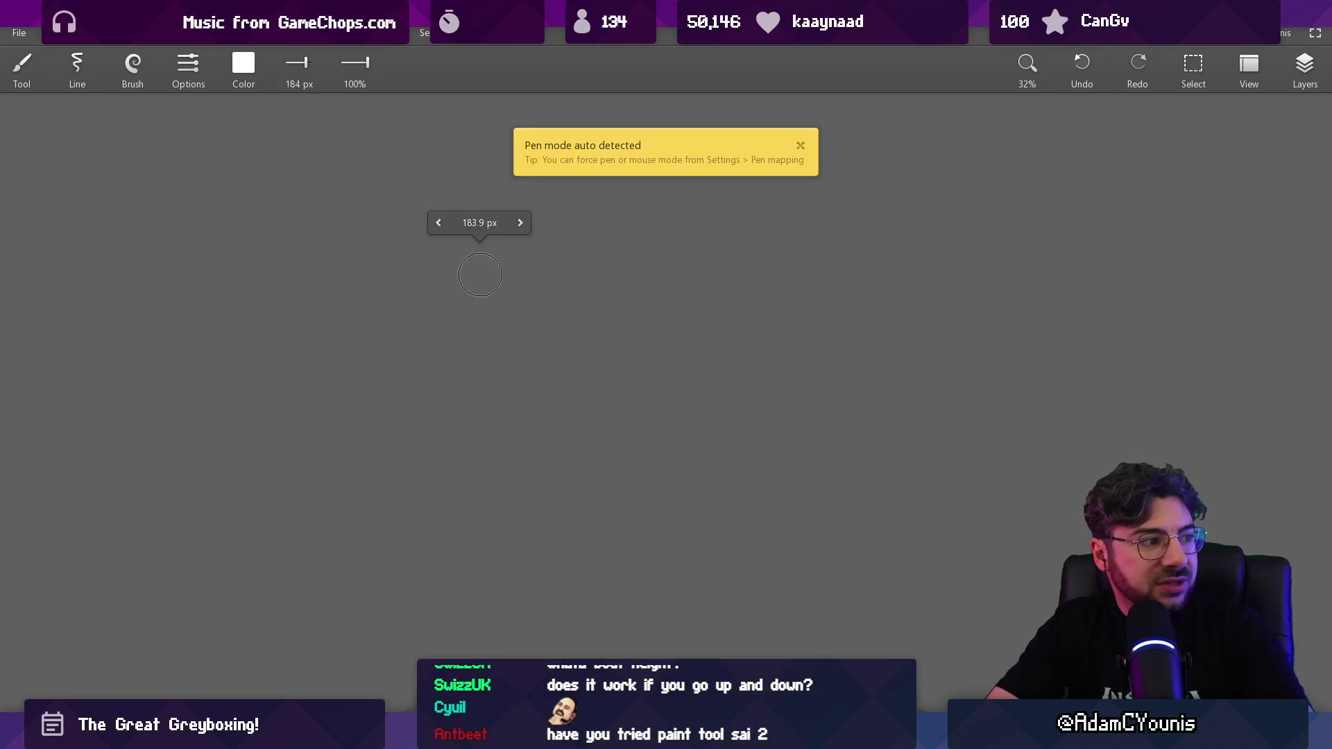
# Step: Paint two white blobs and a wavy white stroke, then enlarge the brush to 136 px
pyautogui.moveTo(490, 277)
pyautogui.mouseDown()
pyautogui.moveTo(454, 321)
pyautogui.moveTo(555, 326)
pyautogui.mouseUp()
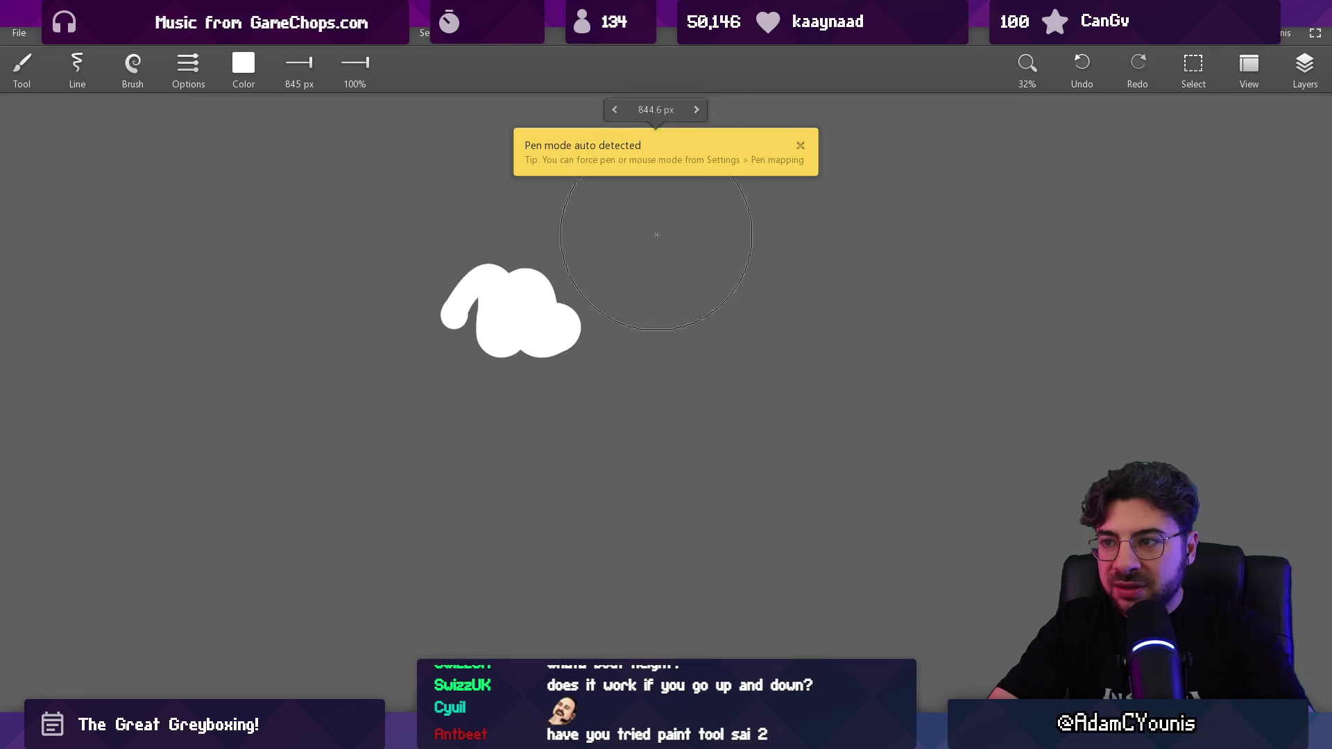
pyautogui.moveTo(687, 264); pyautogui.dragTo(756, 277)
pyautogui.press('[')
pyautogui.press('[')
pyautogui.press('[')
pyautogui.moveTo(553, 231); pyautogui.dragTo(359, 254)
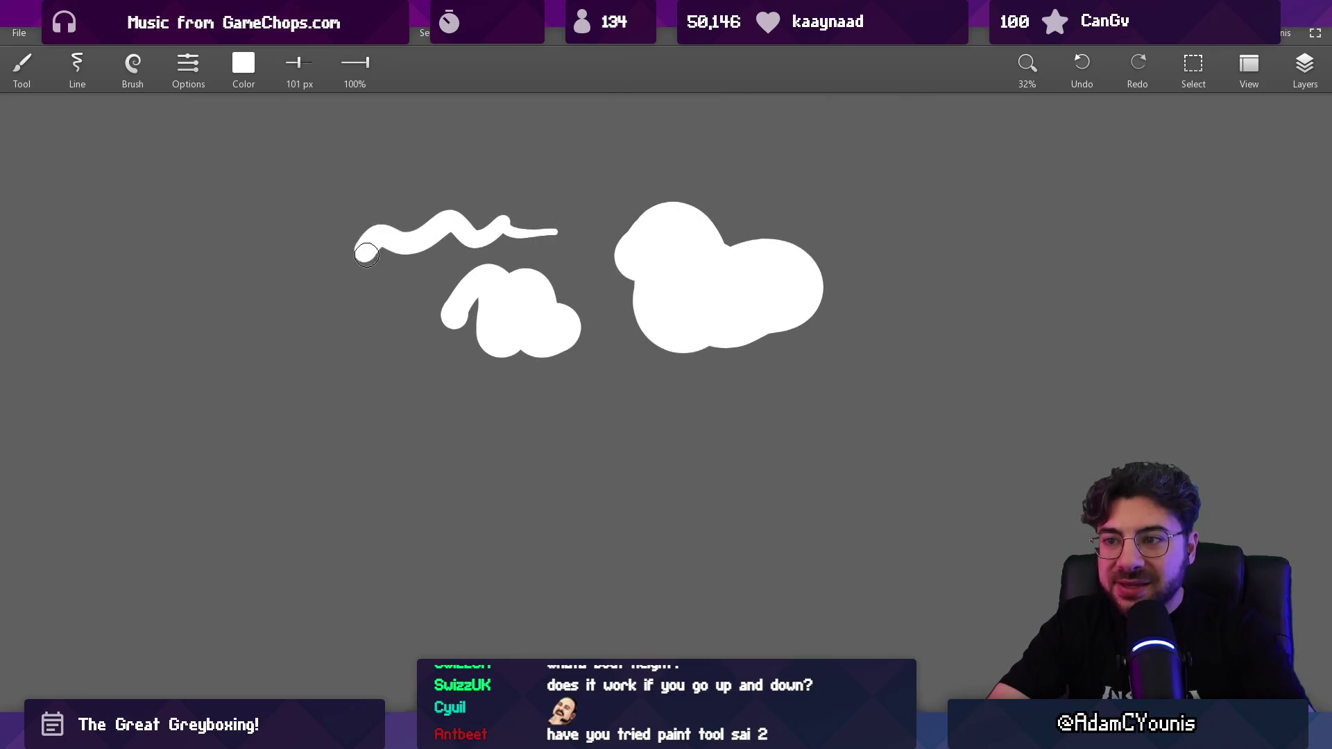
pyautogui.press(']')
pyautogui.press(']')
pyautogui.scroll(-2, 457, 312)
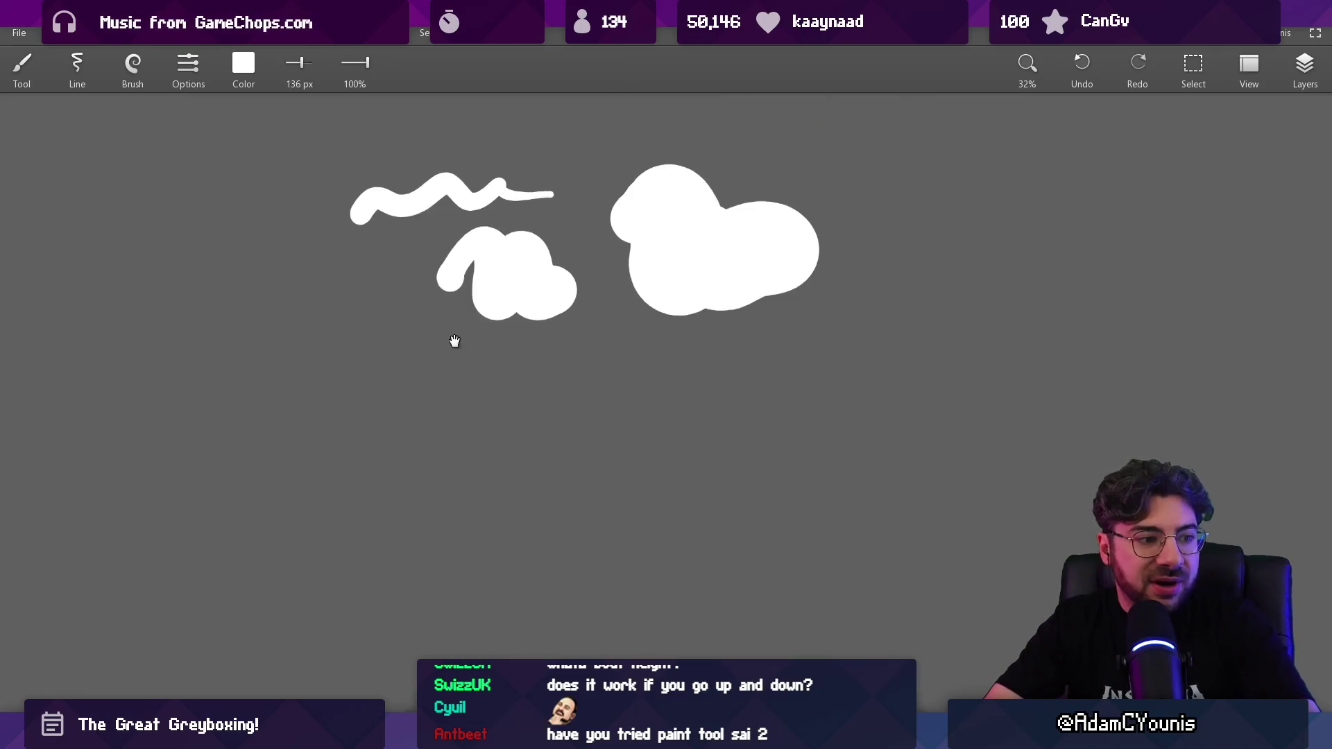
pyautogui.scroll(1, 503, 300)
pyautogui.scroll(-1, 490, 374)
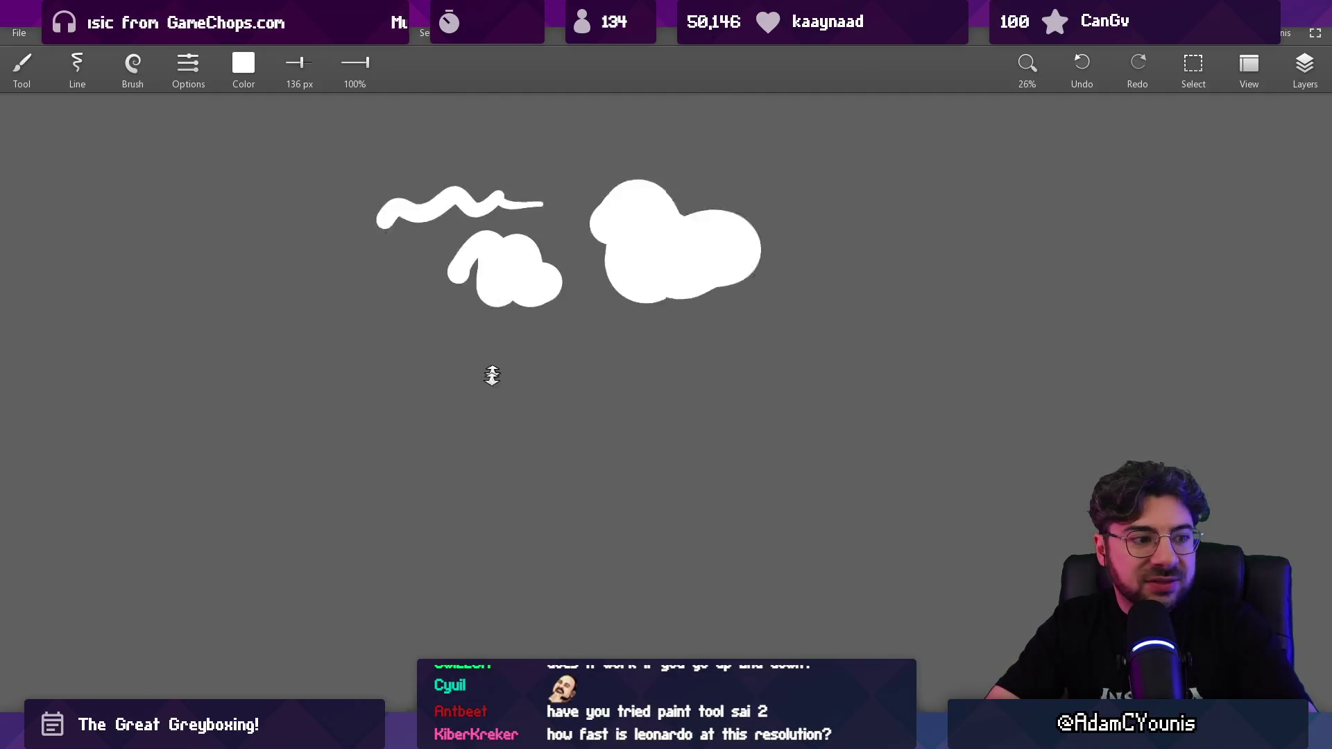
pyautogui.scroll(5, 538, 250)
pyautogui.scroll(-1, 531, 283)
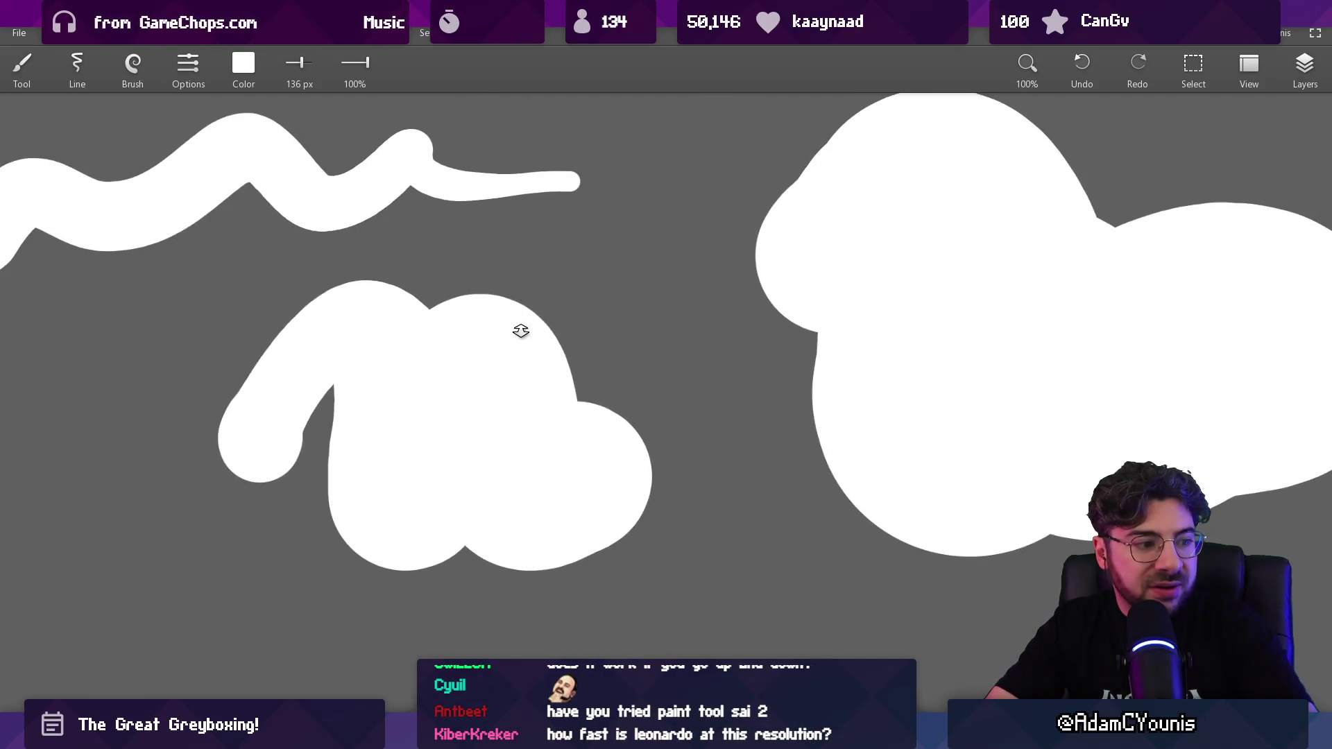
pyautogui.scroll(2, 520, 330)
pyautogui.scroll(-5, 553, 206)
pyautogui.scroll(-2, 536, 267)
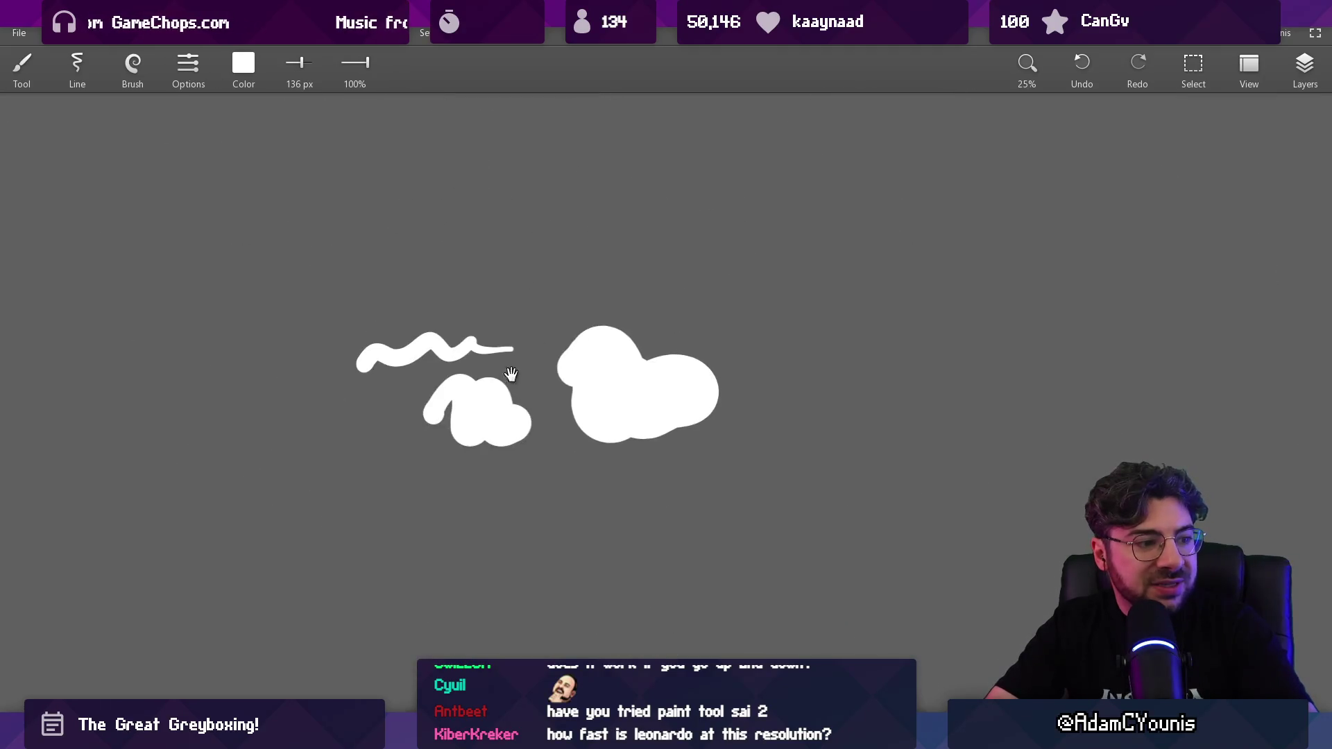
pyautogui.scroll(2, 552, 328)
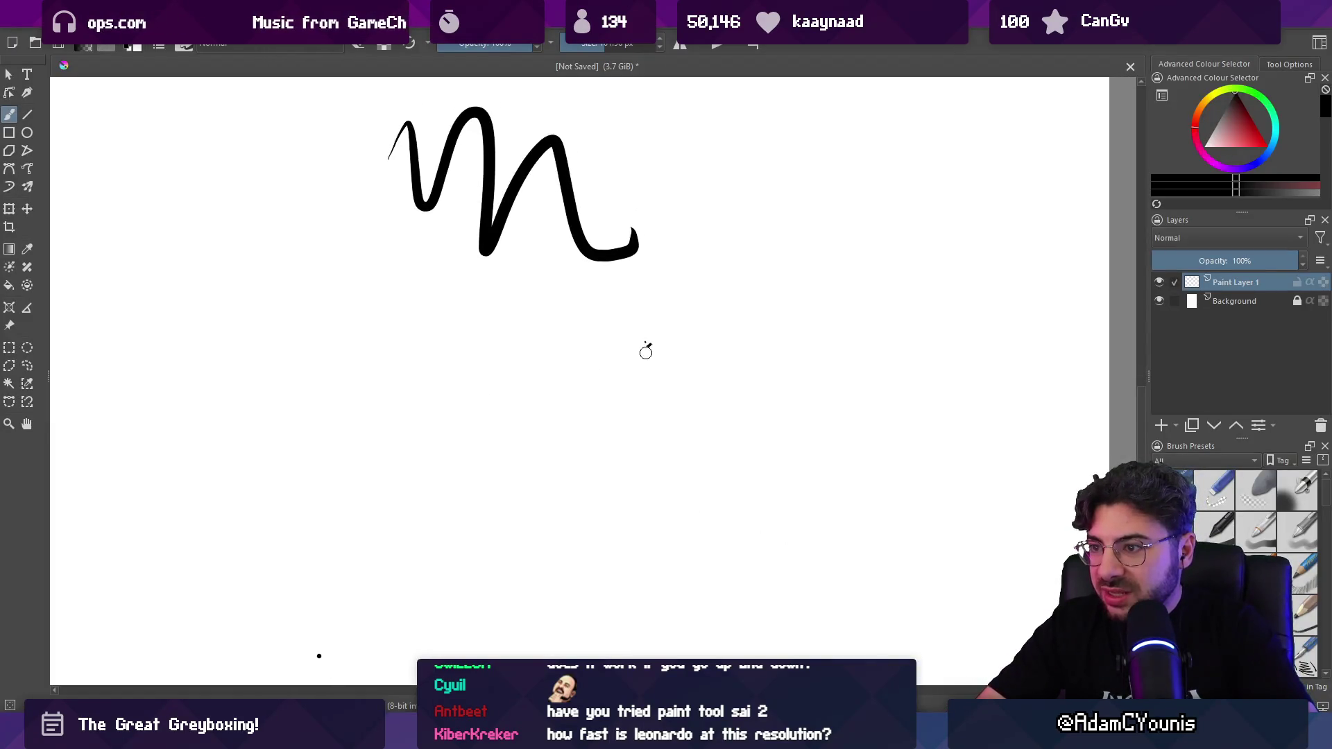
# Step: Draw and undo a thin test stroke in Krita, reposition the drawing, then return to Leonardo
pyautogui.moveTo(668, 333); pyautogui.dragTo(657, 398)
pyautogui.hotkey('ctrl', 'z')
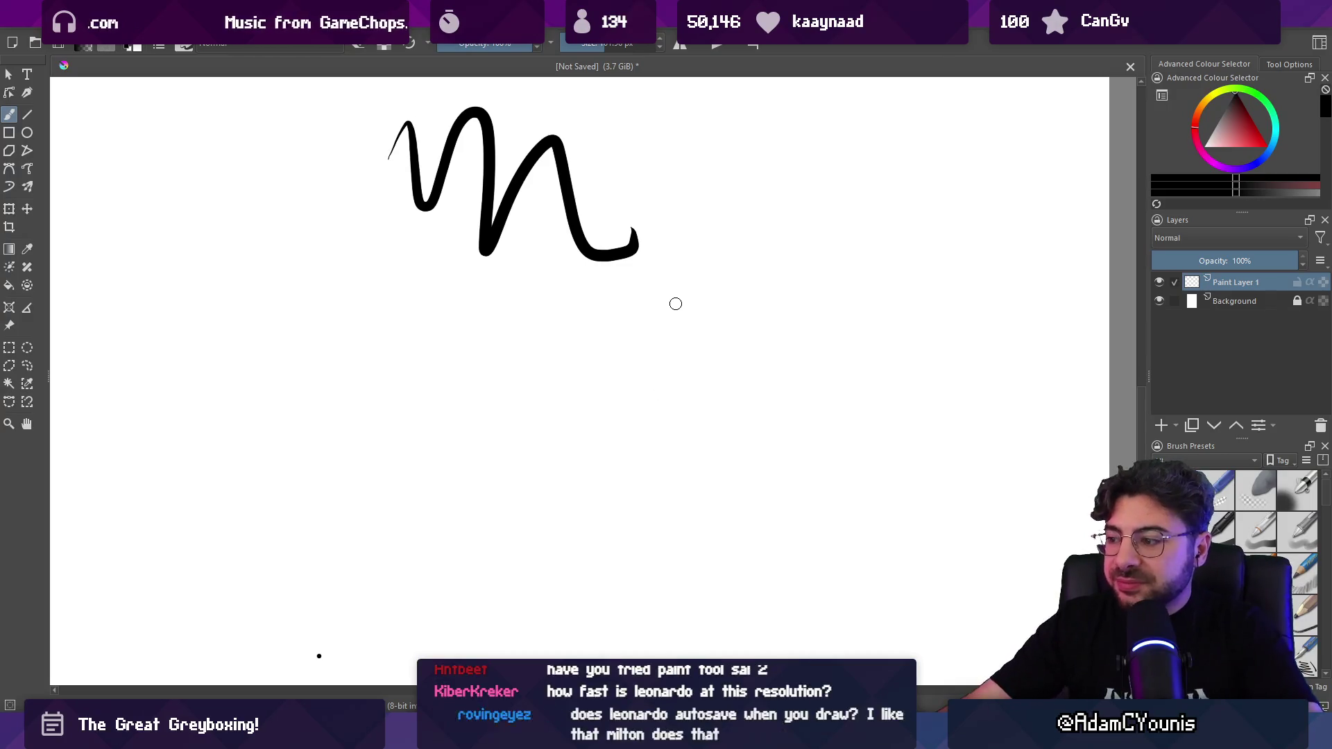
pyautogui.scroll(-2, 638, 332)
pyautogui.moveTo(638, 333)
pyautogui.mouseDown()
pyautogui.moveTo(639, 321)
pyautogui.moveTo(576, 377)
pyautogui.mouseUp()
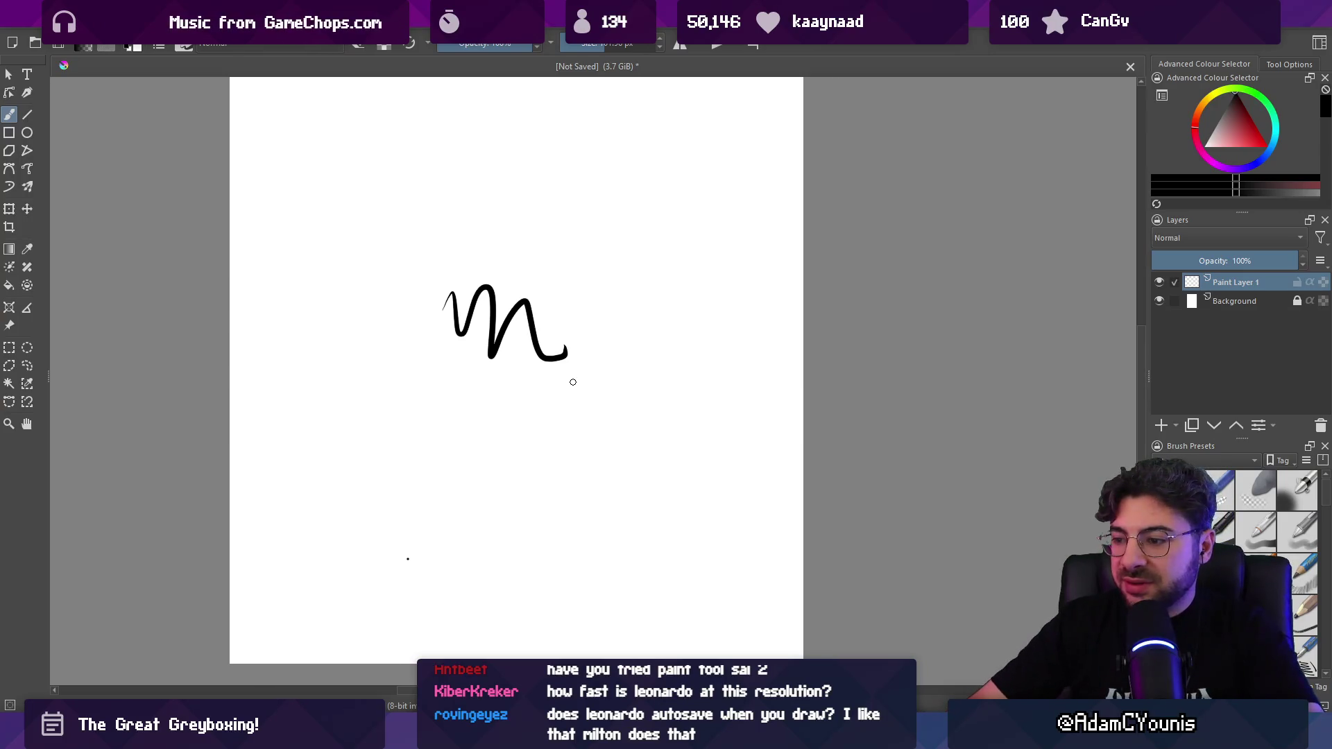
pyautogui.hotkey('alt', 'Tab')
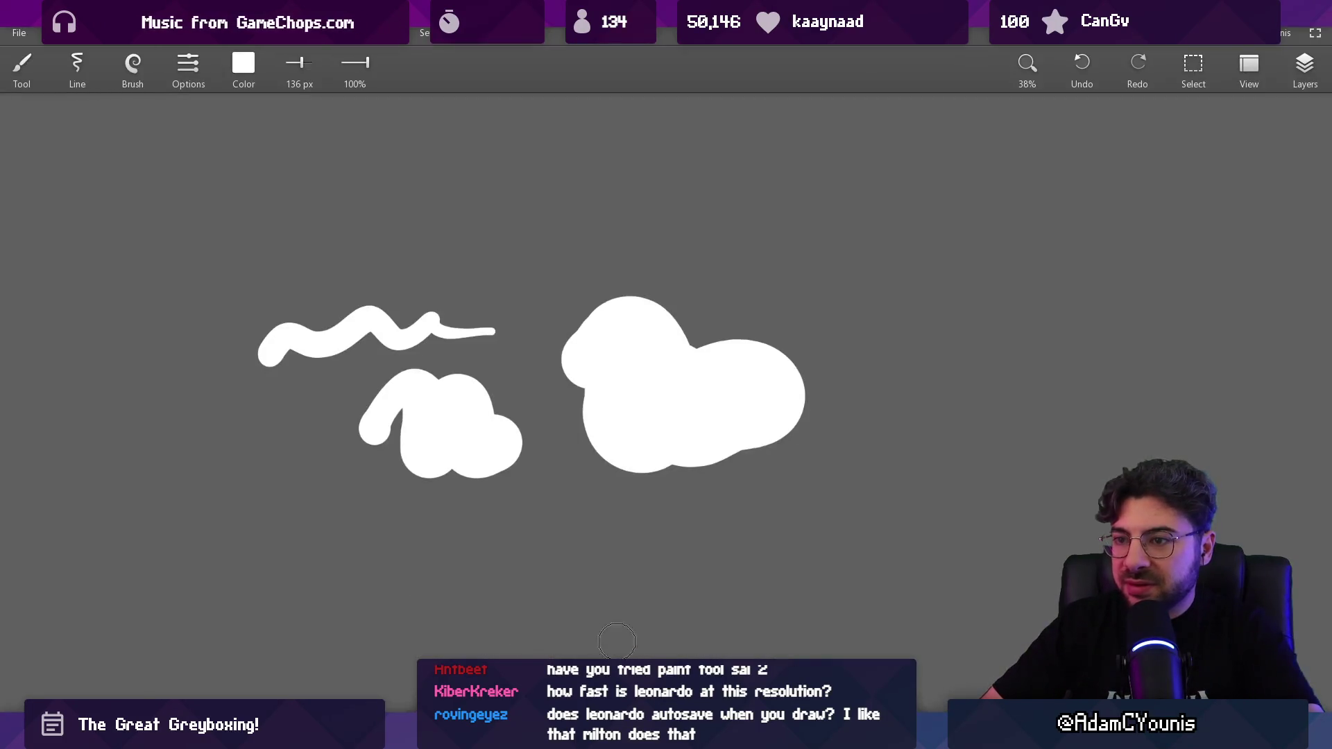
# Step: Create a new custom-size 9000 × 14000 px canvas from File > New
pyautogui.click(18, 32)
pyautogui.moveTo(194, 61)
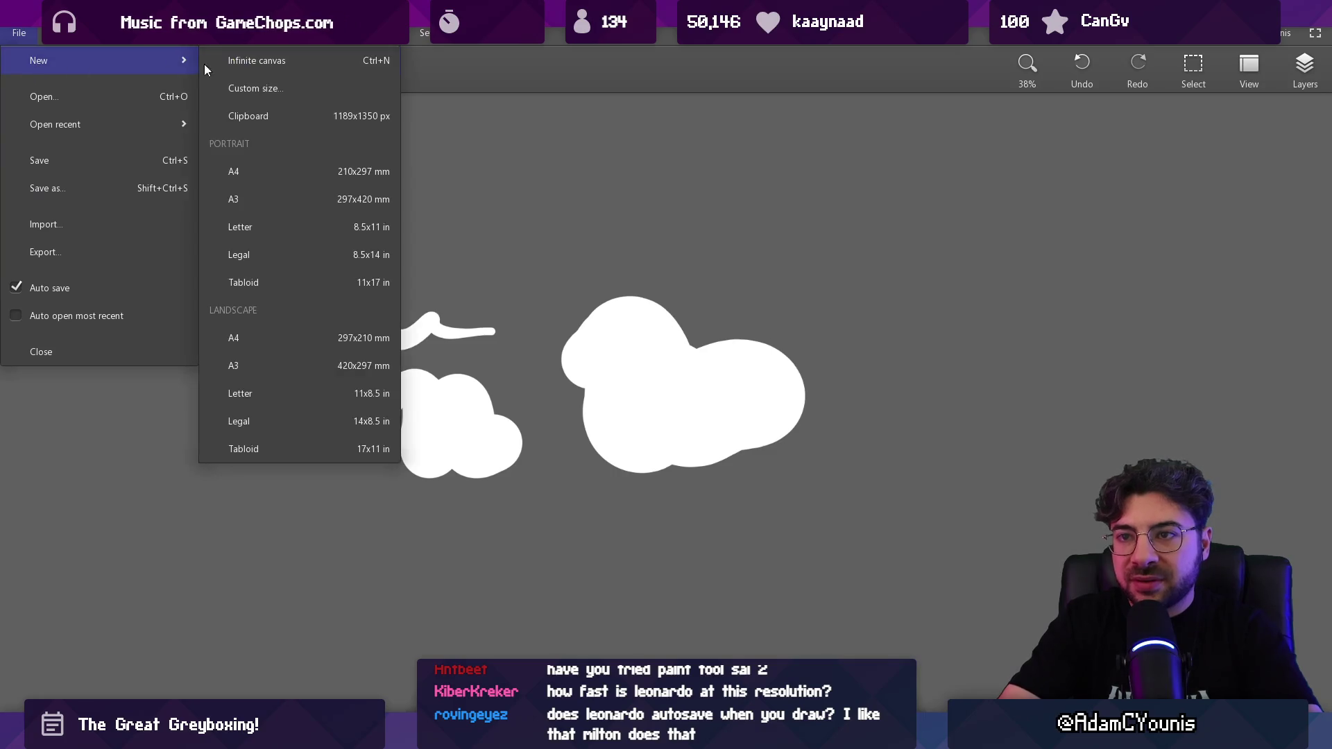
pyautogui.click(276, 99)
pyautogui.write('9')
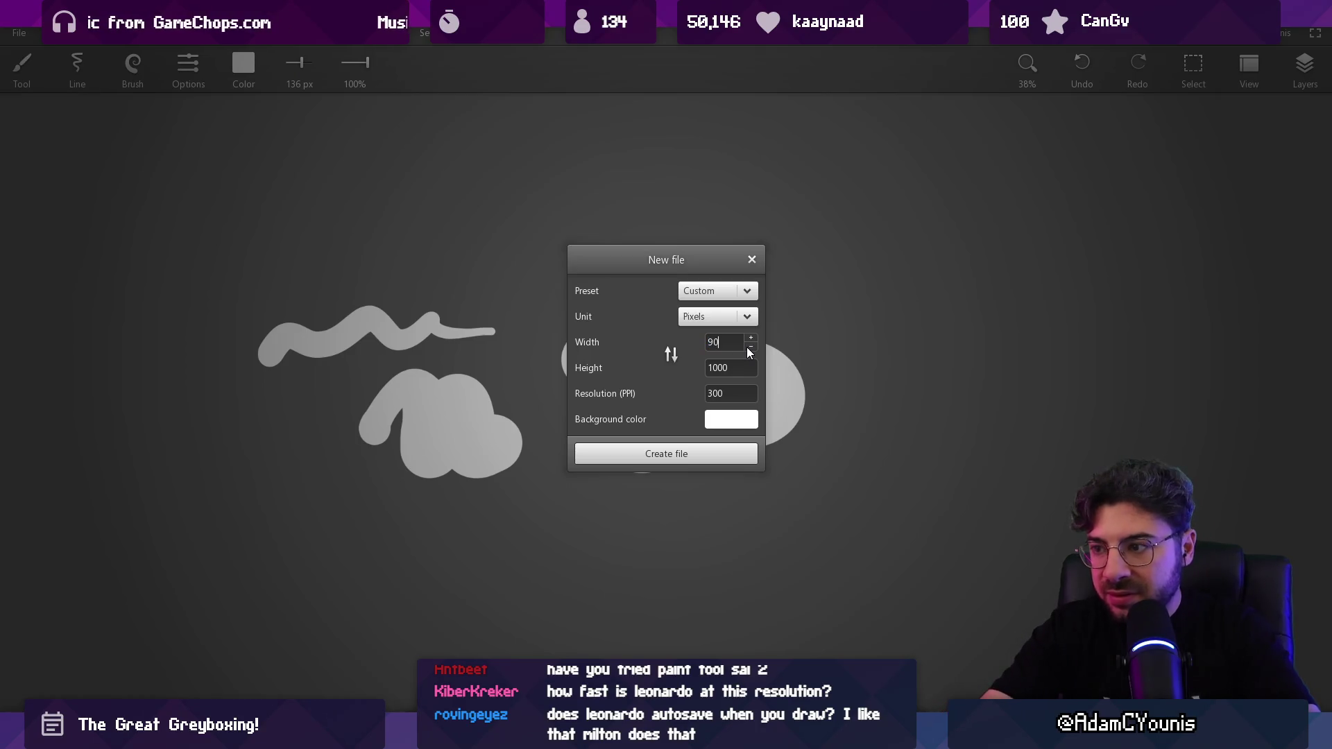
pyautogui.write('00')
pyautogui.press('Tab')
pyautogui.write('1')
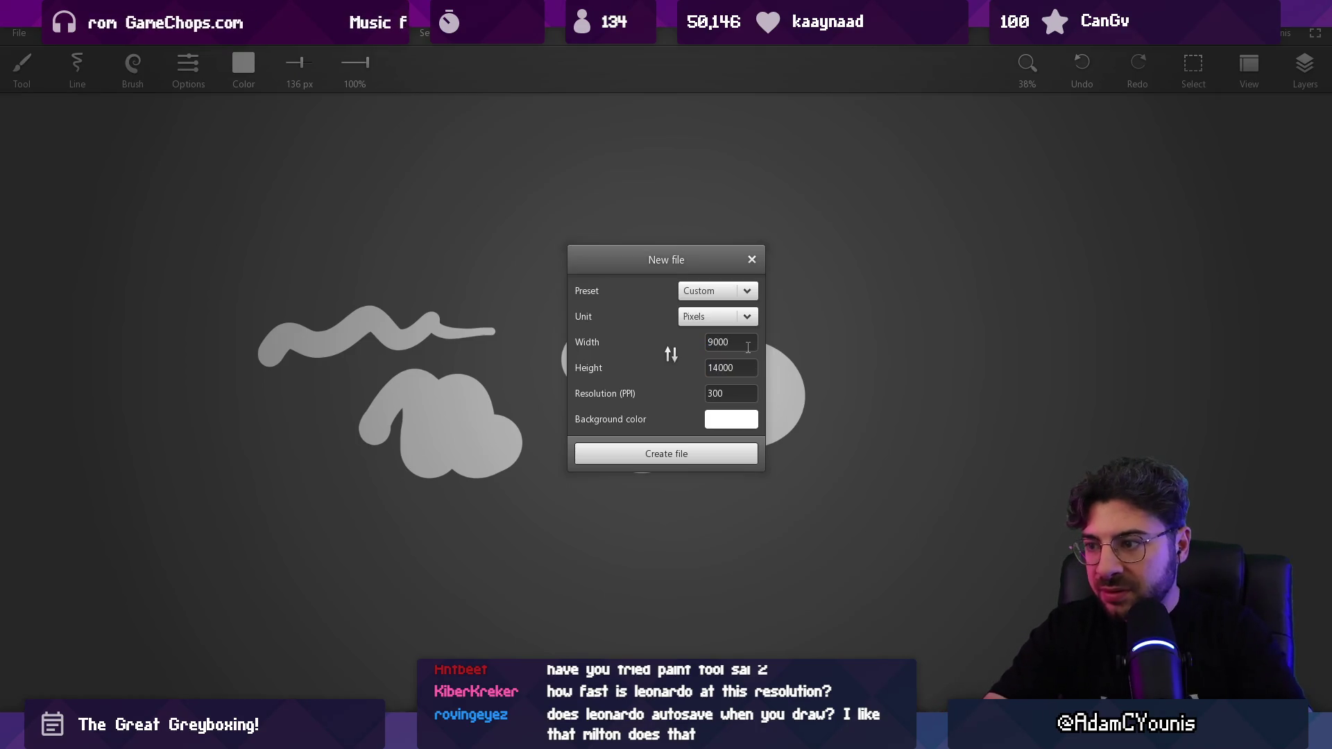
pyautogui.click(600, 458)
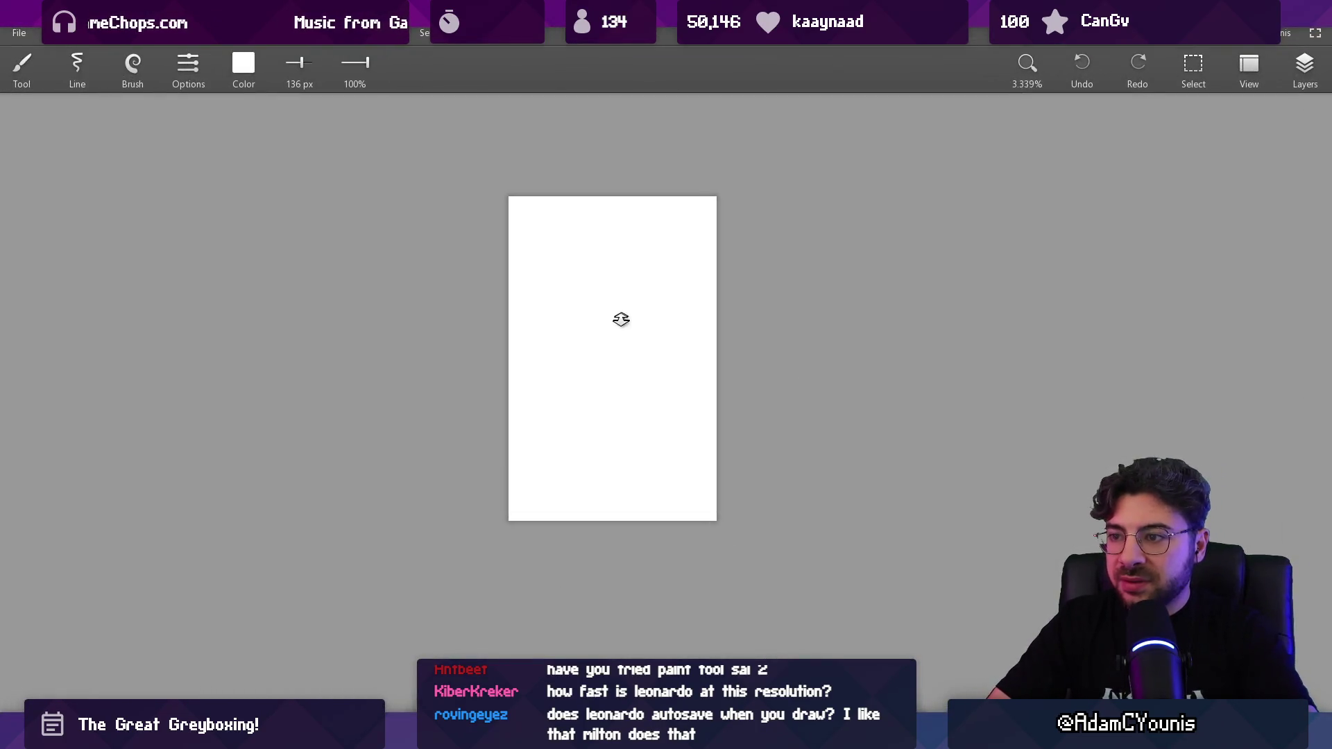
# Step: Enlarge the brush to 1000 px and set the paint colour to black (RGB 0,0,0)
pyautogui.press(']')
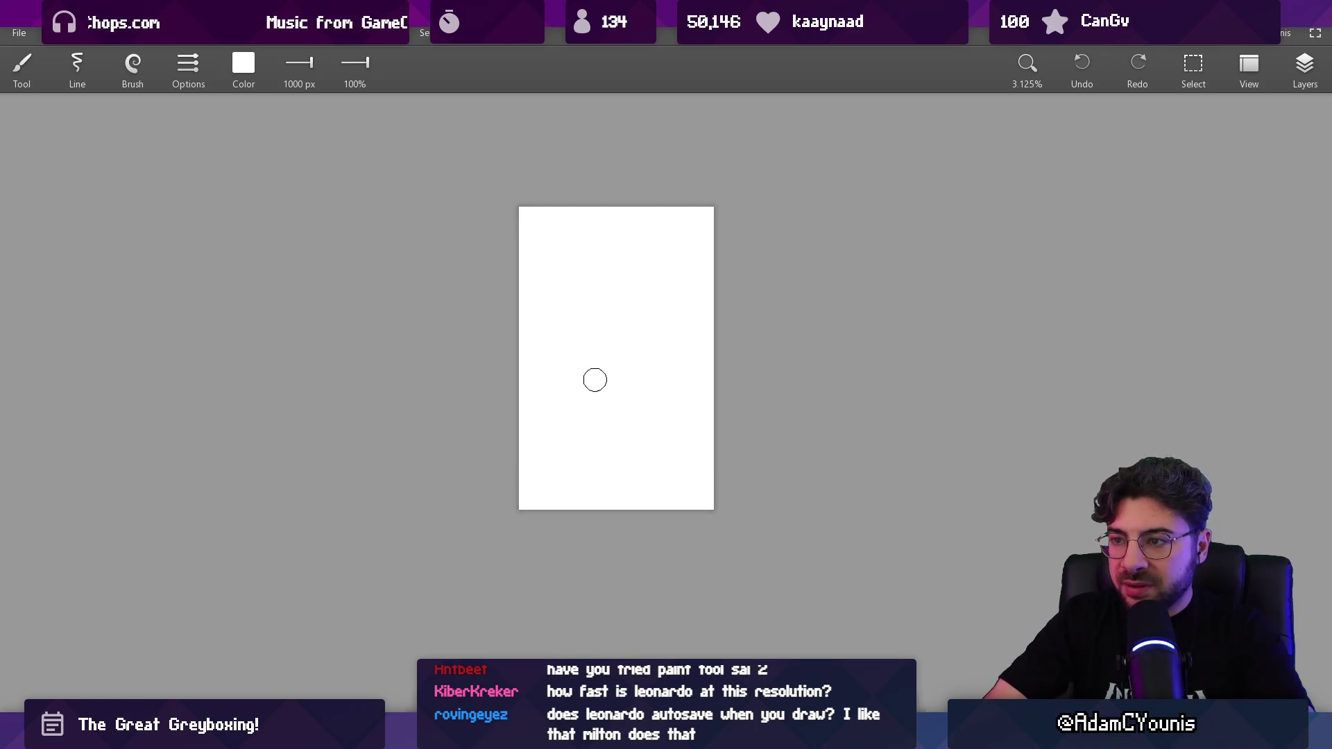
pyautogui.click(244, 63)
pyautogui.moveTo(329, 157); pyautogui.dragTo(158, 156)
pyautogui.moveTo(329, 198); pyautogui.dragTo(158, 200)
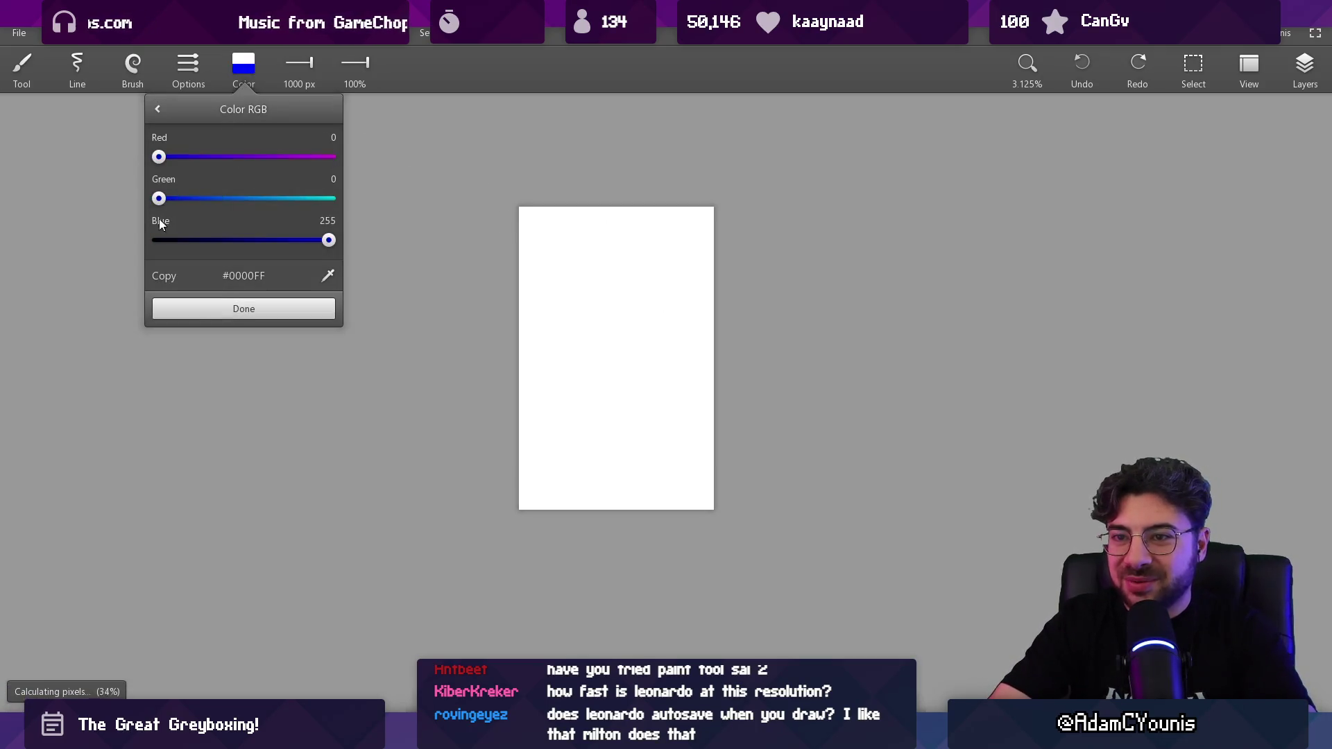
pyautogui.click(160, 240)
pyautogui.click(190, 310)
# Step: Scribble black over the entire 9000×14000 page until no white remains
pyautogui.moveTo(555, 305)
pyautogui.mouseDown()
pyautogui.moveTo(652, 430)
pyautogui.moveTo(576, 326)
pyautogui.moveTo(615, 202)
pyautogui.moveTo(721, 255)
pyautogui.mouseUp()
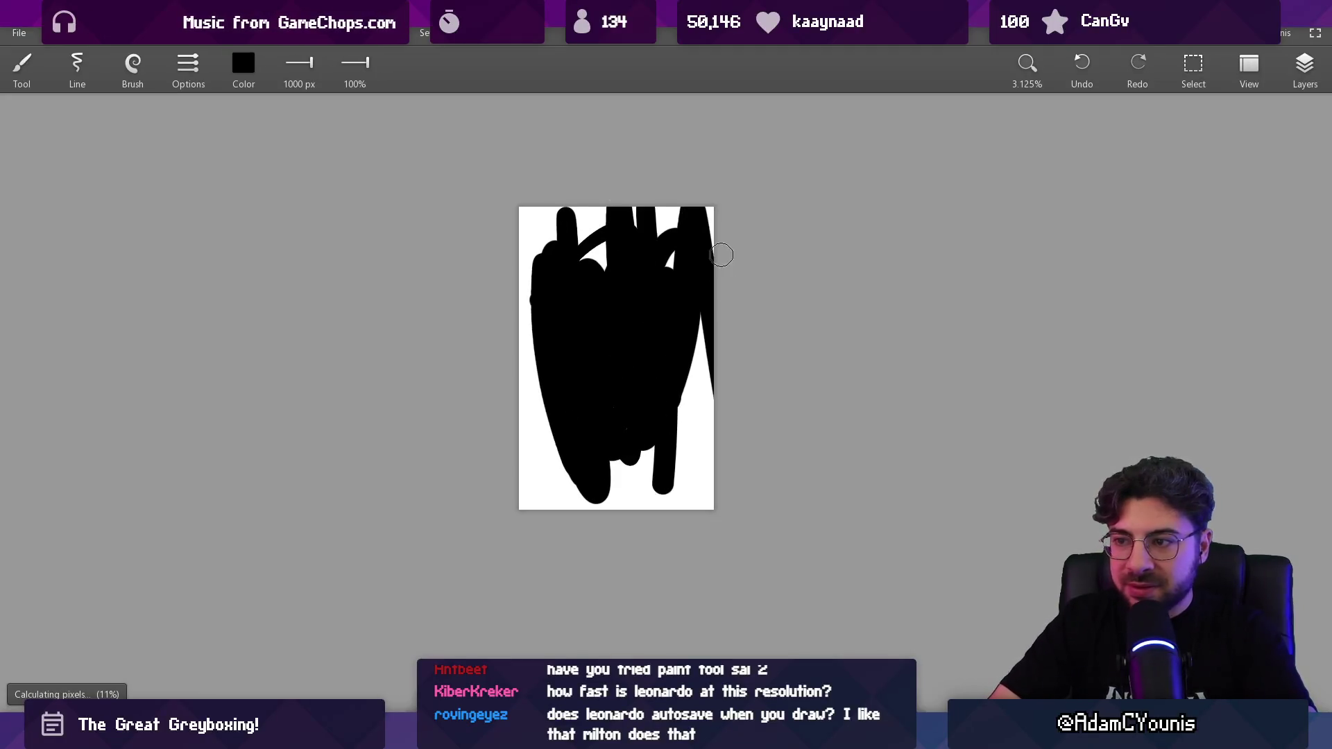
pyautogui.hotkey('ctrl', 'z')
pyautogui.moveTo(564, 294); pyautogui.dragTo(697, 415)
pyautogui.hotkey('ctrl', 'z')
pyautogui.moveTo(588, 358)
pyautogui.mouseDown()
pyautogui.moveTo(639, 434)
pyautogui.moveTo(616, 346)
pyautogui.moveTo(669, 366)
pyautogui.moveTo(694, 514)
pyautogui.moveTo(693, 452)
pyautogui.moveTo(628, 299)
pyautogui.moveTo(576, 430)
pyautogui.moveTo(525, 300)
pyautogui.mouseUp()
pyautogui.moveTo(564, 229)
pyautogui.mouseDown()
pyautogui.moveTo(686, 222)
pyautogui.moveTo(694, 236)
pyautogui.moveTo(555, 263)
pyautogui.moveTo(740, 276)
pyautogui.mouseUp()
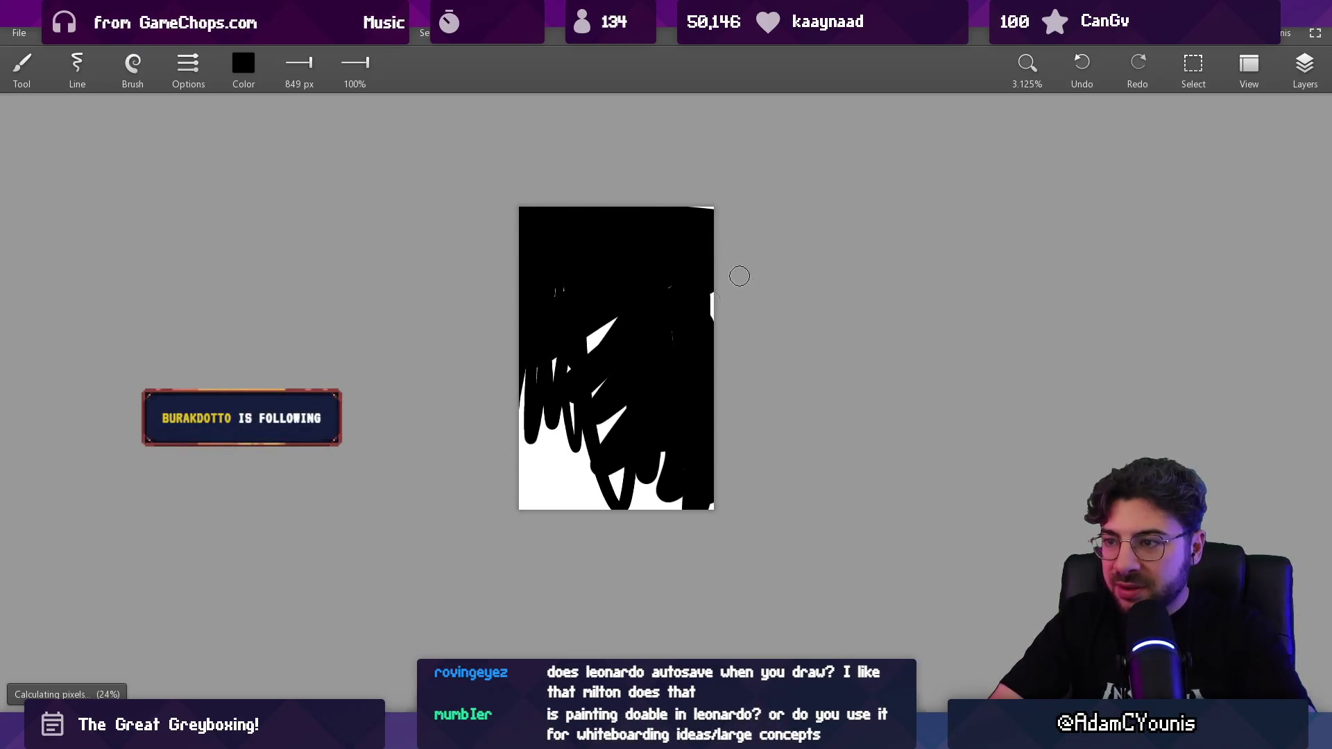
pyautogui.moveTo(655, 284)
pyautogui.mouseDown()
pyautogui.moveTo(531, 388)
pyautogui.moveTo(520, 495)
pyautogui.moveTo(547, 401)
pyautogui.moveTo(607, 451)
pyautogui.moveTo(664, 419)
pyautogui.mouseUp()
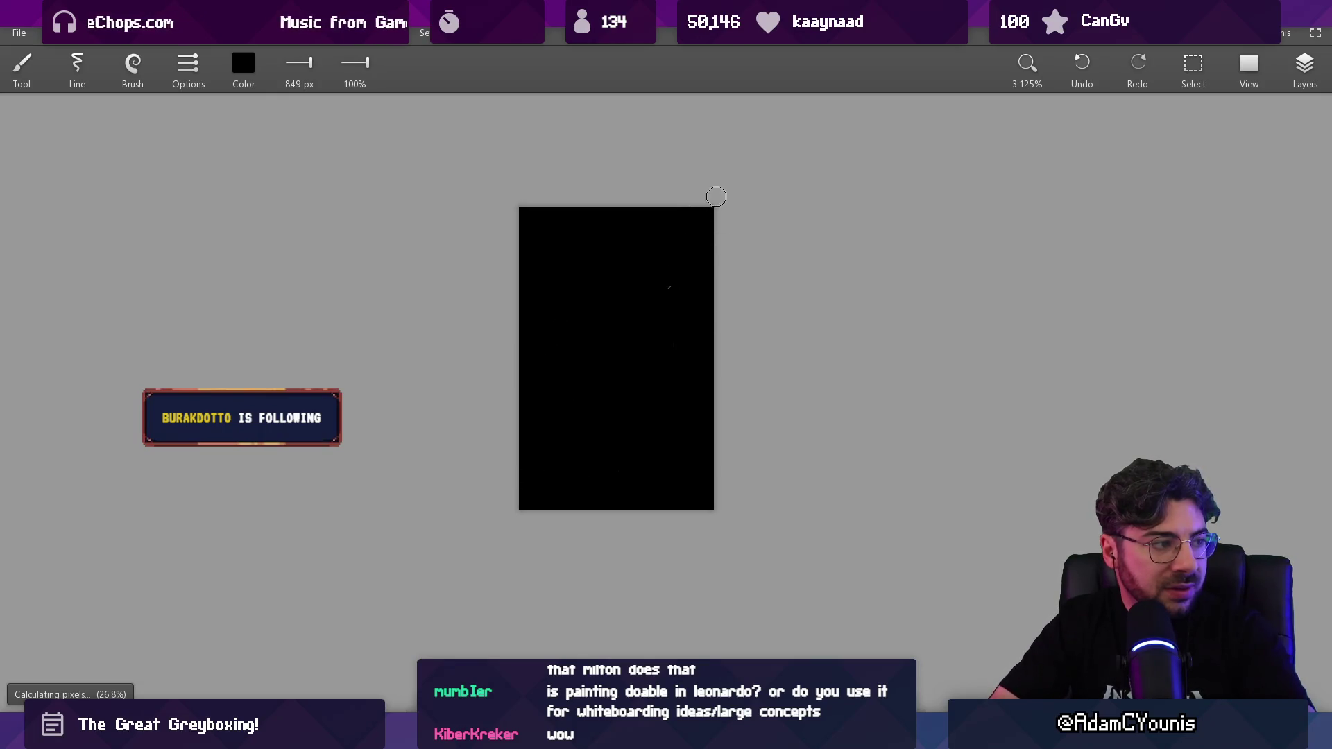
pyautogui.scroll(3, 650, 333)
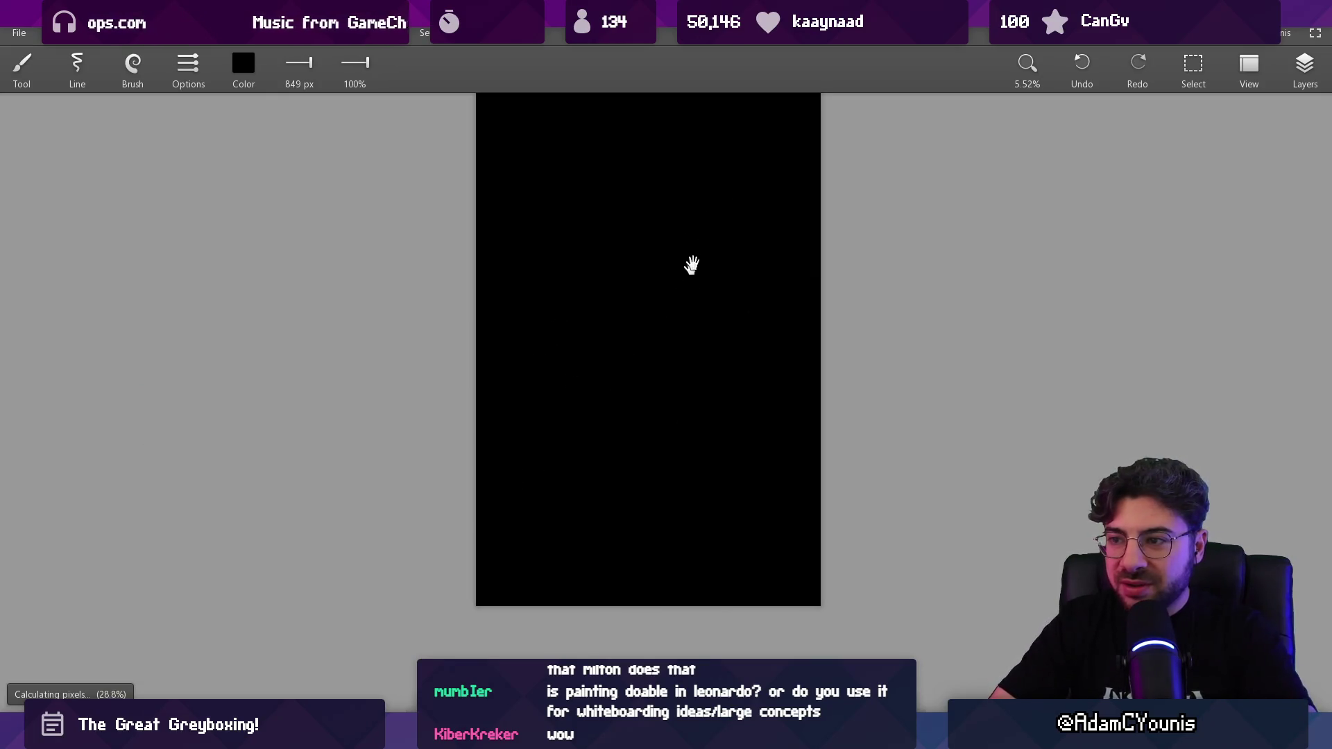
pyautogui.moveTo(691, 265); pyautogui.dragTo(656, 307)
pyautogui.click(251, 63)
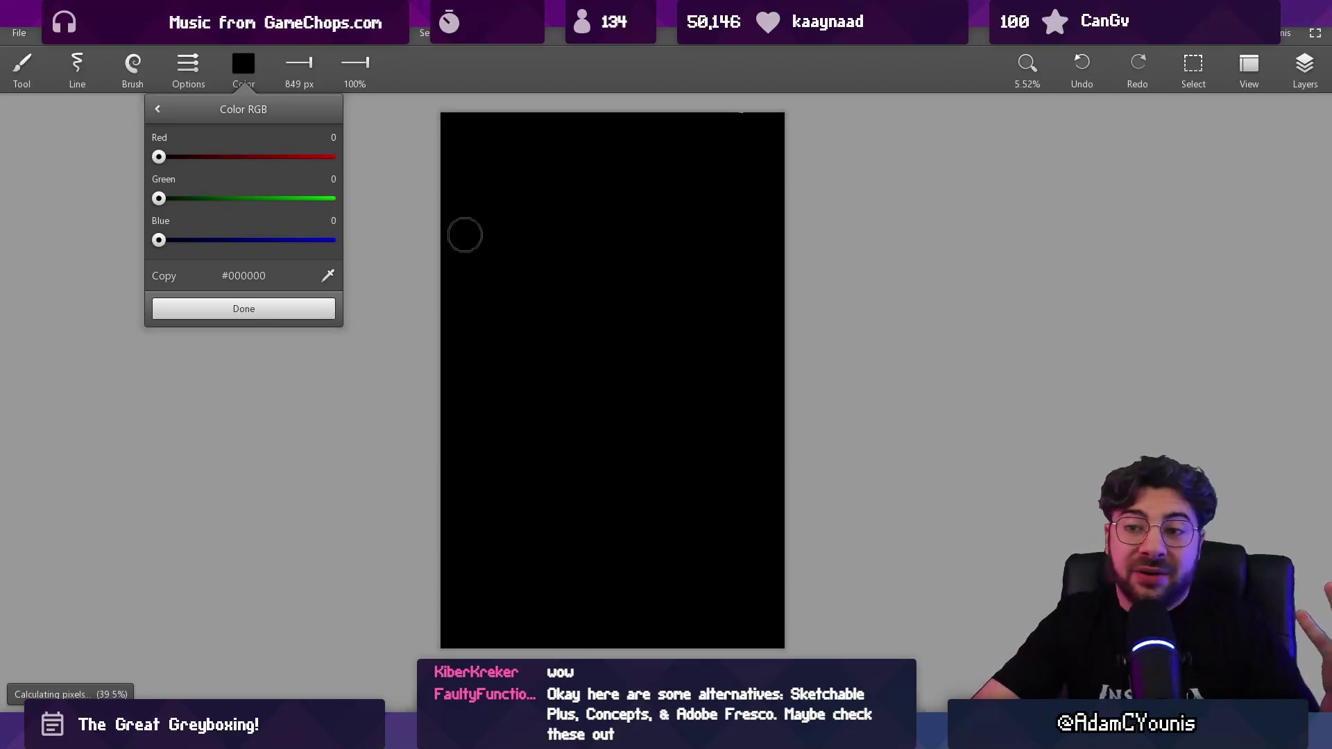
# Step: Set the paint colour to red #CB0000 (Red 203), then draw and undo red test scribbles
pyautogui.click(294, 157)
pyautogui.click(263, 309)
pyautogui.moveTo(541, 340)
pyautogui.mouseDown()
pyautogui.moveTo(543, 315)
pyautogui.moveTo(684, 249)
pyautogui.moveTo(620, 142)
pyautogui.mouseUp()
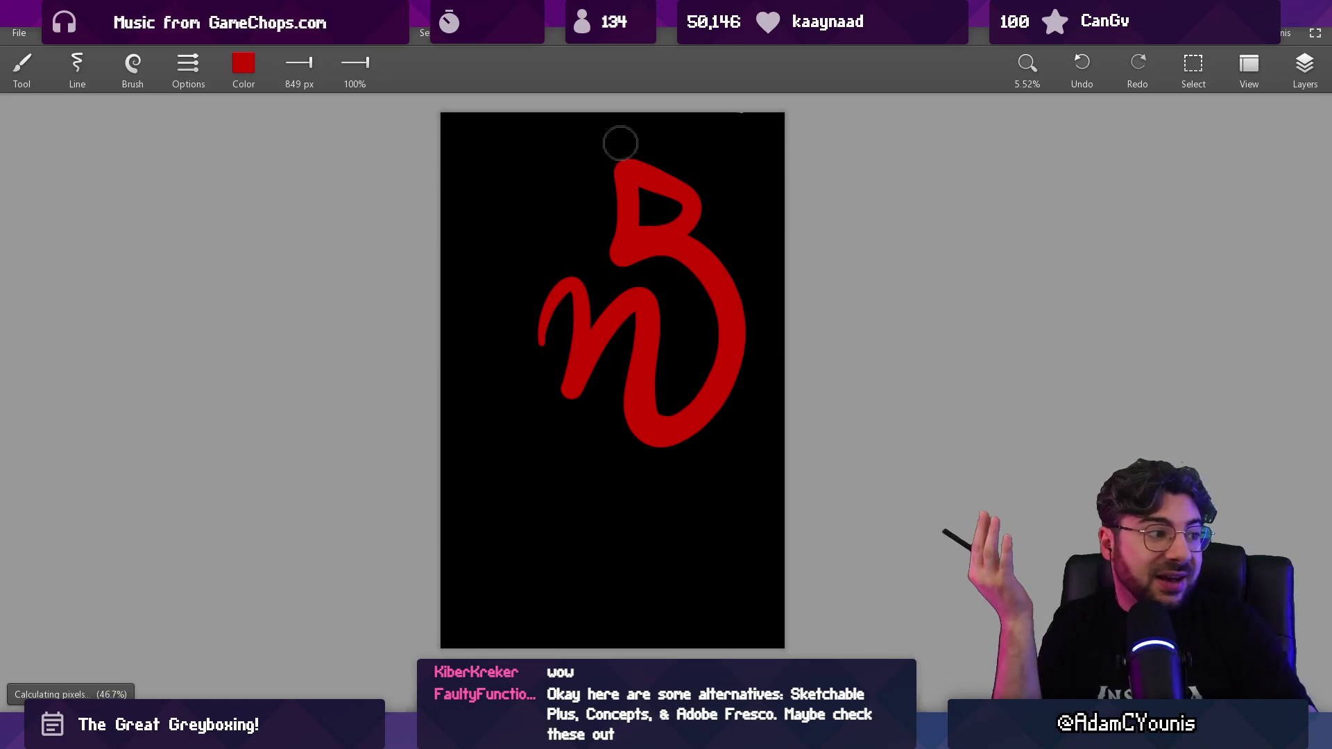
pyautogui.moveTo(532, 479)
pyautogui.mouseDown()
pyautogui.moveTo(620, 458)
pyautogui.moveTo(545, 593)
pyautogui.moveTo(569, 395)
pyautogui.moveTo(547, 198)
pyautogui.mouseUp()
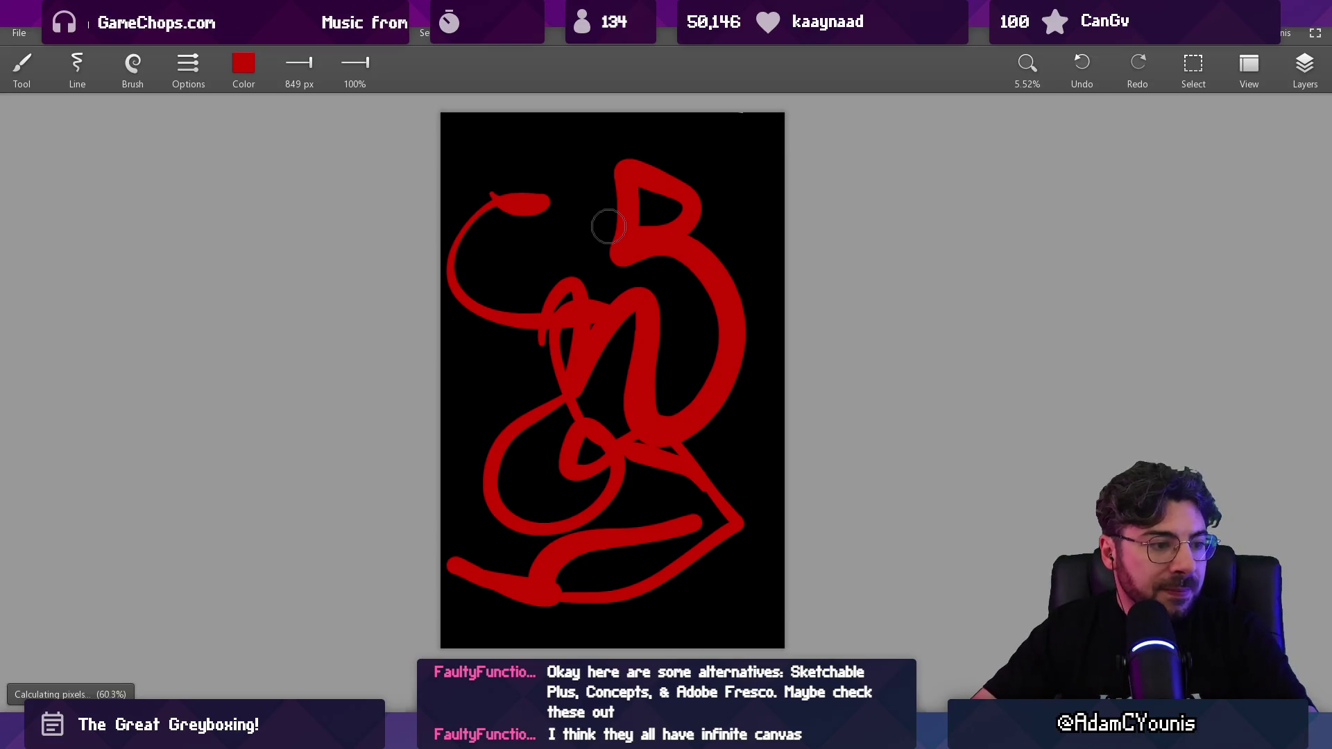
pyautogui.hotkey('ctrl', 'z')
pyautogui.hotkey('ctrl', 'z')
pyautogui.hotkey('ctrl', 'z')
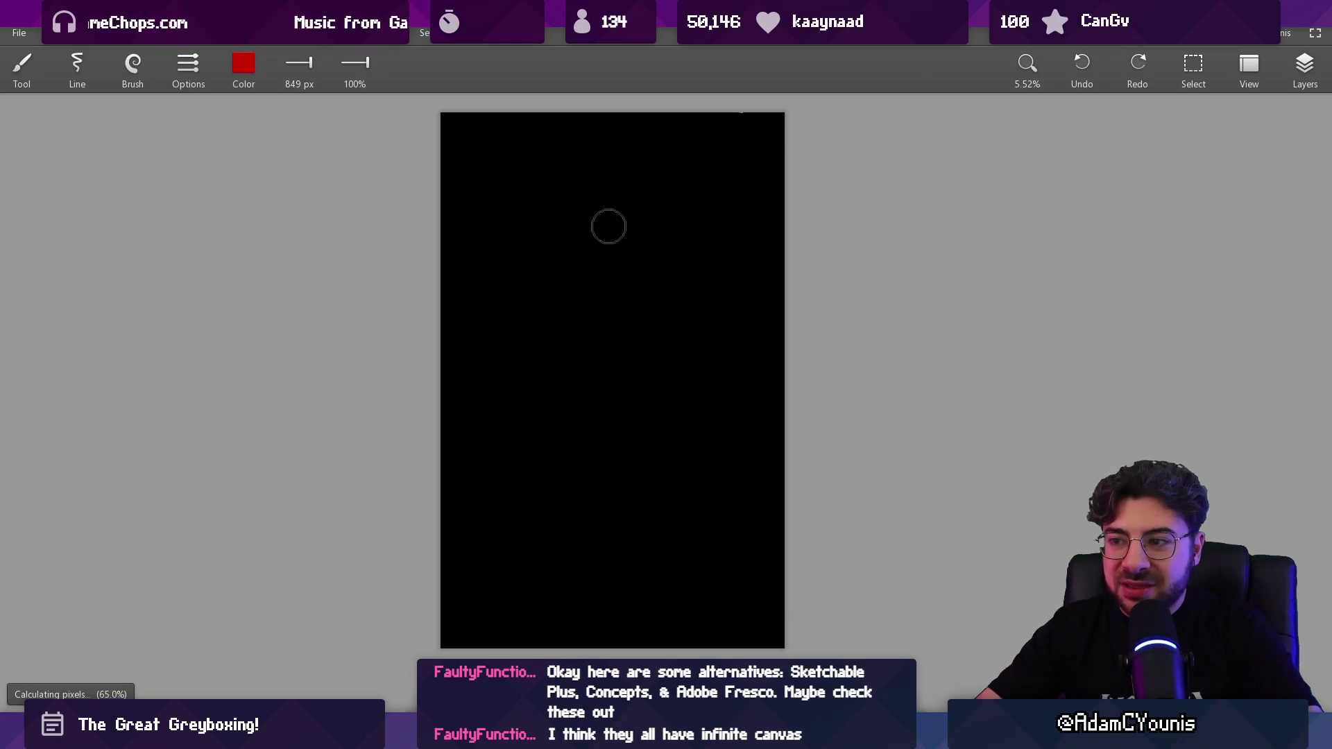